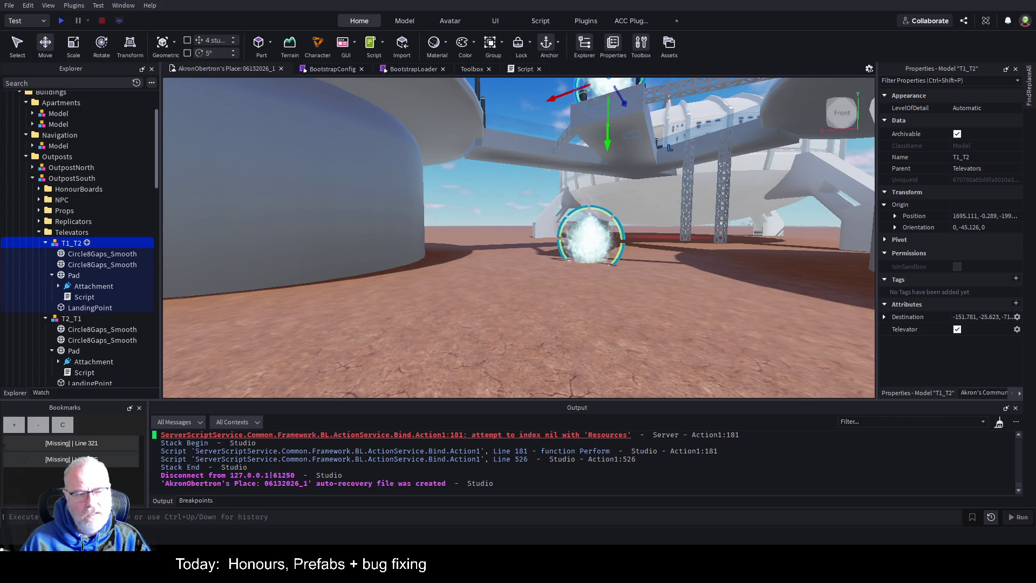
- Collapse the T1_T2 and T2_T1 televators in Explorer and scroll the list back up
left_click(46, 243)
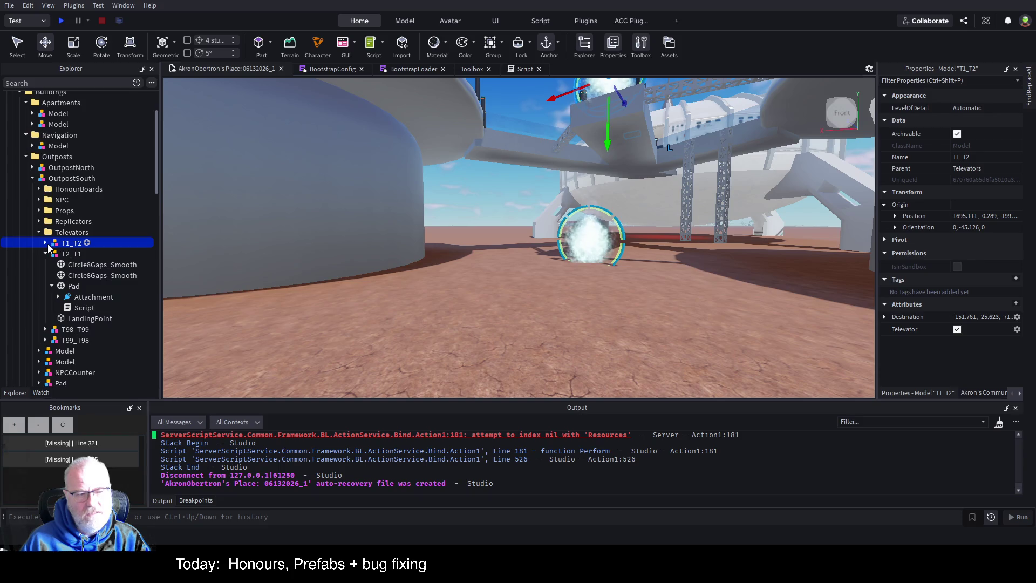
left_click(46, 255)
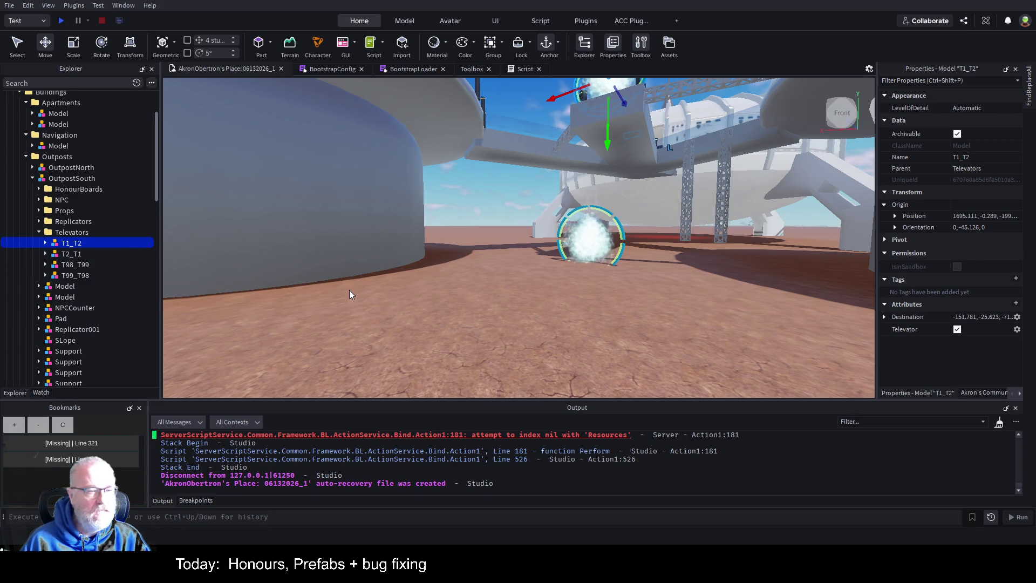
scroll(104, 257, "up", 3)
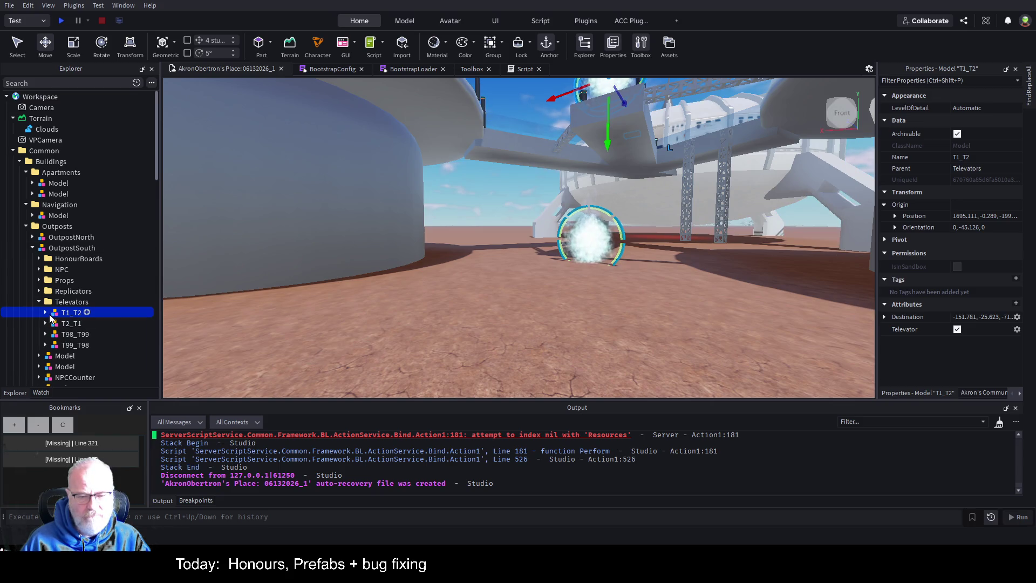
scroll(49, 319, "down", 6)
scroll(67, 304, "up", 3)
scroll(67, 299, "up", 3)
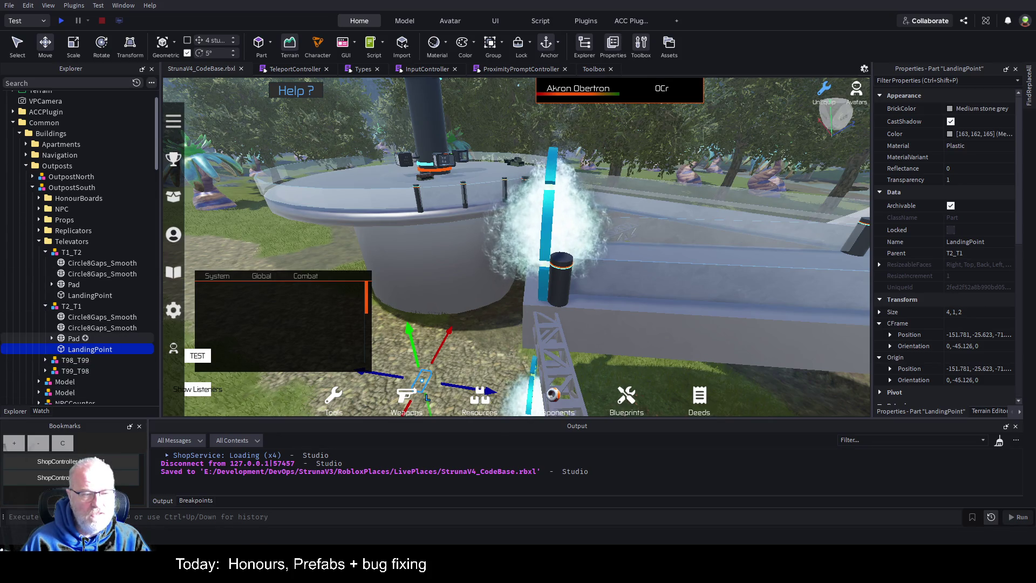
- Look inside T2_T1's Pad, then collapse both the T1_T2 and T2_T1 televators
left_click(52, 338)
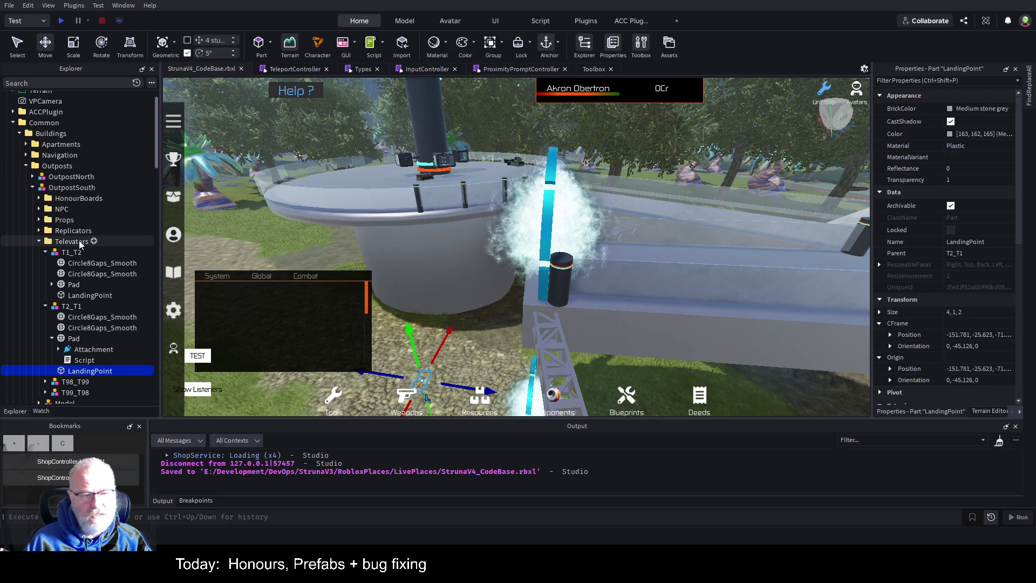
left_click(60, 252)
left_click(67, 306, "ctrl")
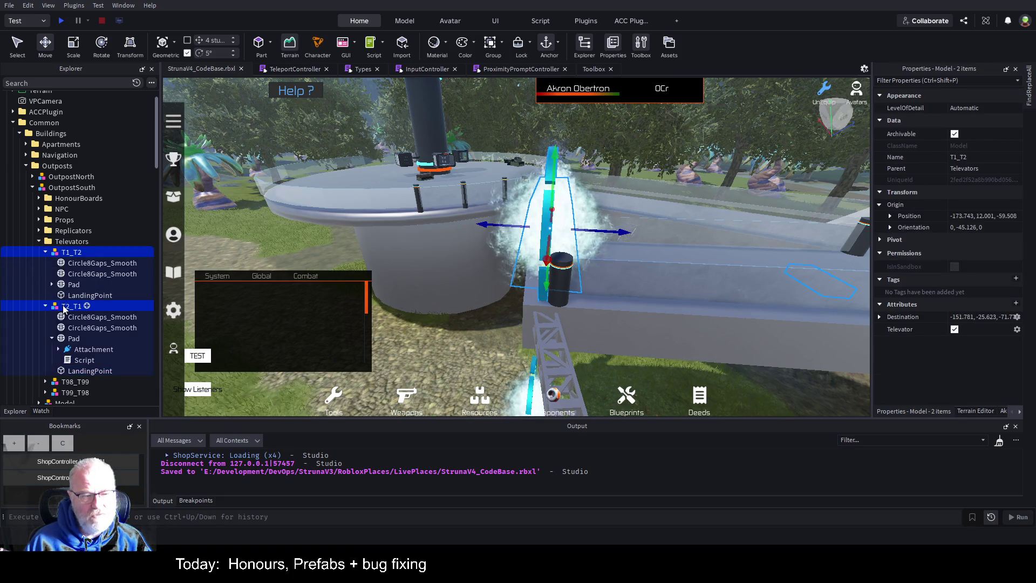
left_click(46, 306)
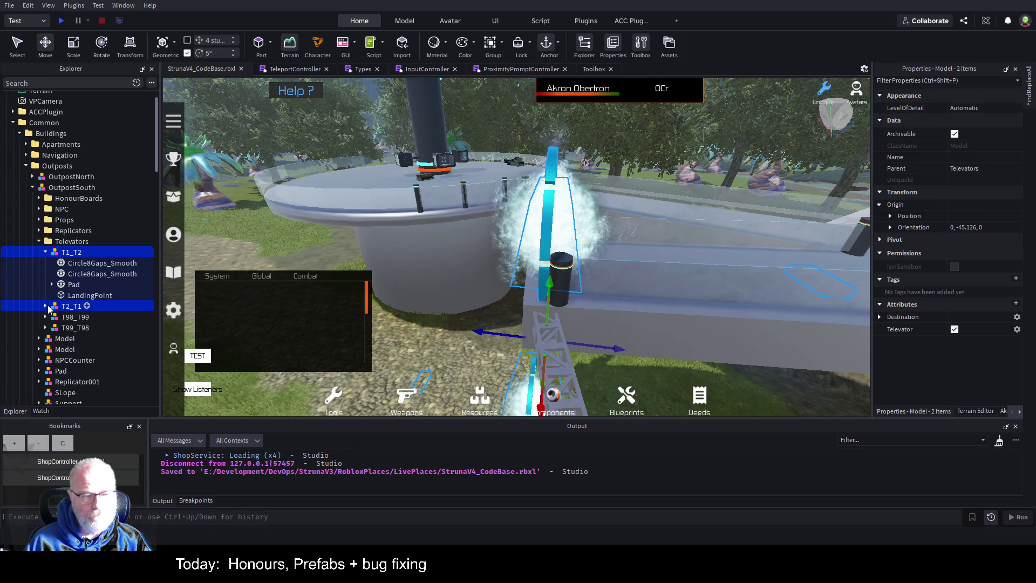
left_click(45, 252)
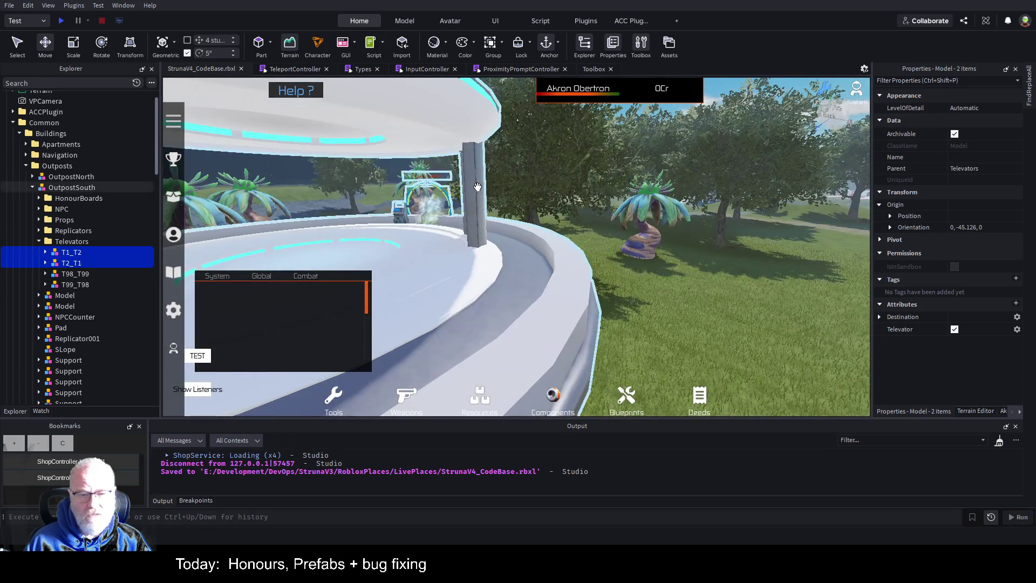
- Select the T99_T98 televator and frame it in the viewport
left_click(81, 285)
left_click(79, 269)
left_click(69, 283)
key("f")
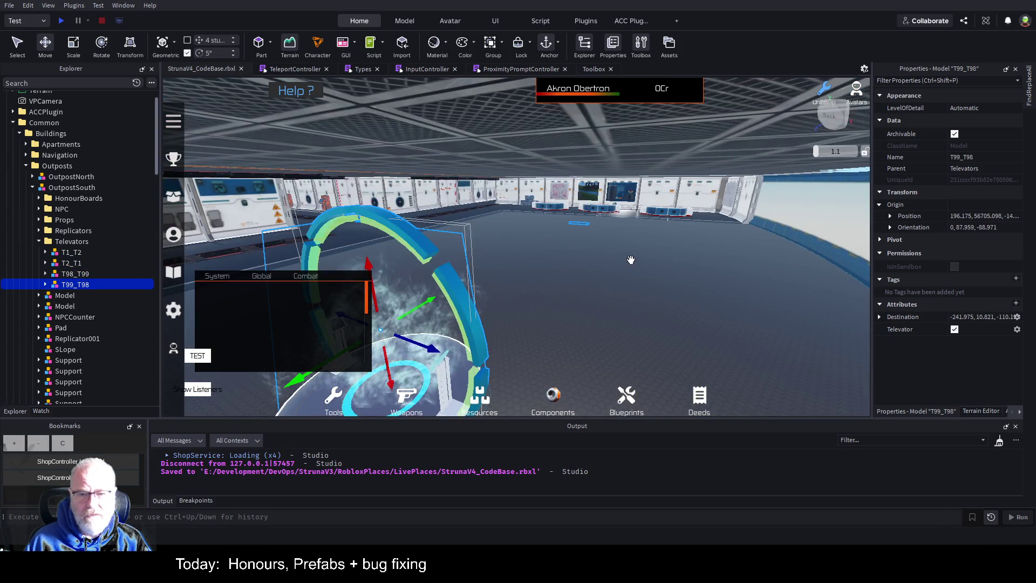
key("f")
key("a")
scroll(654, 259, "down", 3)
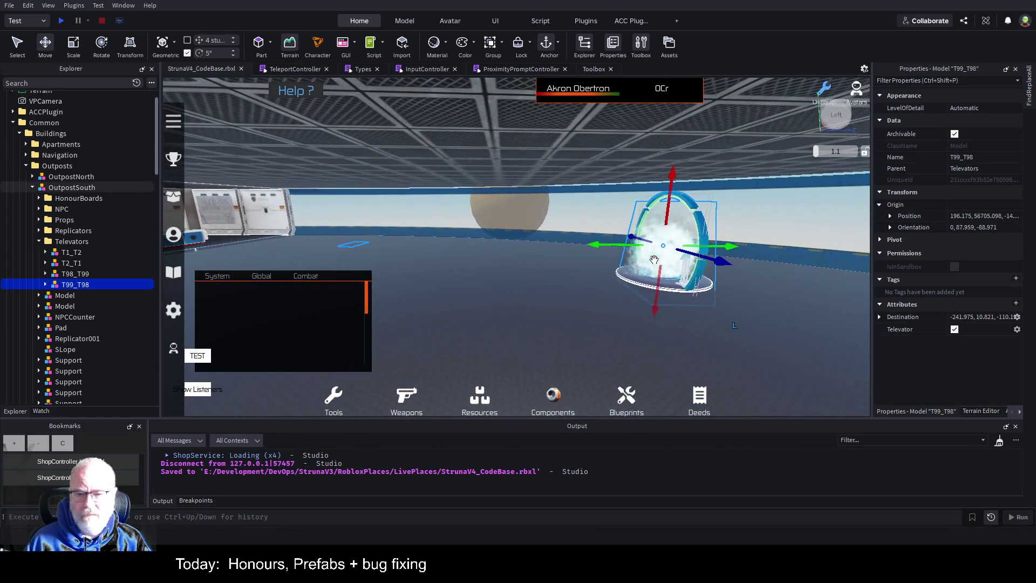
- Frame the T98_T99 televator, then select T1_T2 and T2_T1 together
left_click(76, 274)
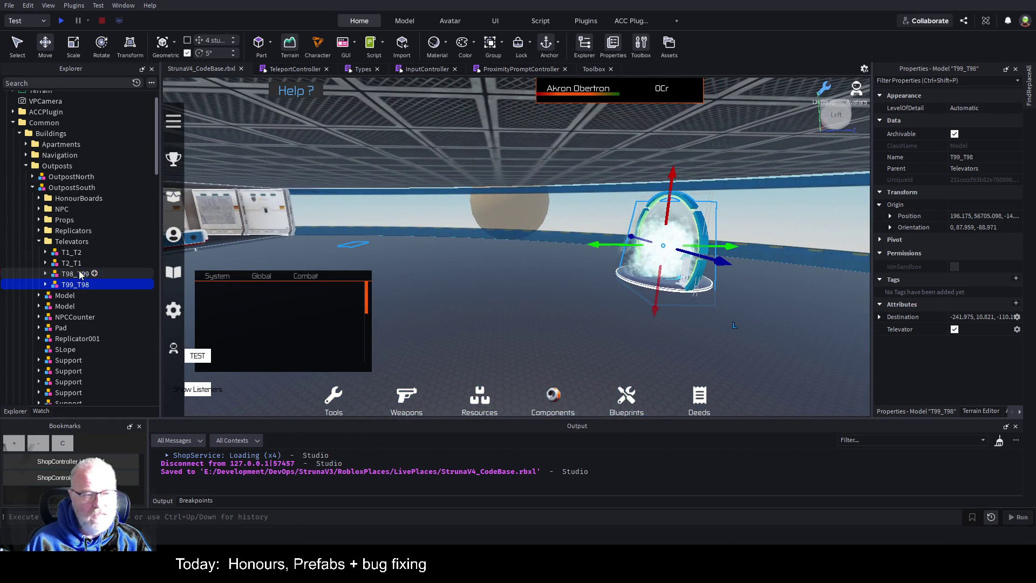
key("f")
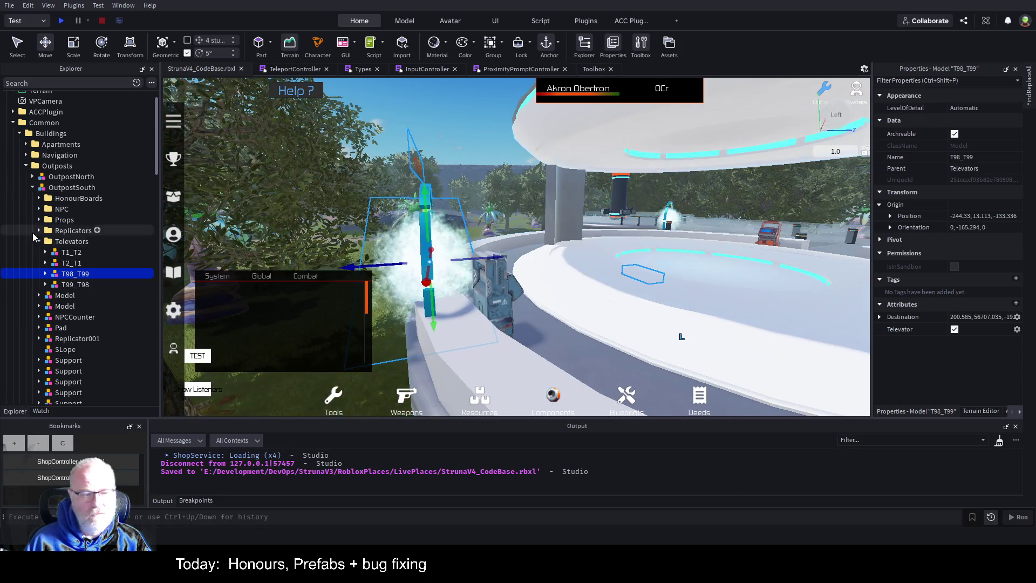
left_click(74, 252)
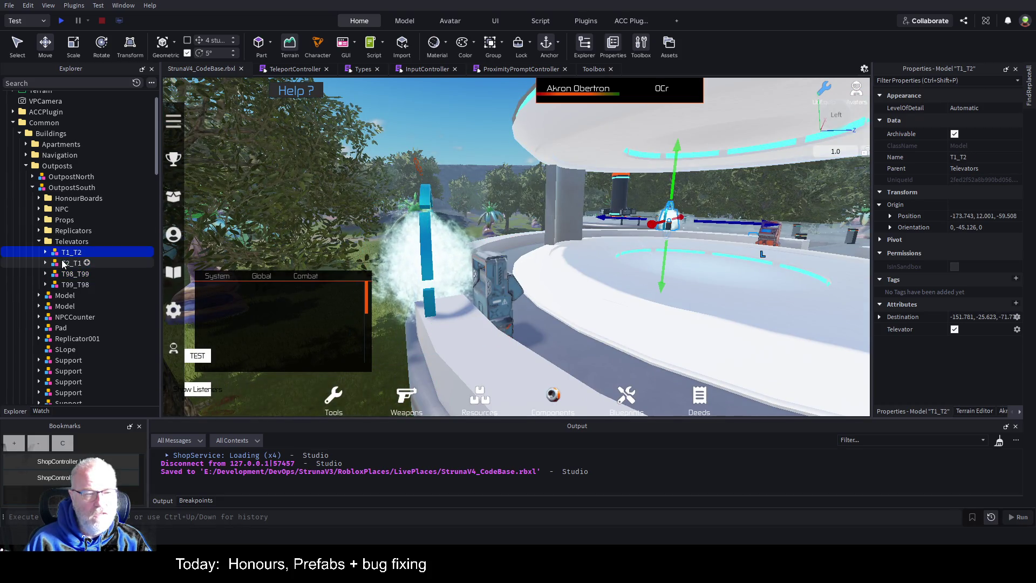
left_click(65, 263, "ctrl")
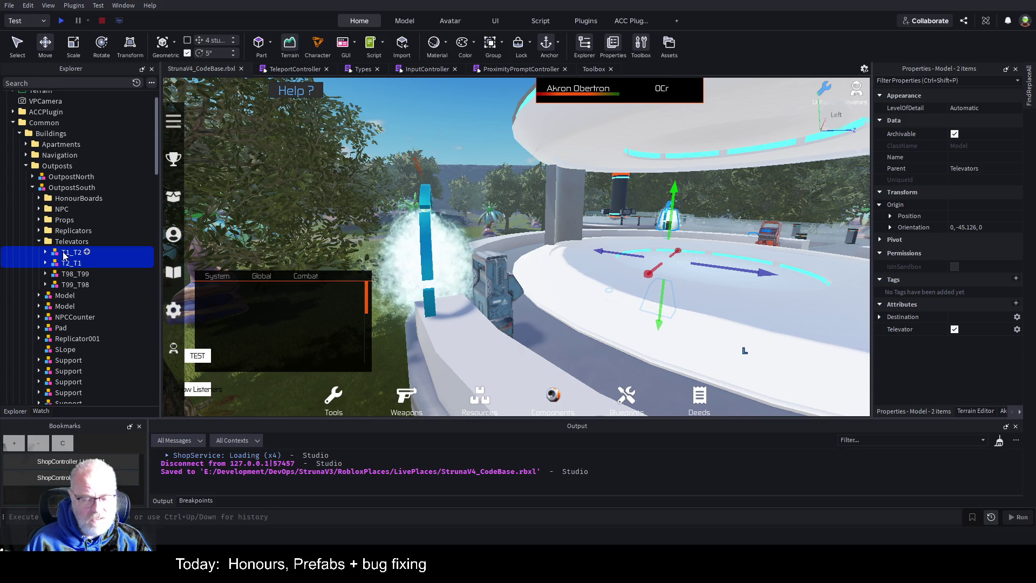
- Group T1_T2 and T2_T1 with Ctrl+G and name the new model TP_001
key("ctrl+g")
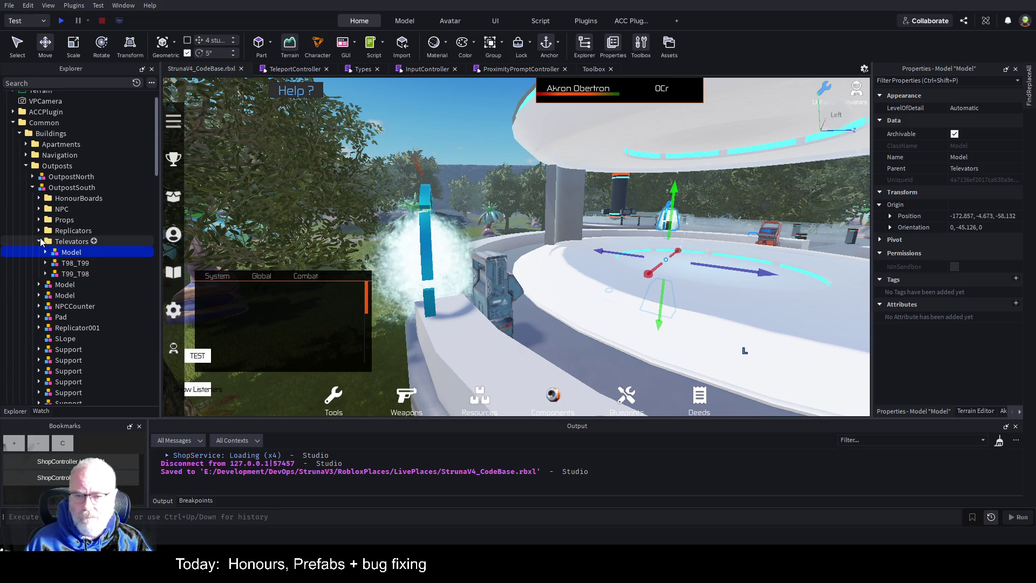
double_click(94, 253)
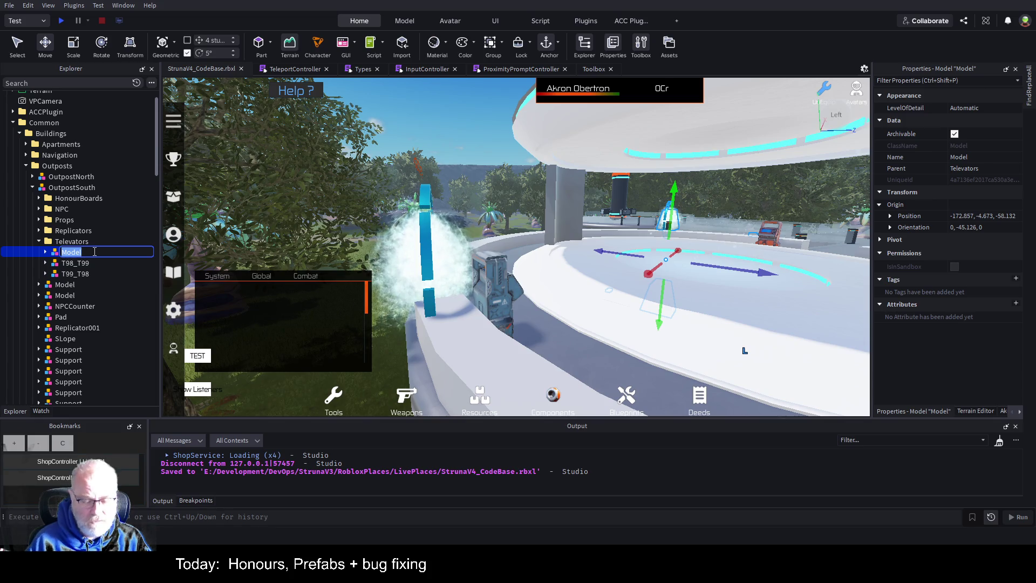
type("Te")
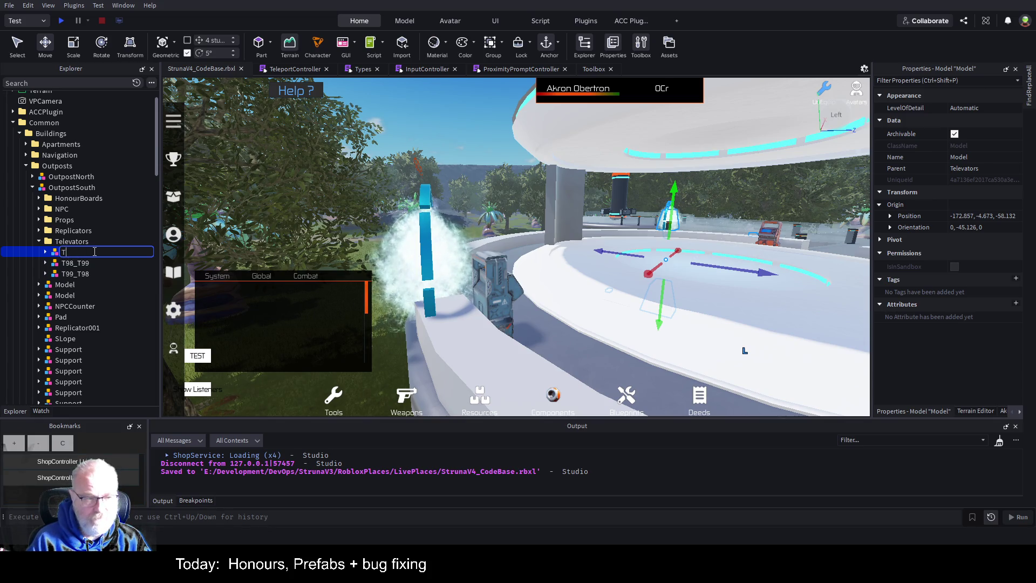
key("BackSpace")
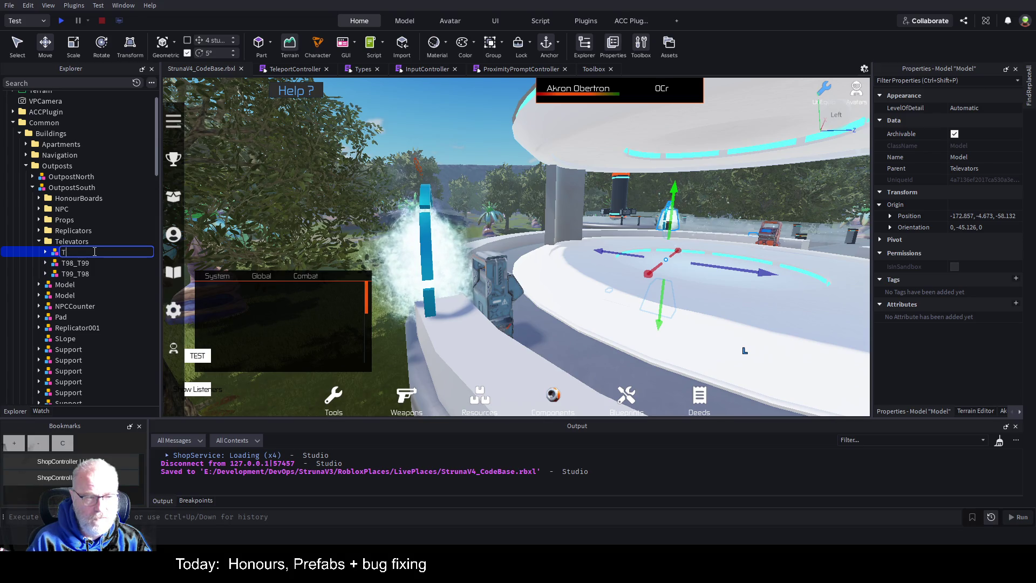
type("P_")
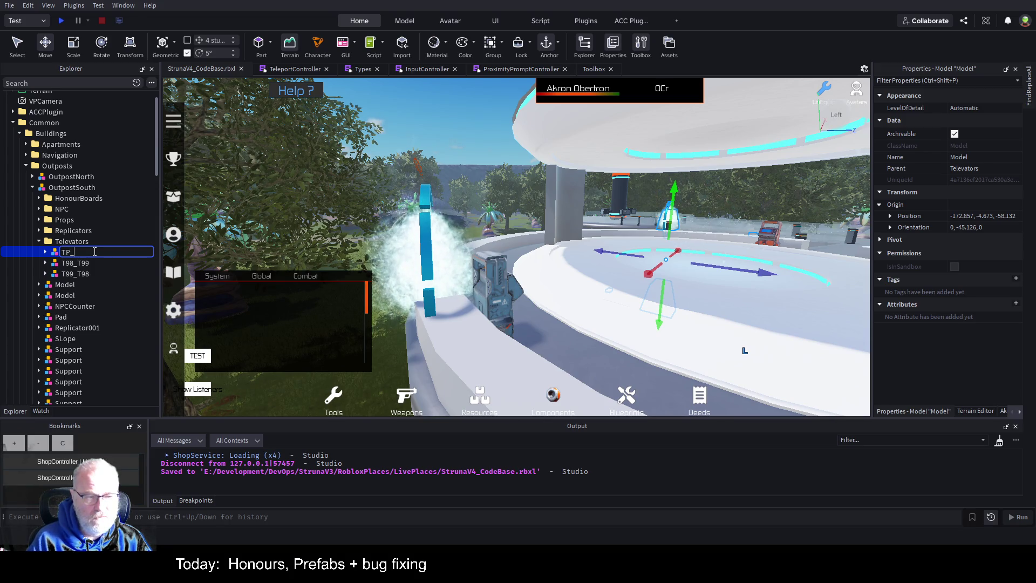
type("001")
key("Return")
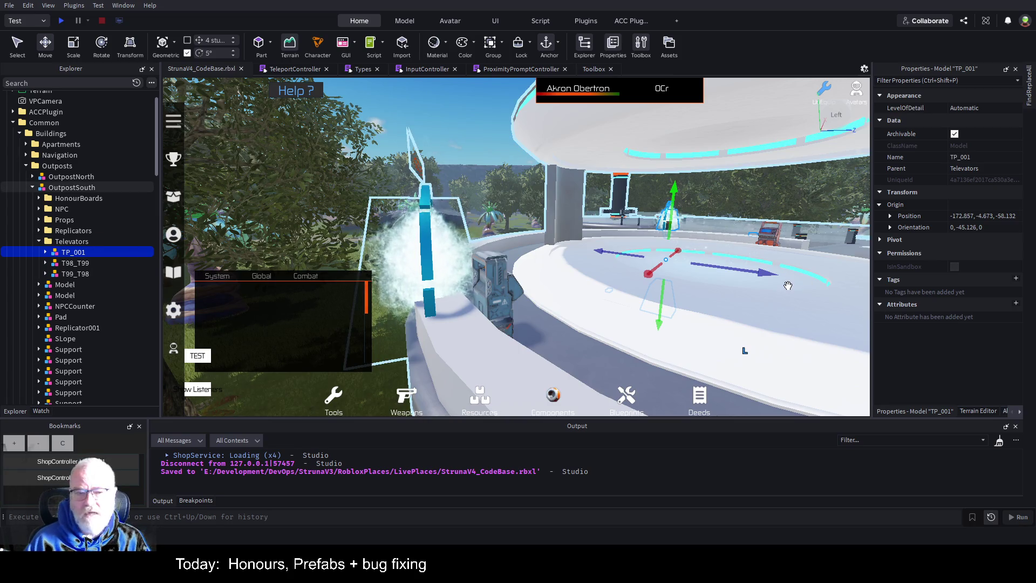
left_click(45, 253)
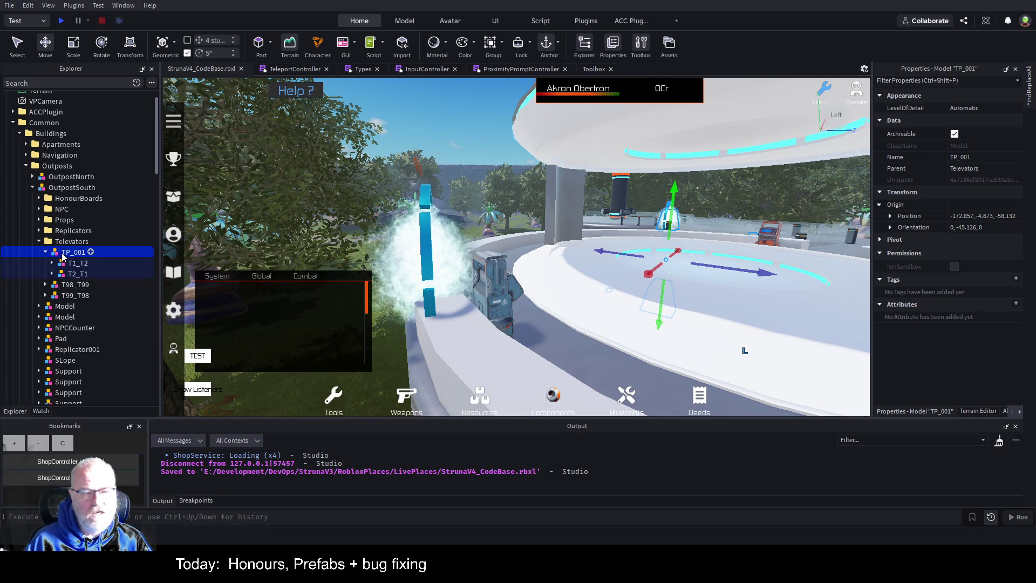
- Expand T1_T2 and its Pad inside TP_001 to show the Attachment and Script
left_click(93, 264)
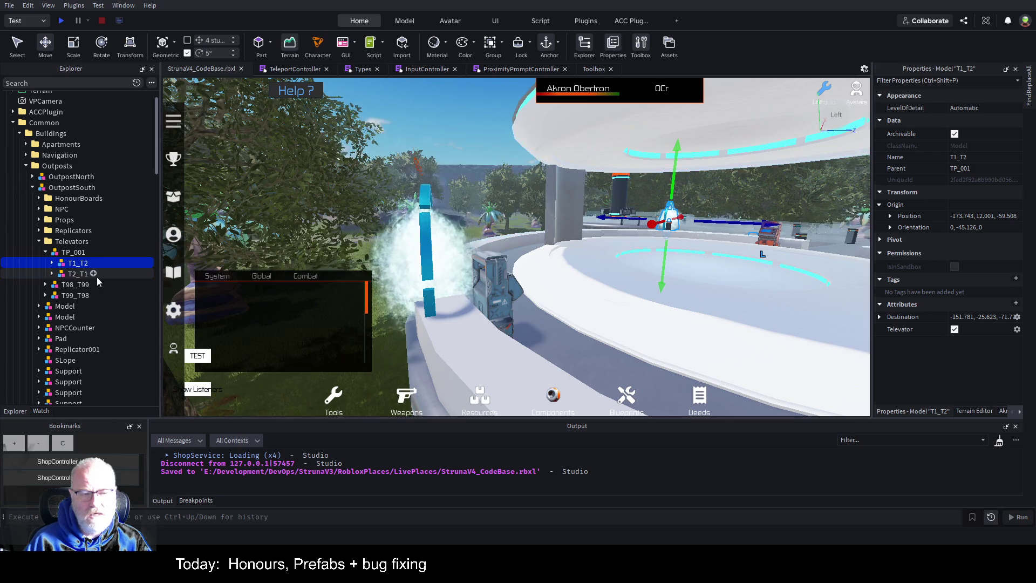
left_click(77, 253)
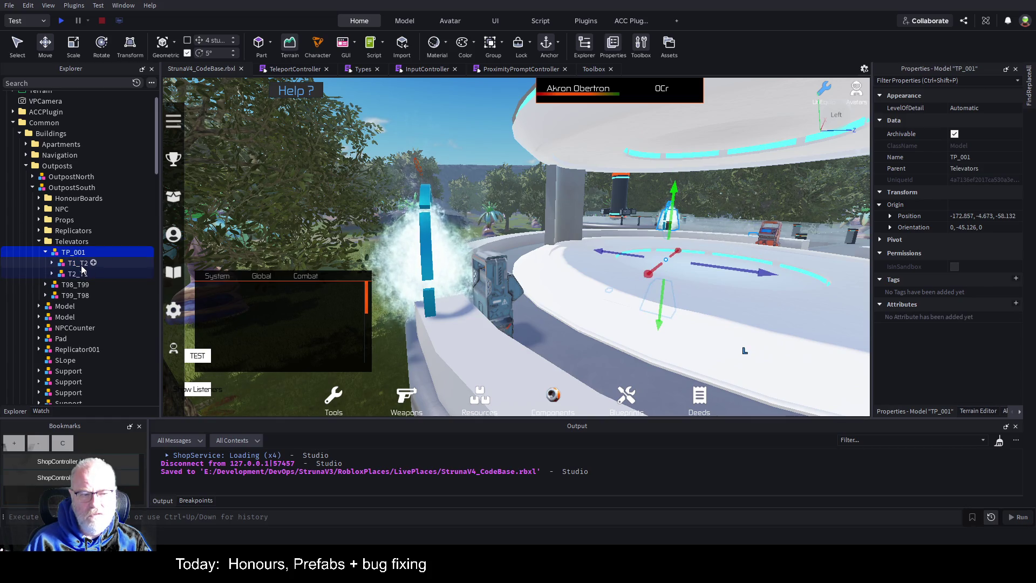
left_click(80, 264)
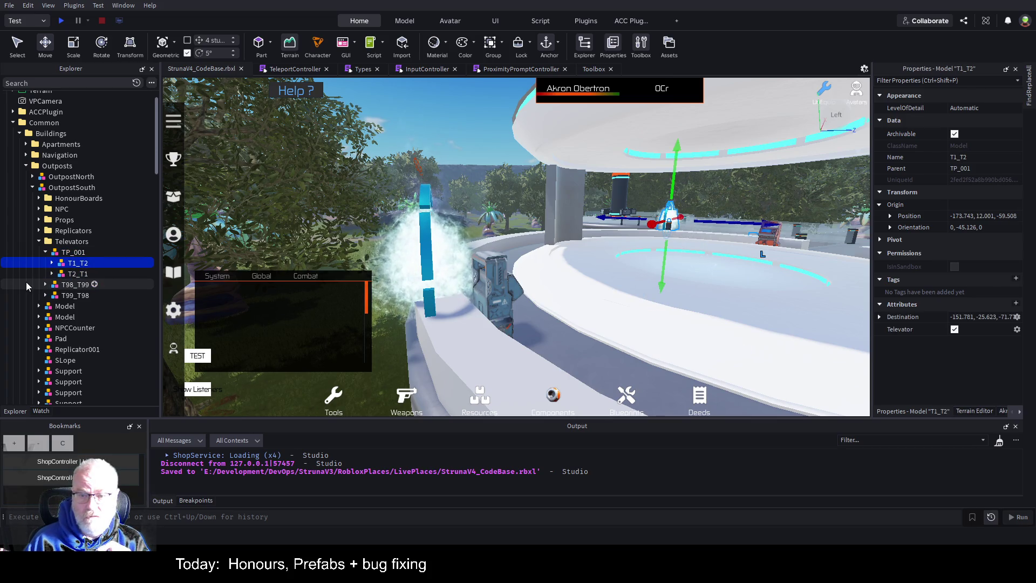
left_click(52, 263)
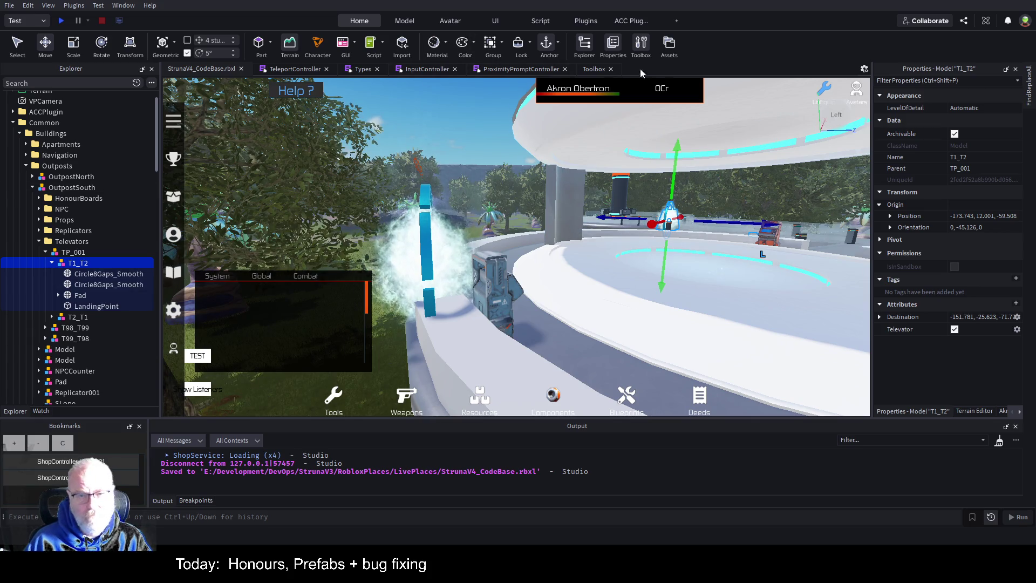
left_click(58, 295)
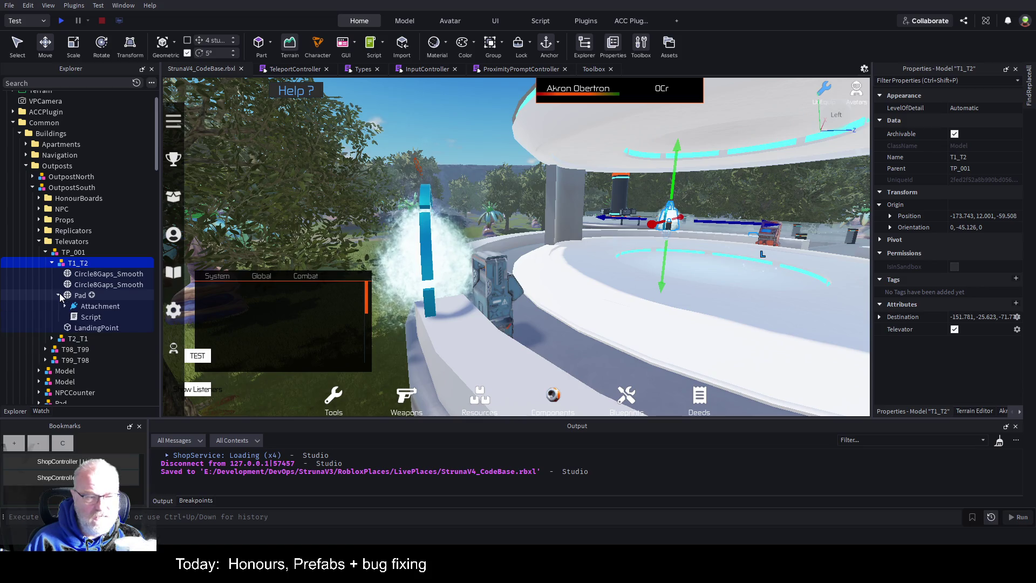
left_click(91, 318)
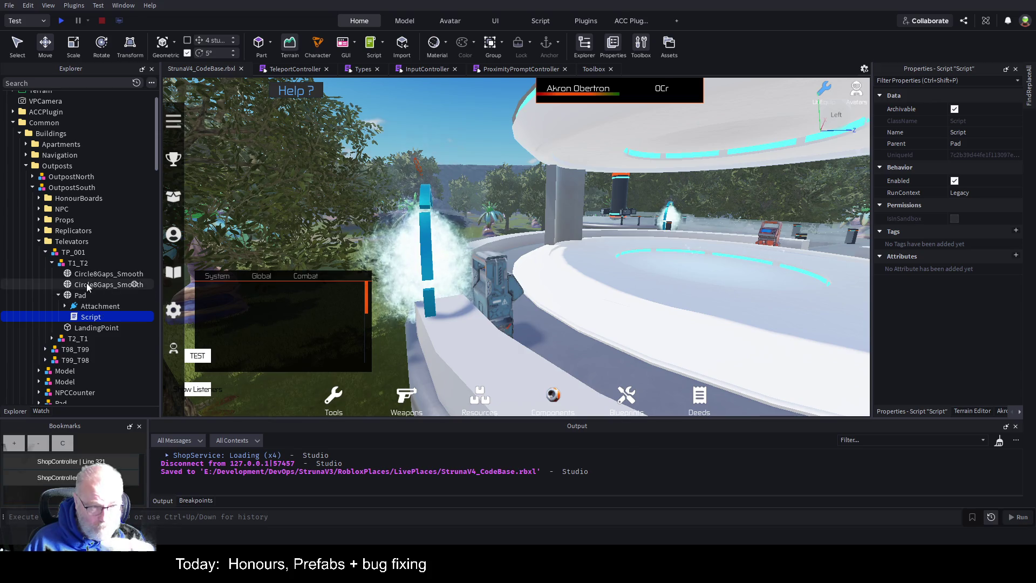
left_click(76, 253)
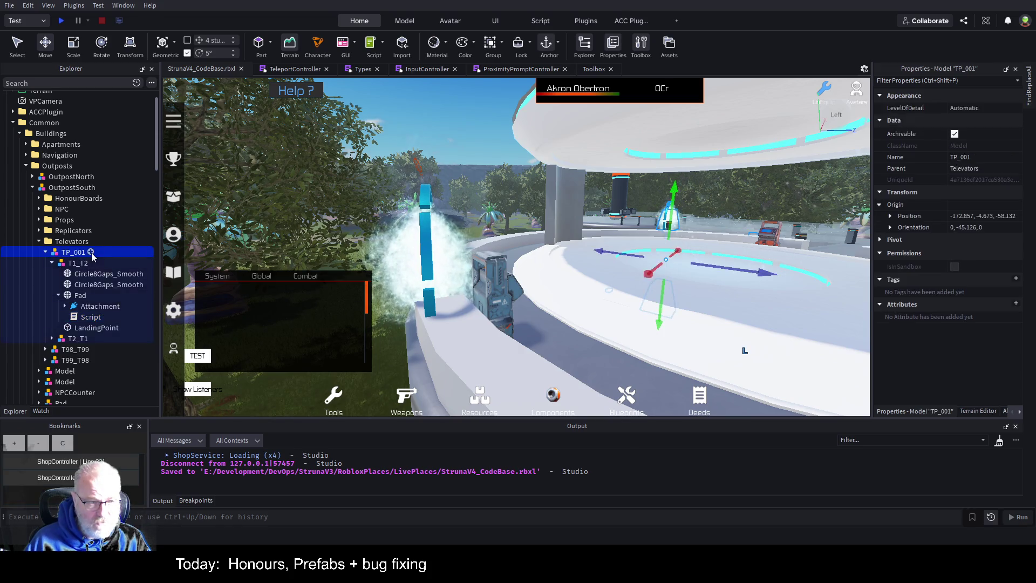
- Delete the Script accidentally inserted into TP_001 with Ctrl+I, then close the Toolbox
key("ctrl+i")
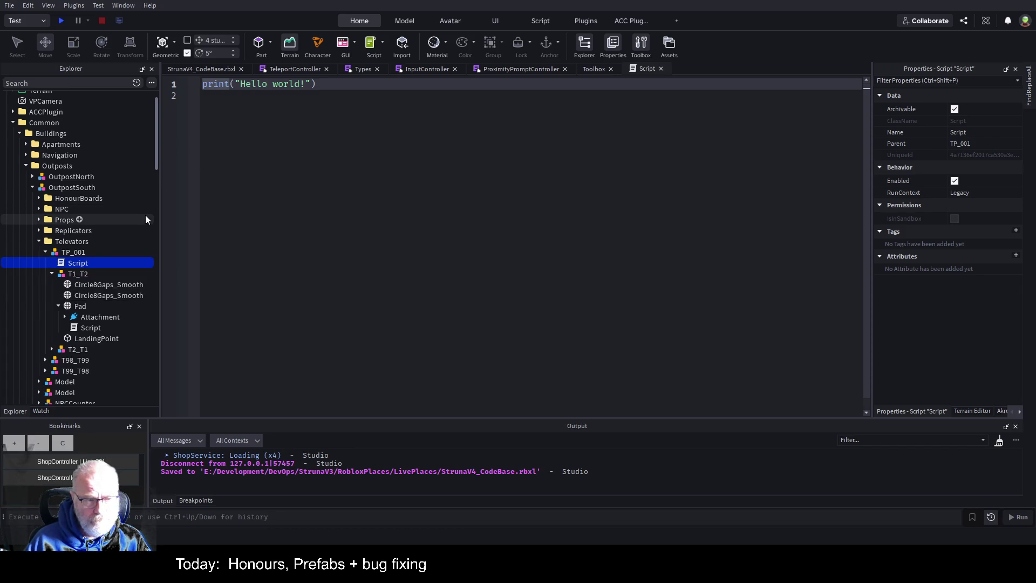
left_click(64, 253)
left_click(67, 262)
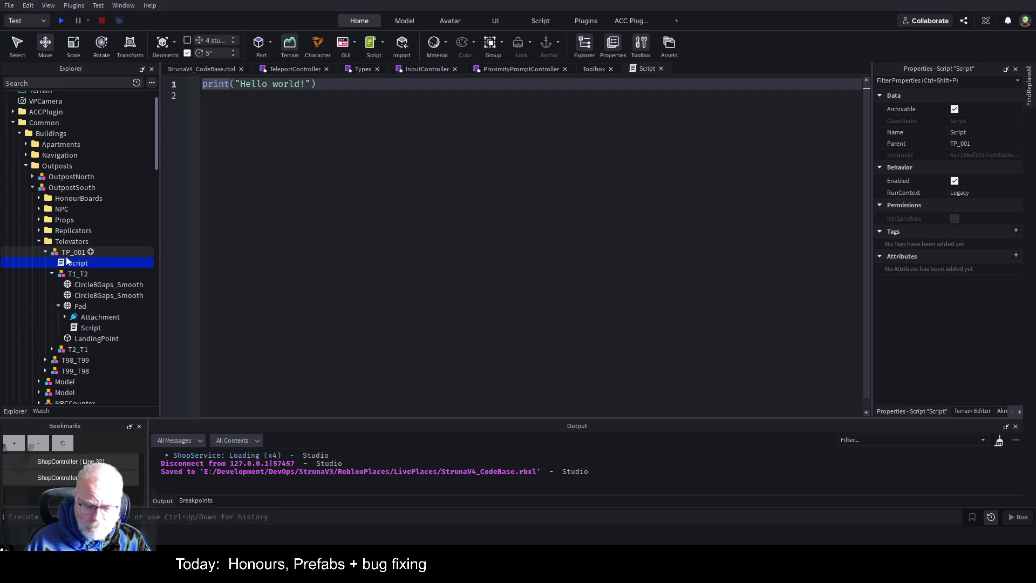
key("Delete")
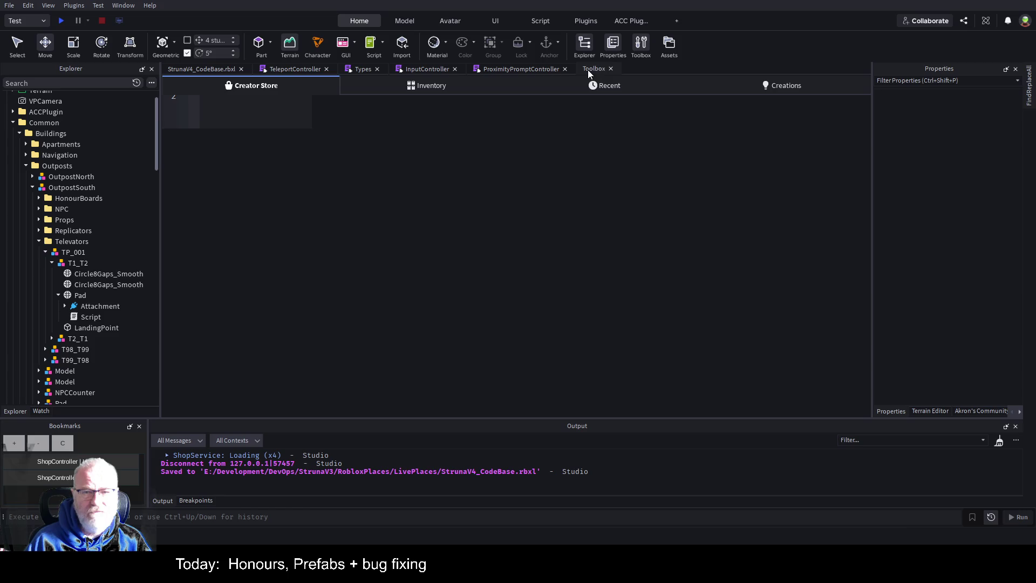
left_click(611, 68)
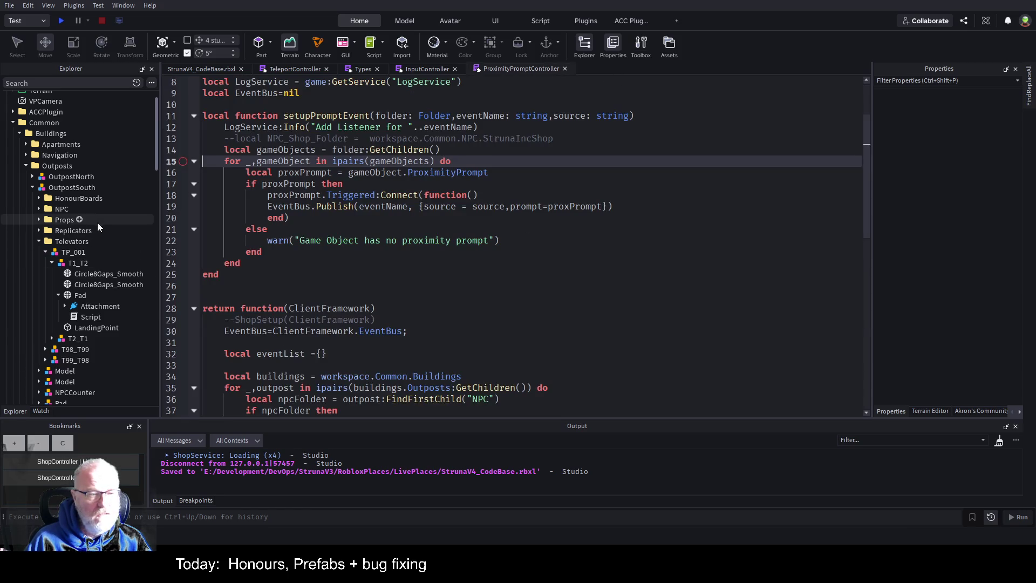
- Collapse T1_T2 and select the Televators folder in the 3D view
left_click(52, 263)
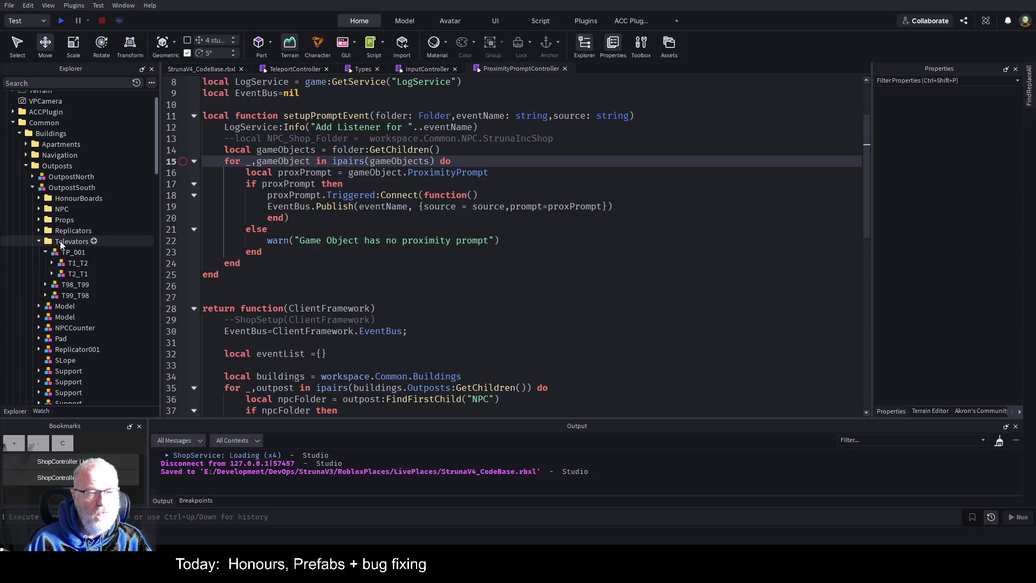
left_click(60, 240)
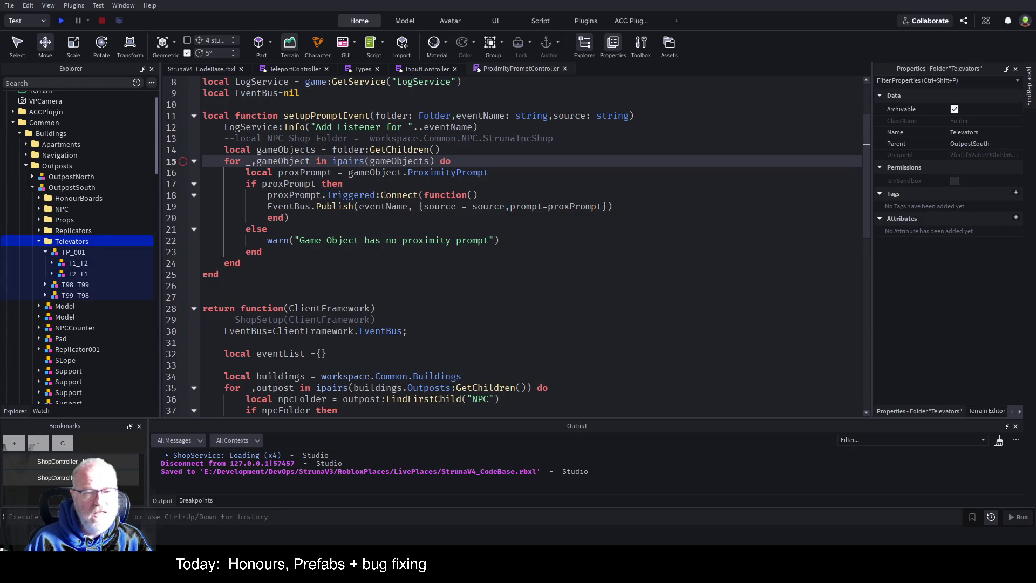
left_click(201, 68)
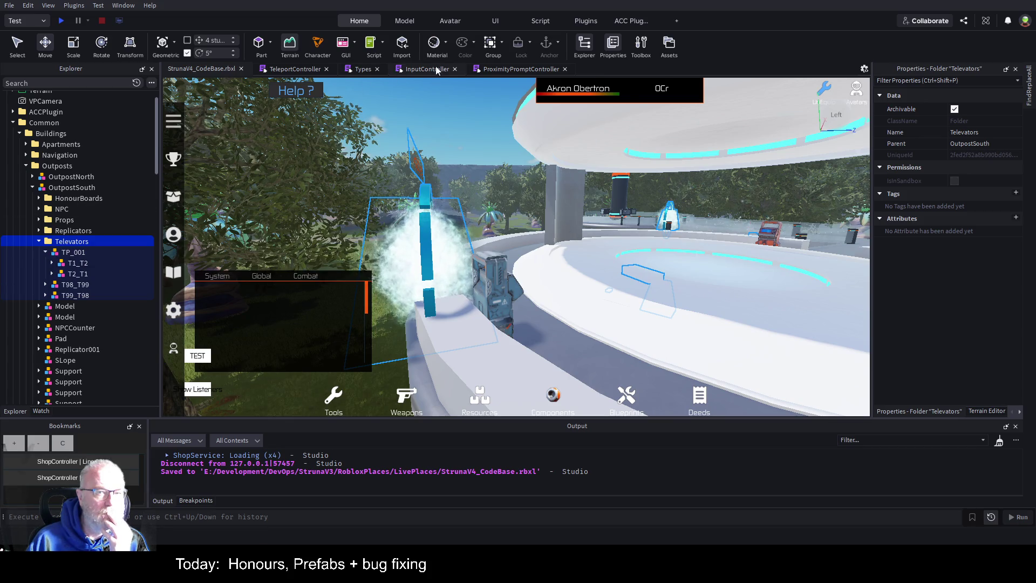
- Review ProximityPromptController, then disable the line 317 breakpoint in TeleportController
left_click(523, 72)
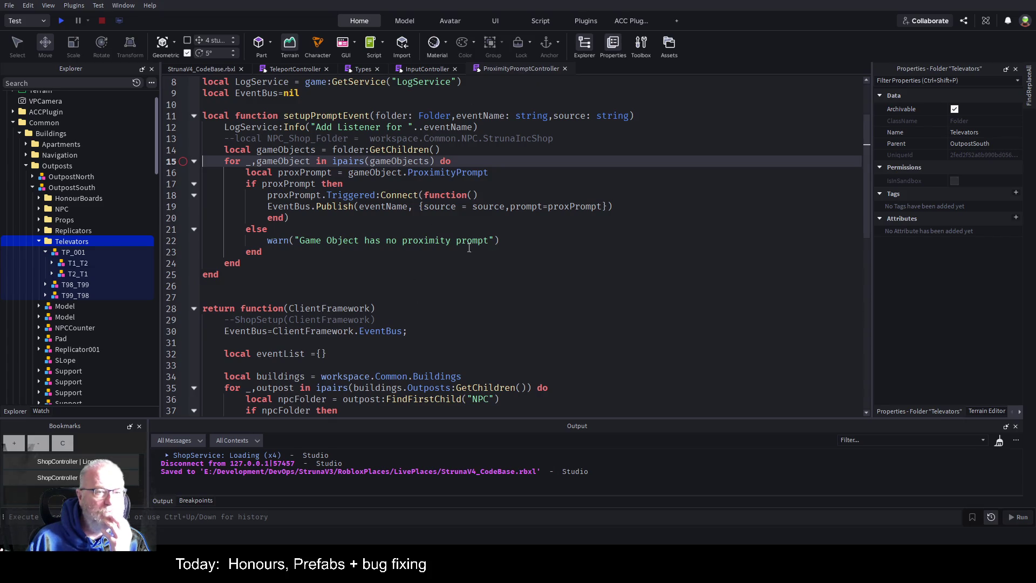
scroll(421, 227, "down", 5)
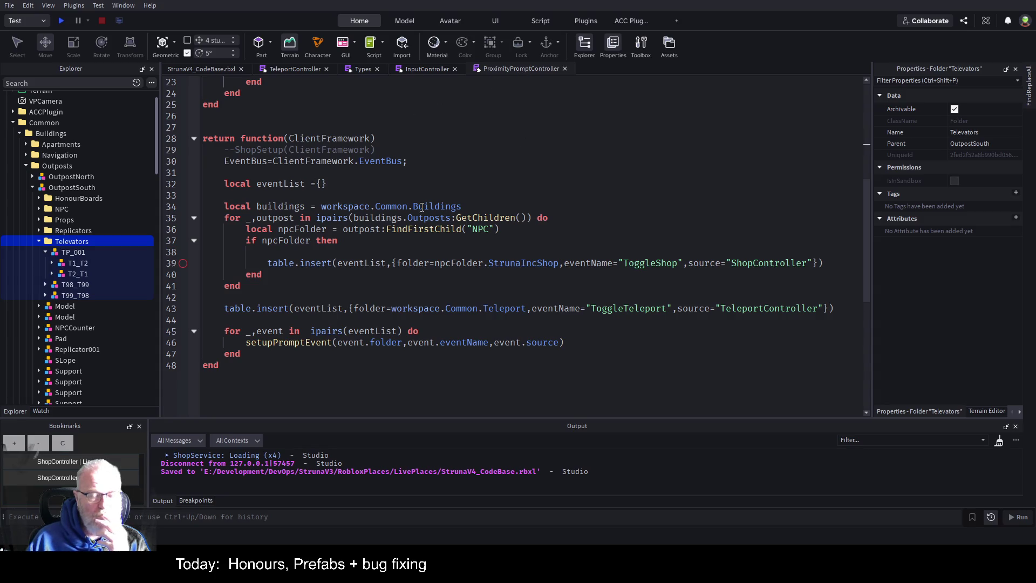
scroll(422, 207, "up", 4)
scroll(422, 207, "up", 3)
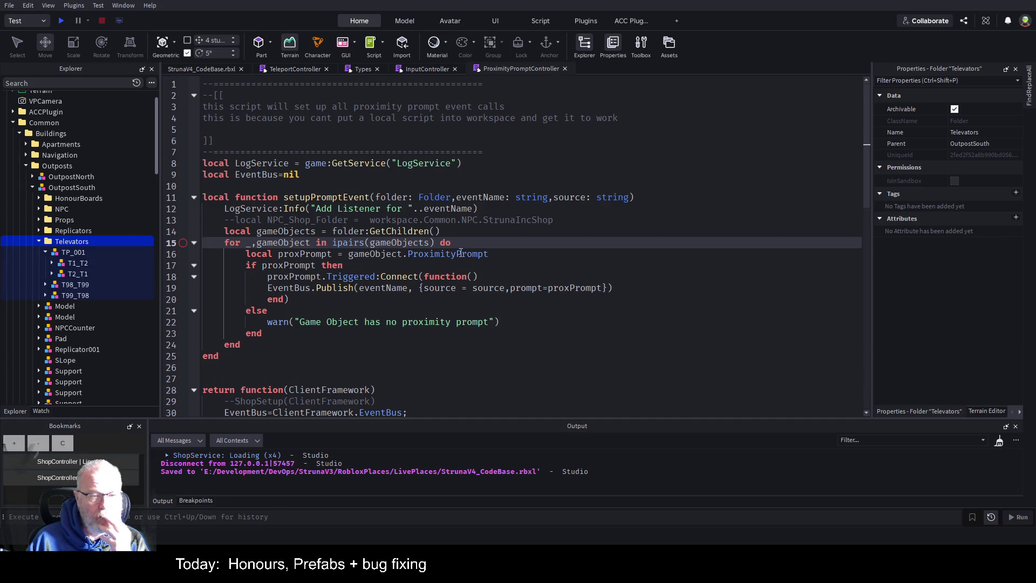
scroll(460, 253, "down", 3)
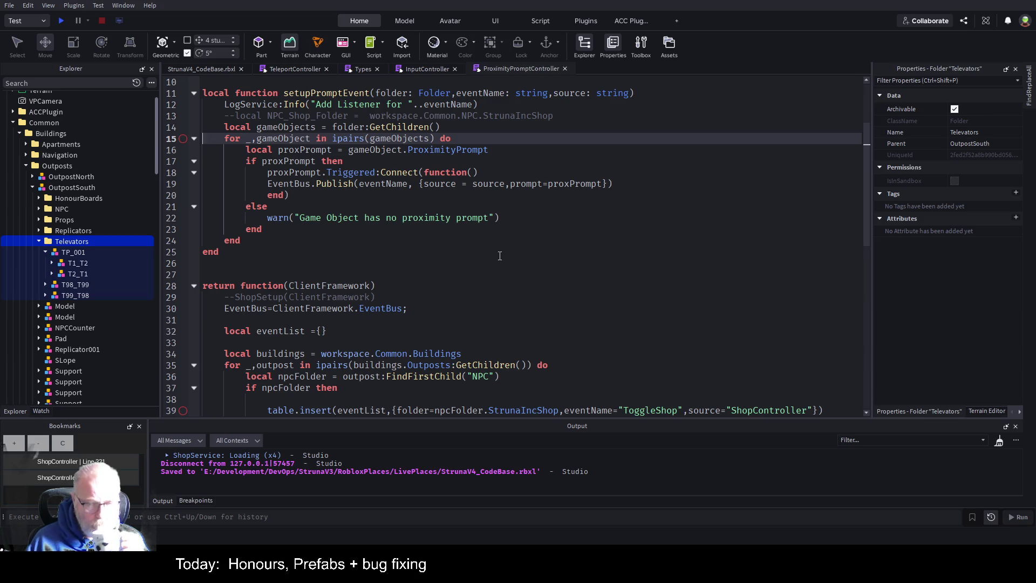
scroll(510, 267, "down", 2)
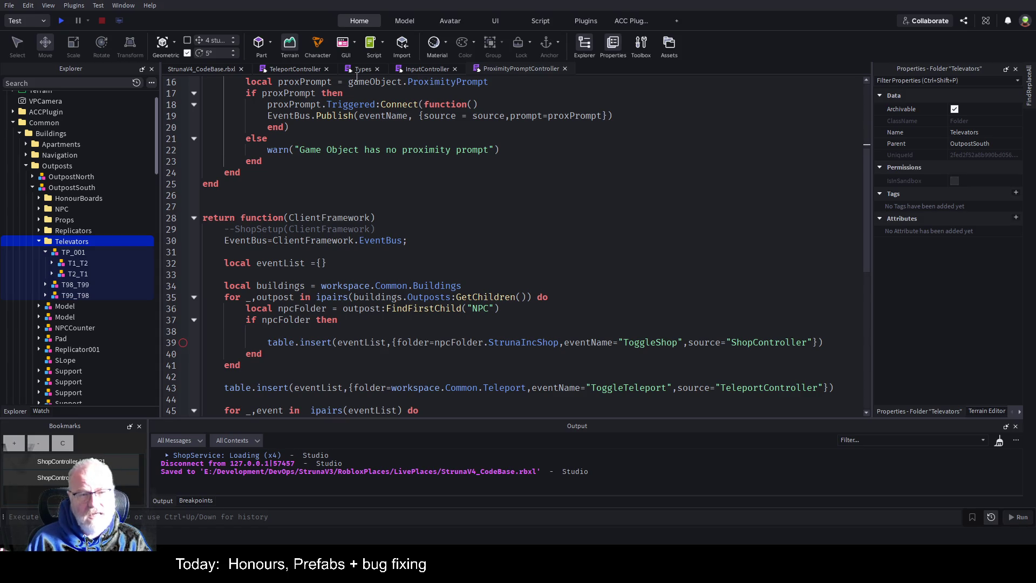
left_click(296, 69)
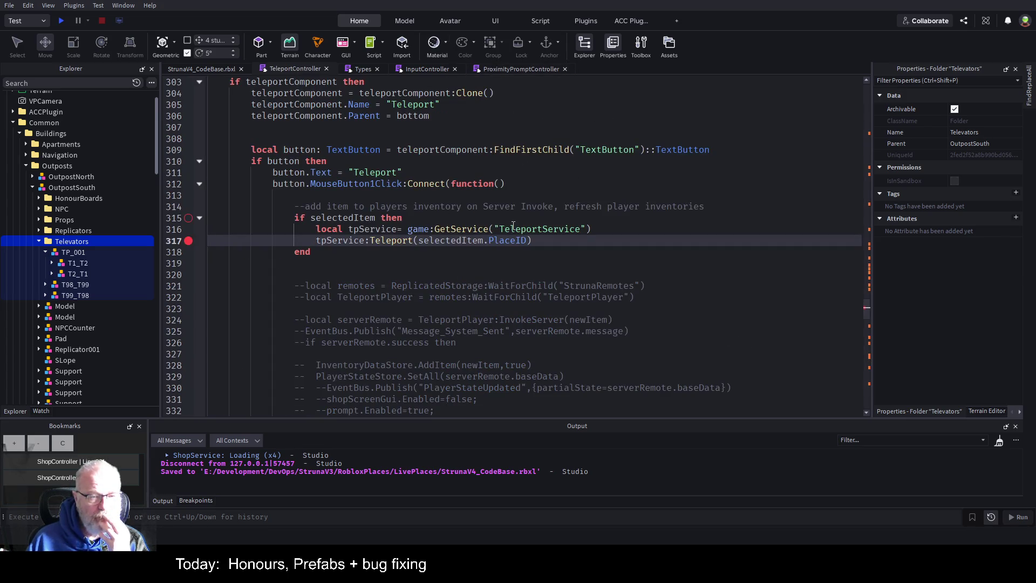
left_click(188, 240)
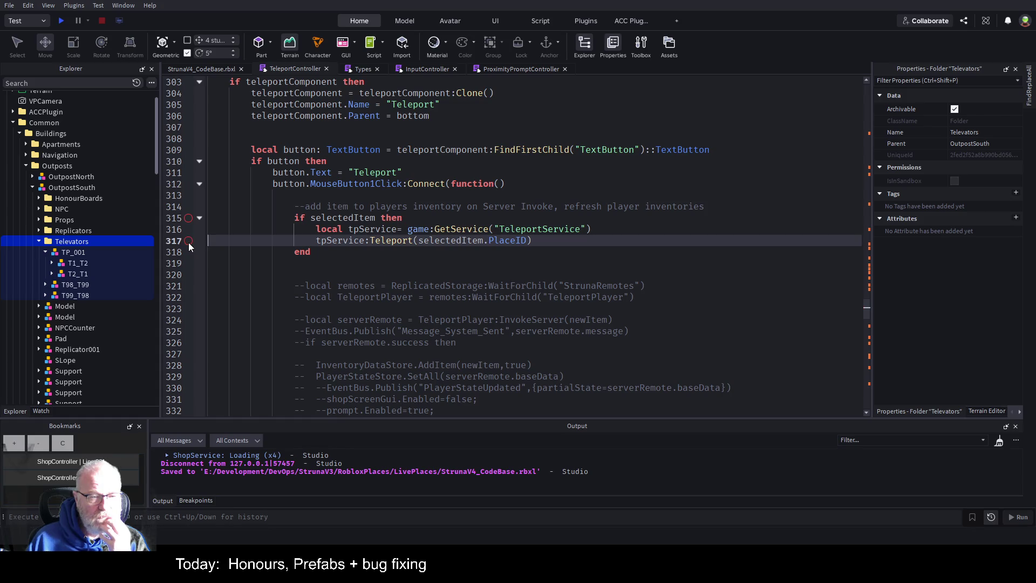
- Select TP_001 under Televators and add a new Script inside it
left_click(75, 233)
left_click(76, 241)
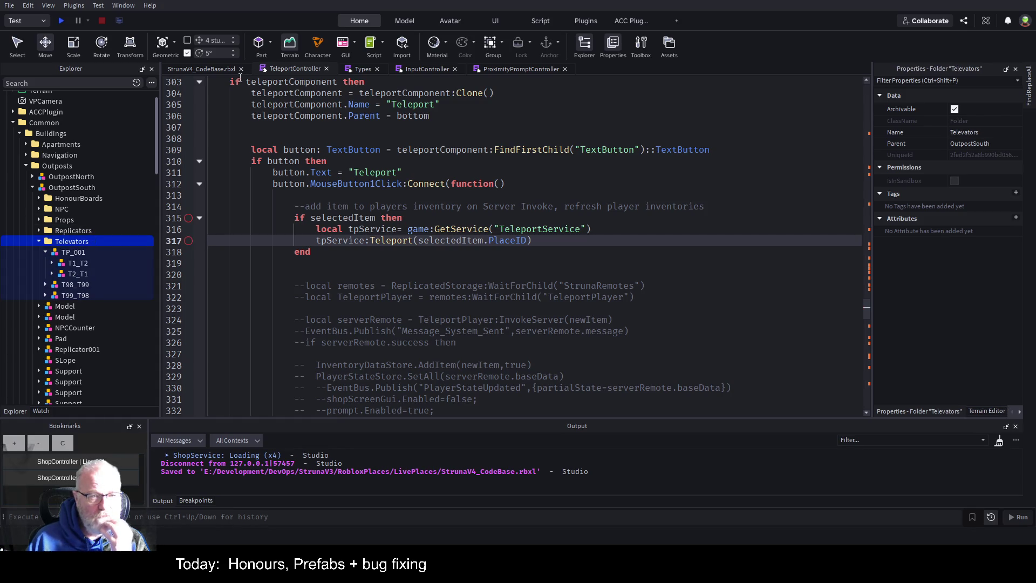
left_click(216, 68)
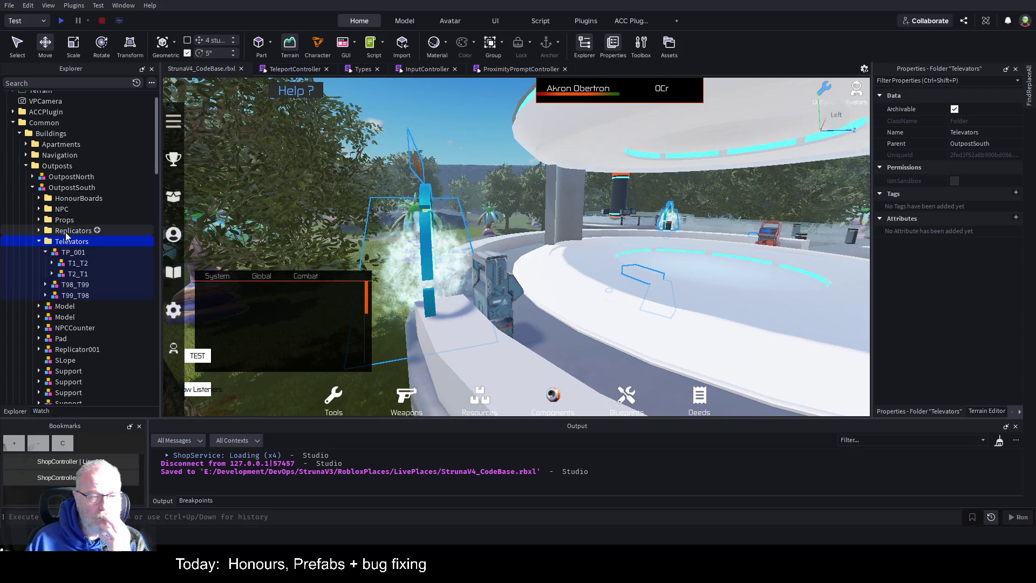
left_click(89, 254)
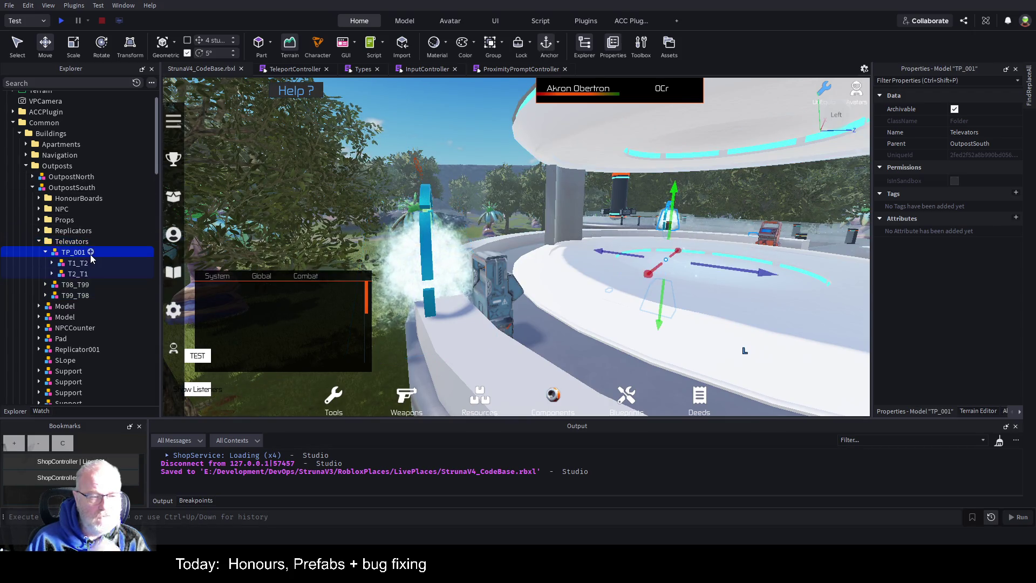
left_click(91, 252)
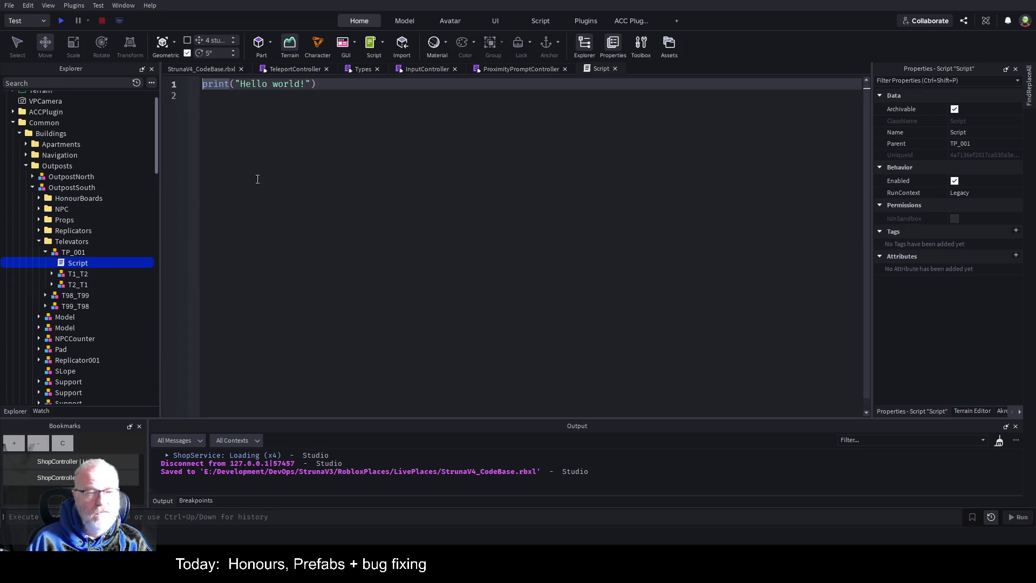
- Replace the placeholder print line with 'local childs = script.Parent:GetChildren()'
left_click(325, 84)
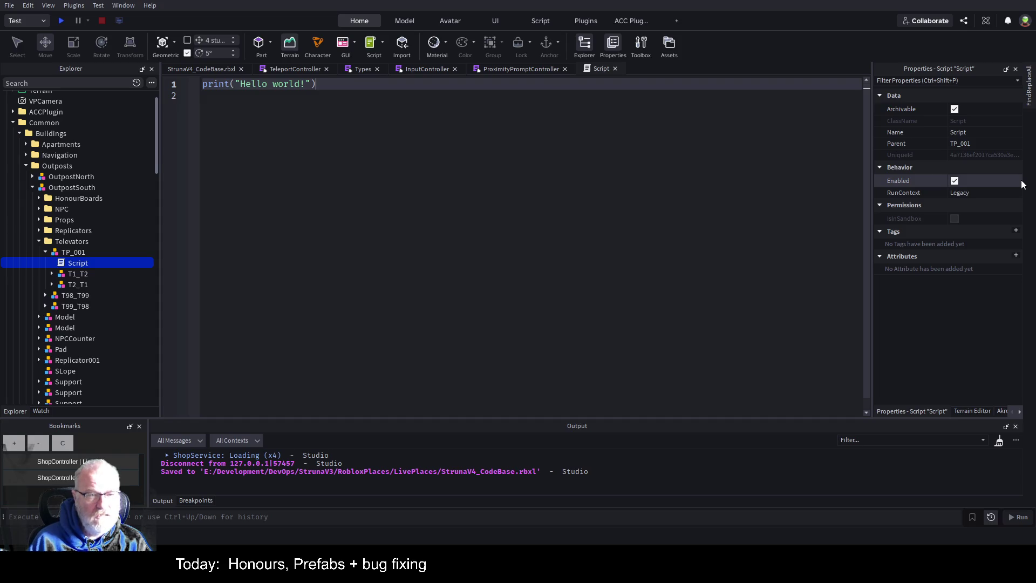
key("shift+Home")
key("BackSpace")
type("local")
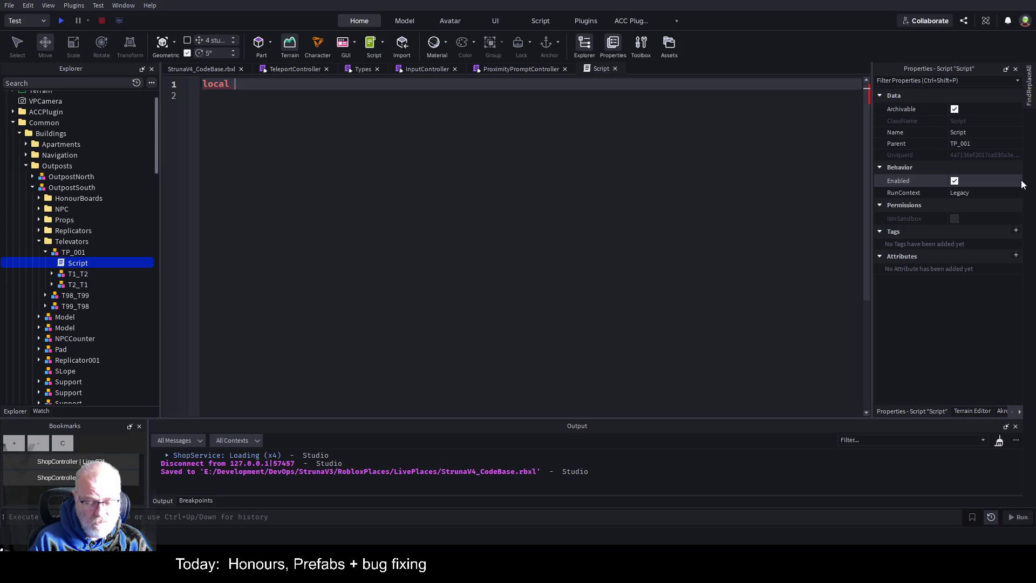
type(" child")
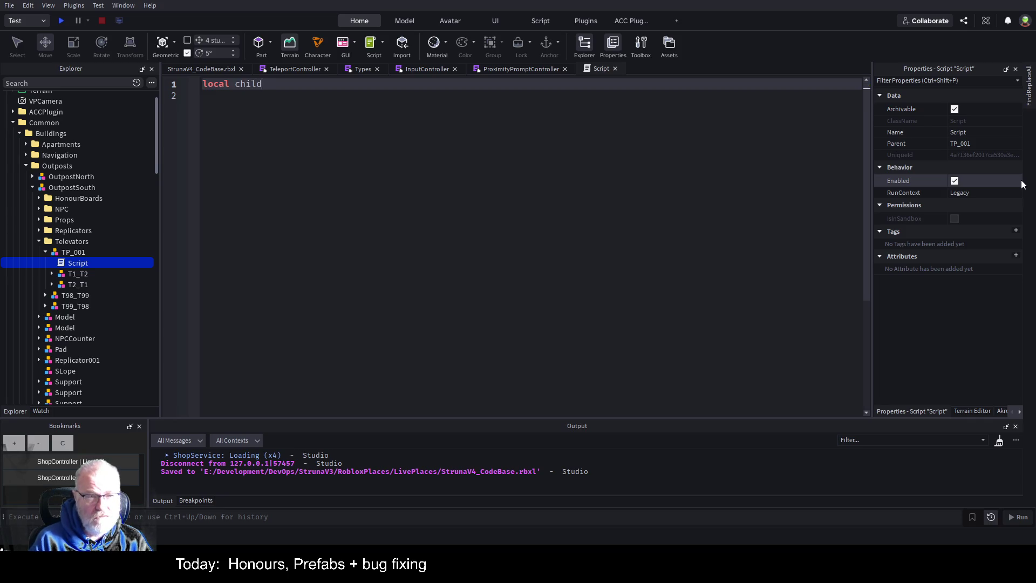
type("s = script.")
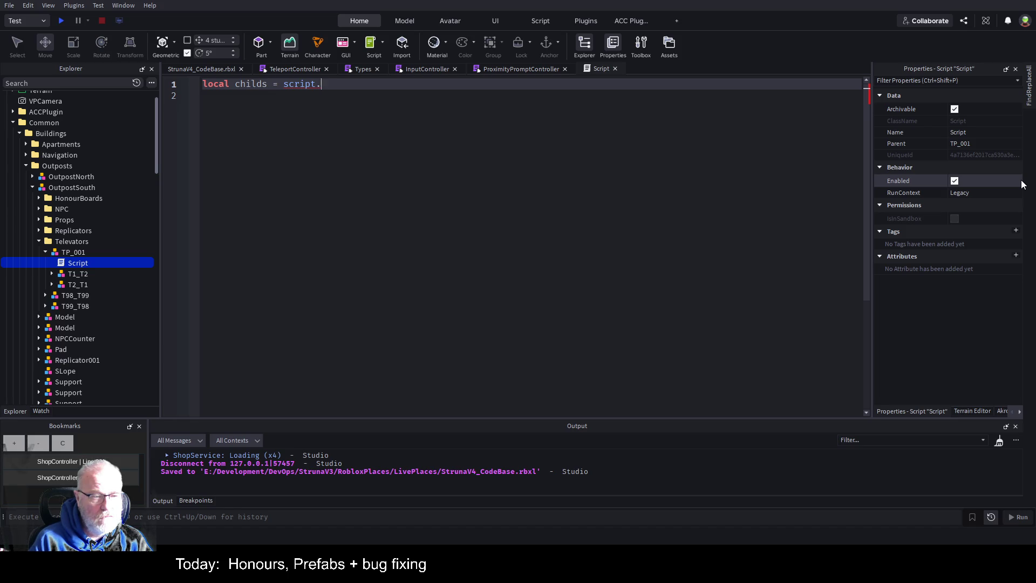
type("p")
key("Tab")
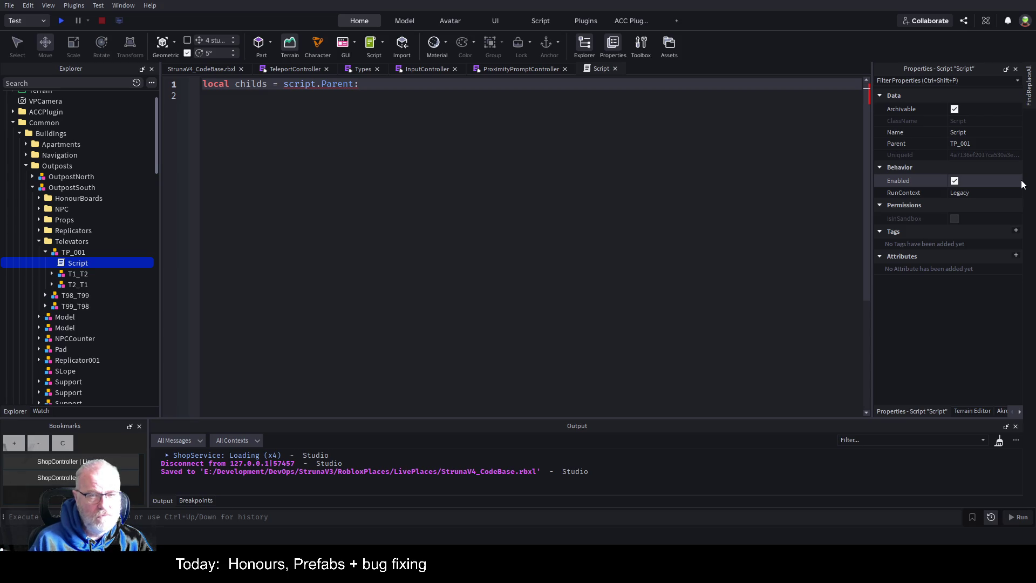
type("GetChildren()")
key("Return")
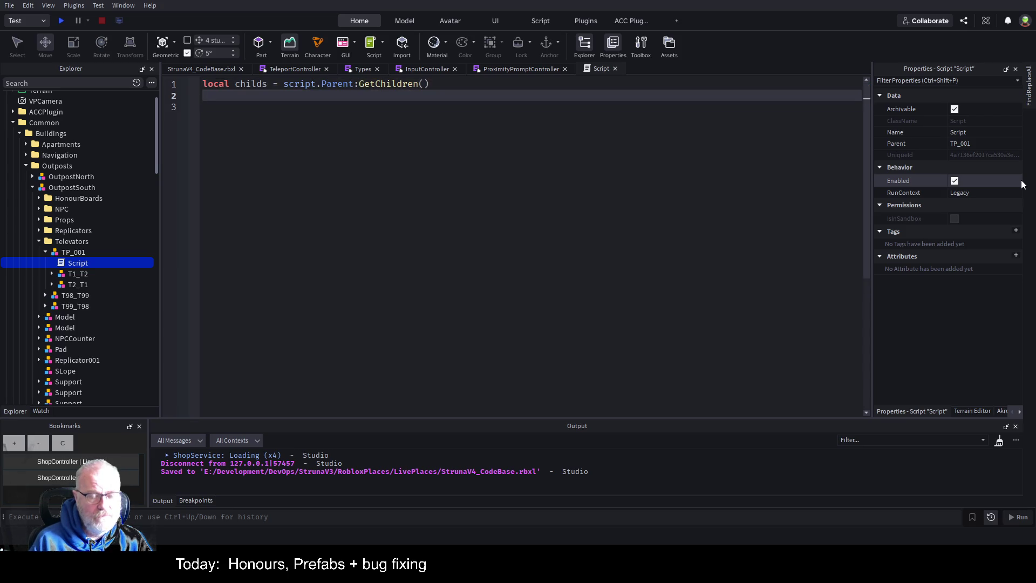
key("Return")
- Start the loop 'for _,child in pairs(childs) do'
type("for")
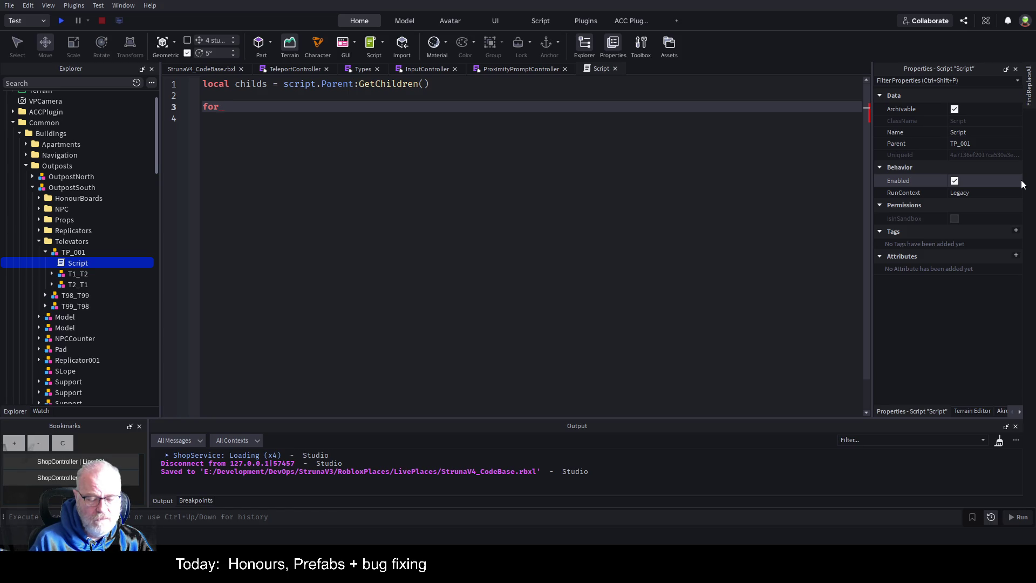
type("_,ch")
key("BackSpace")
key("BackSpace")
key("BackSpace")
type(",child")
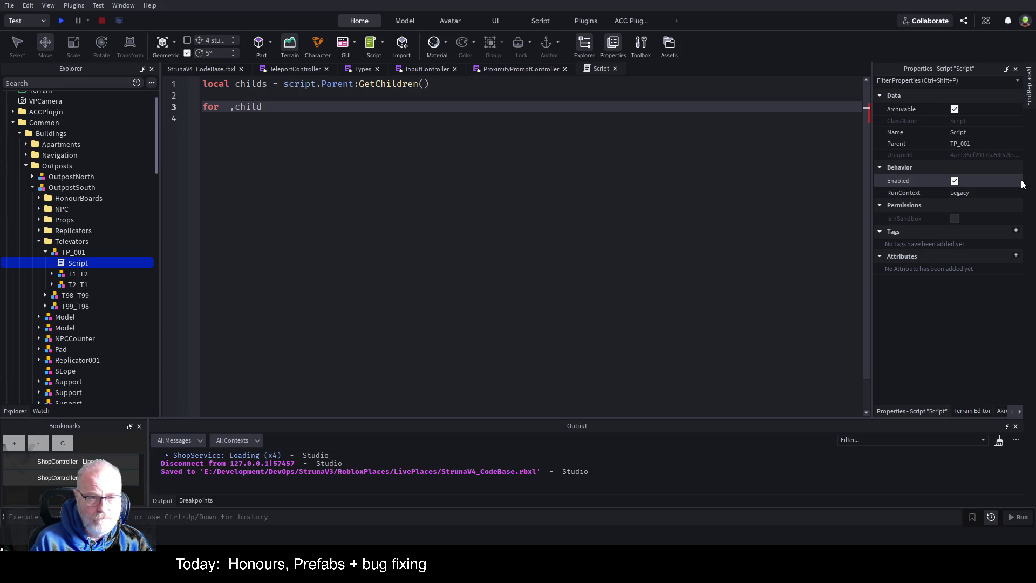
type(" in ")
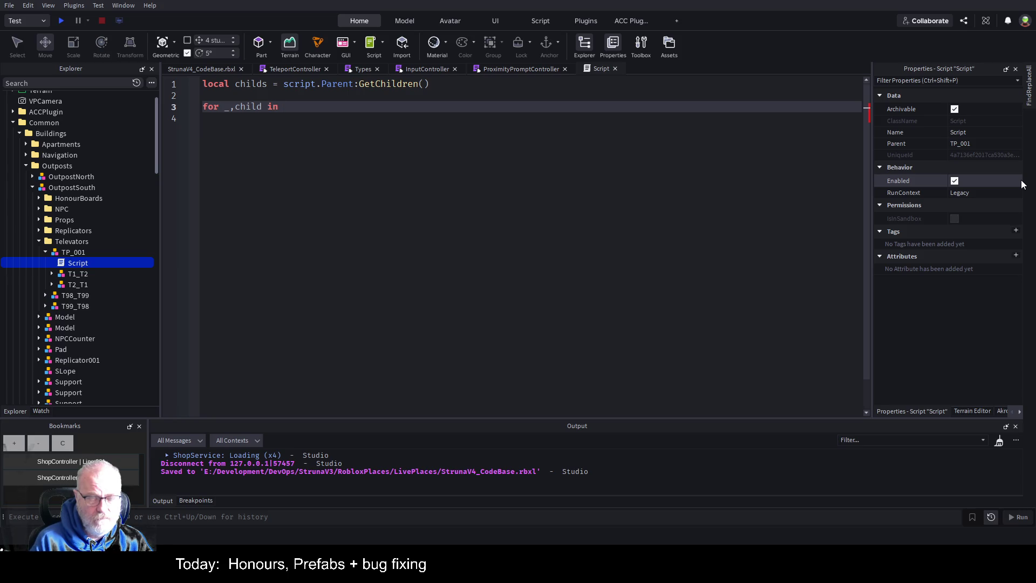
type("pairs(chi")
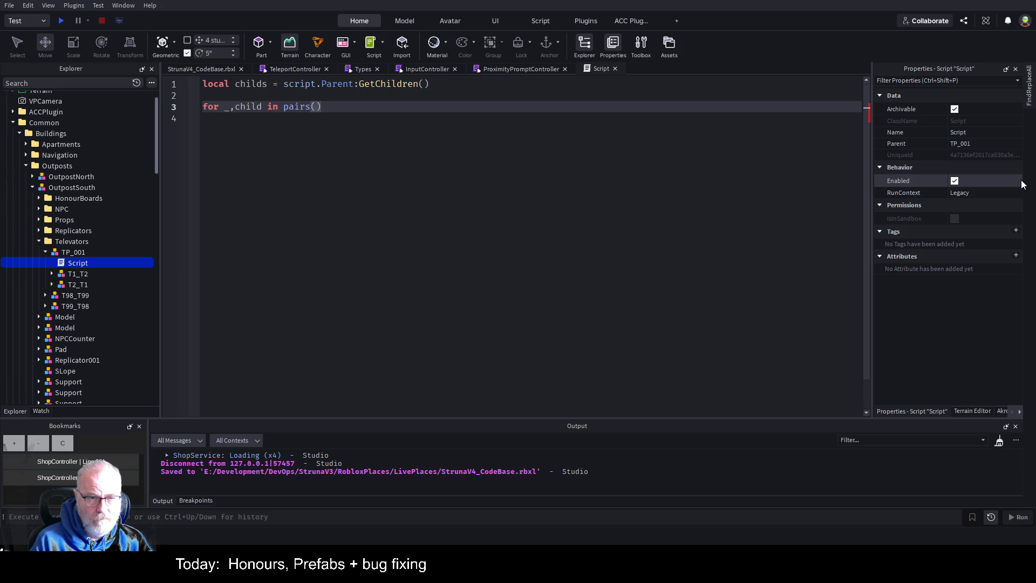
type("lds) do")
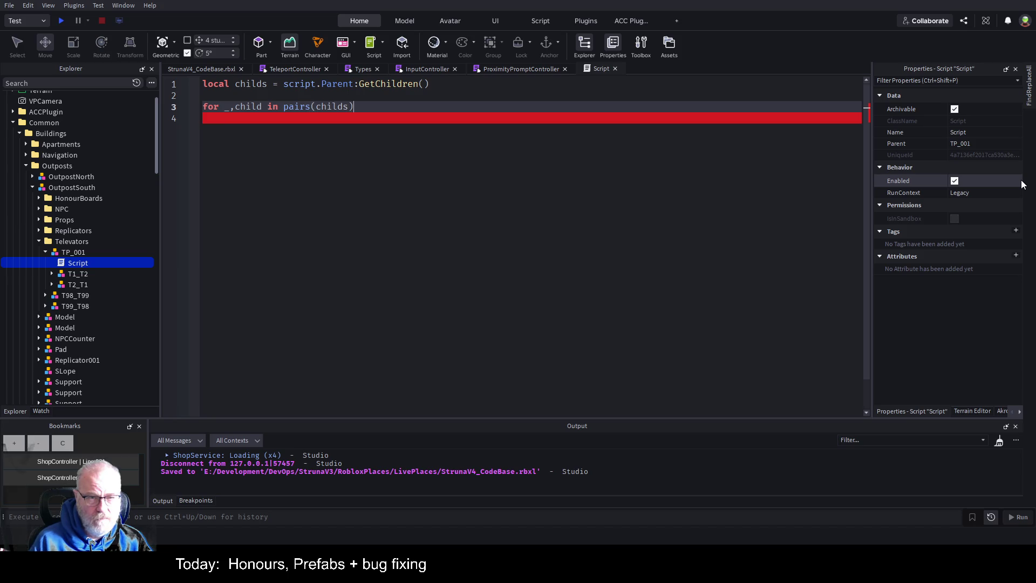
- Add an if child:IsA("Model") check inside the loop with an empty body
key("Return")
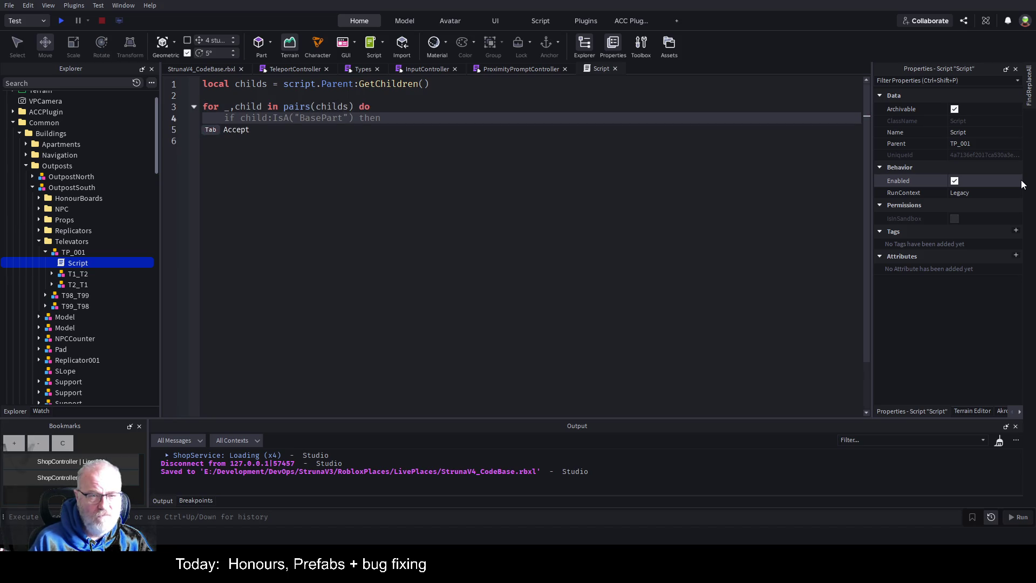
key("Tab")
key("Left")
key("Left")
key("Left")
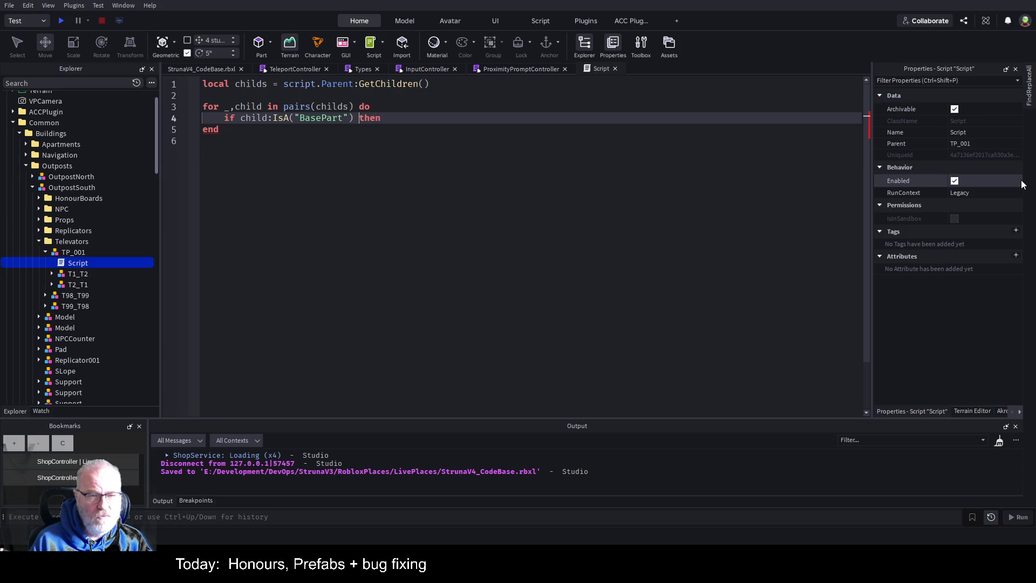
key("Left")
key("Left")
key("Left")
key("BackSpace")
key("BackSpace")
key("BackSpace")
type("Mode")
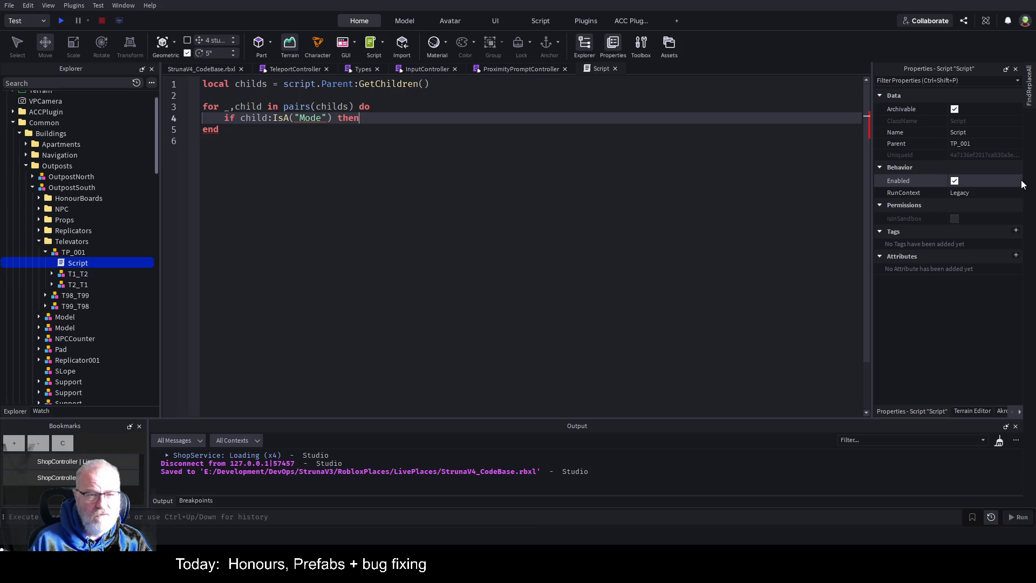
key("Left")
key("Left")
key("Left")
type("l")
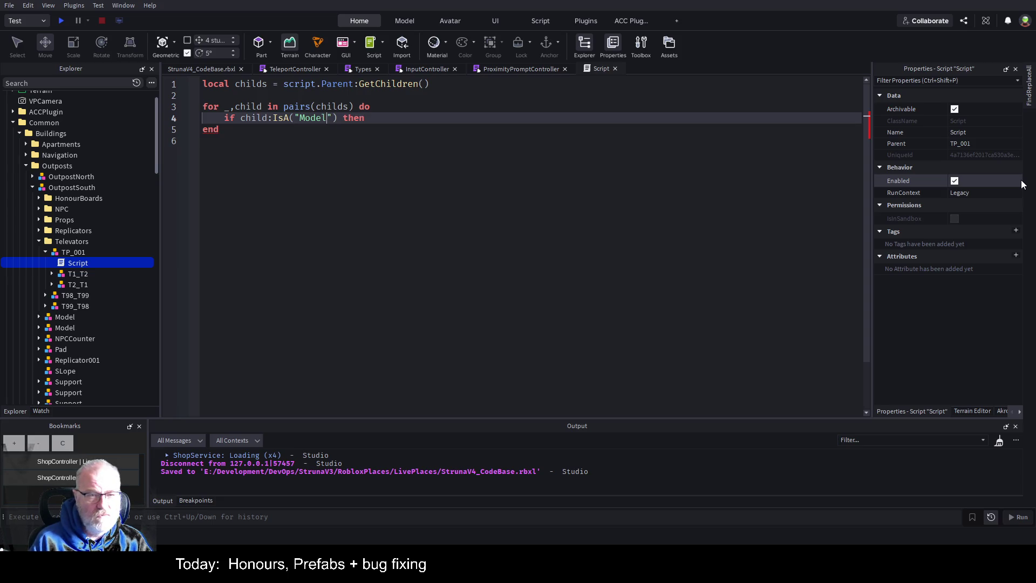
key("End")
key("Return")
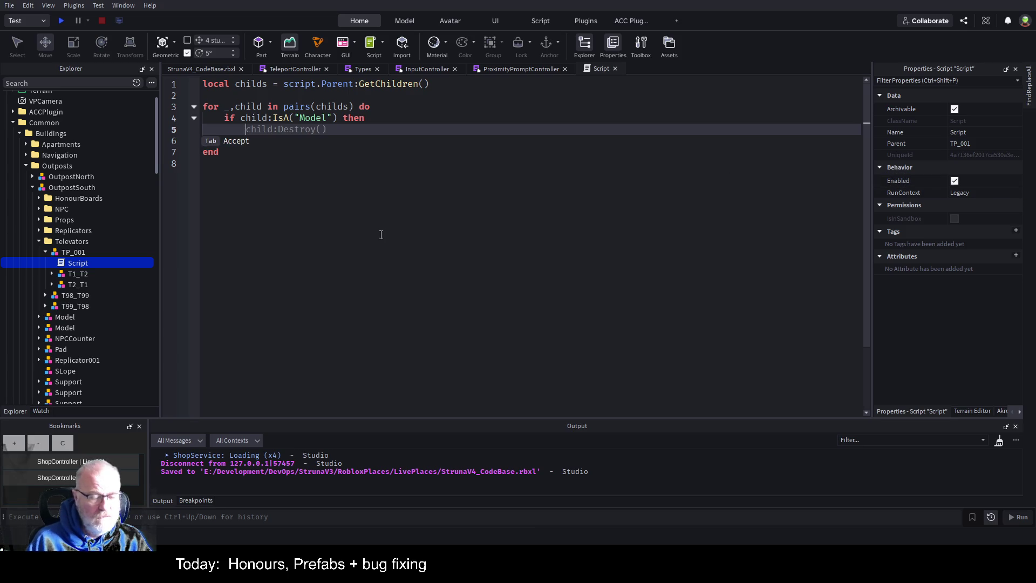
- Expand T1_T2 and its Pad in Explorer and select T1_T2
left_click(53, 274)
left_click(59, 306)
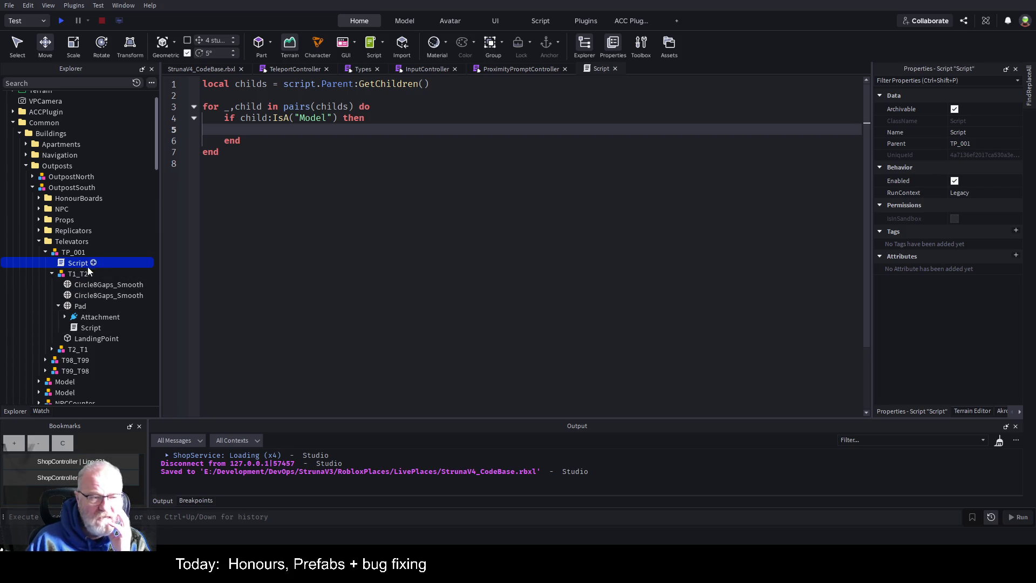
left_click(69, 273)
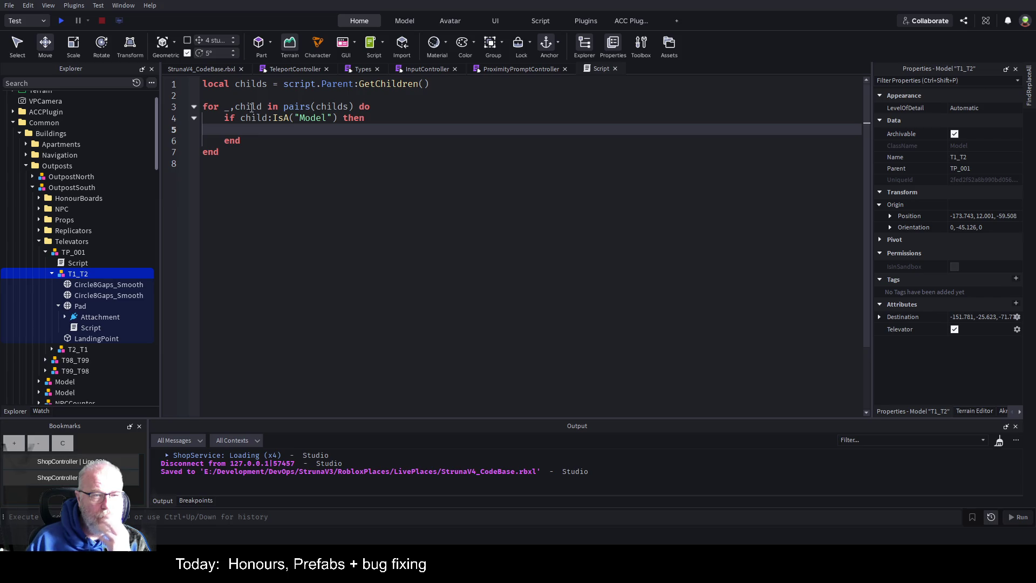
- Declare 'local telvators={}' above the loop
left_click(263, 97)
key("Return")
key("Return")
key("Up")
type("local")
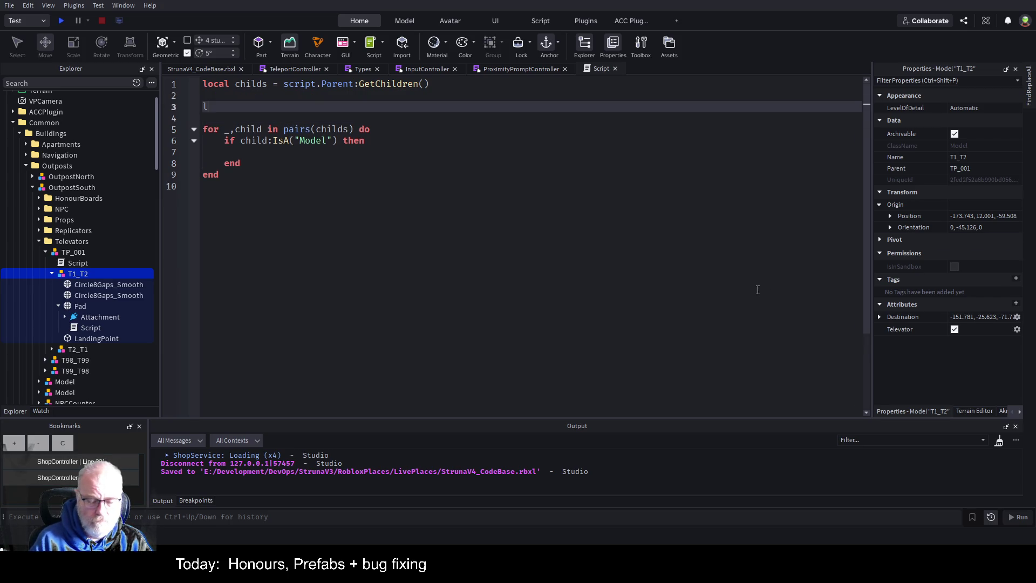
key("BackSpace")
key("BackSpace")
key("BackSpace")
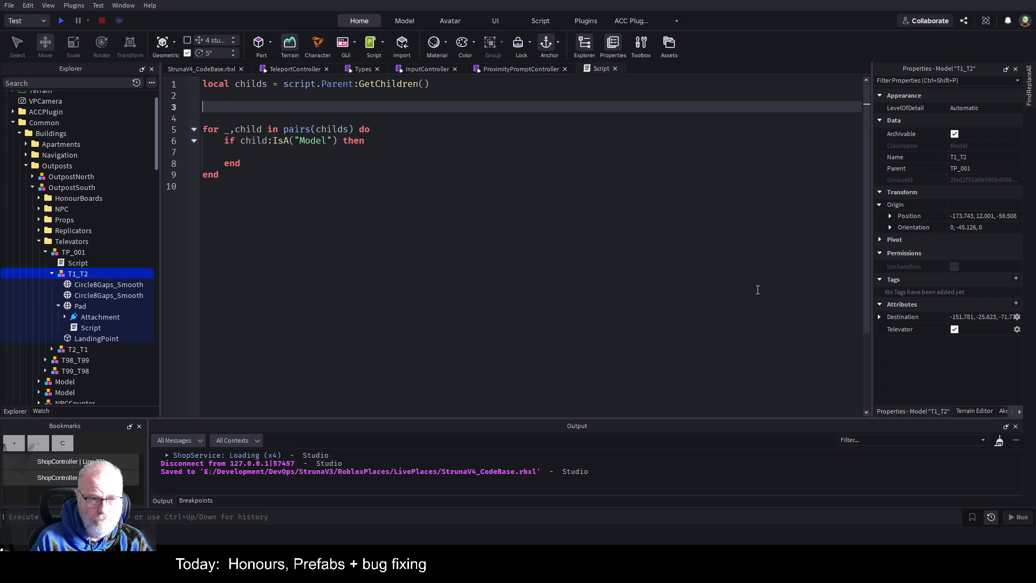
type("local te")
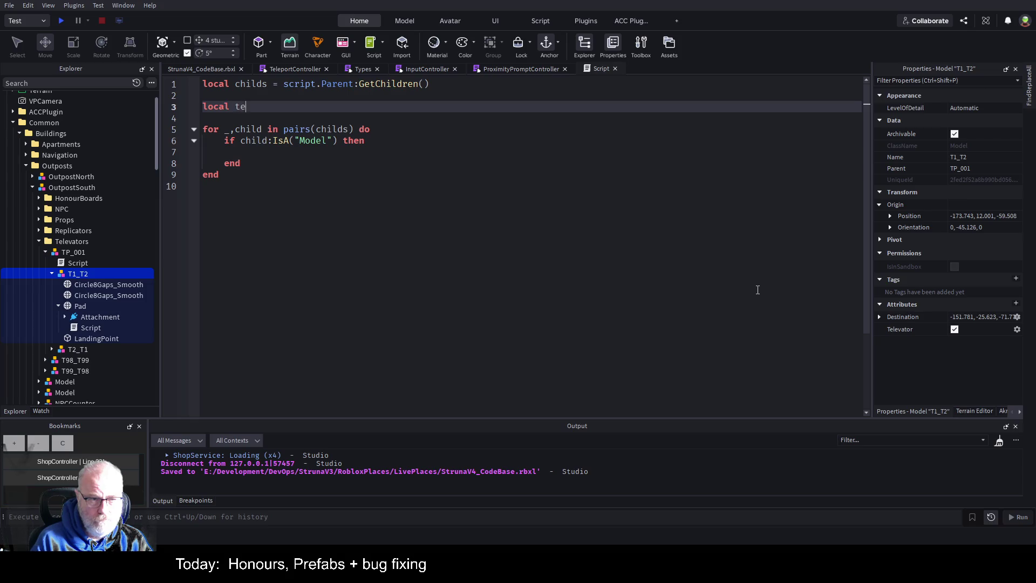
type("lvators=")
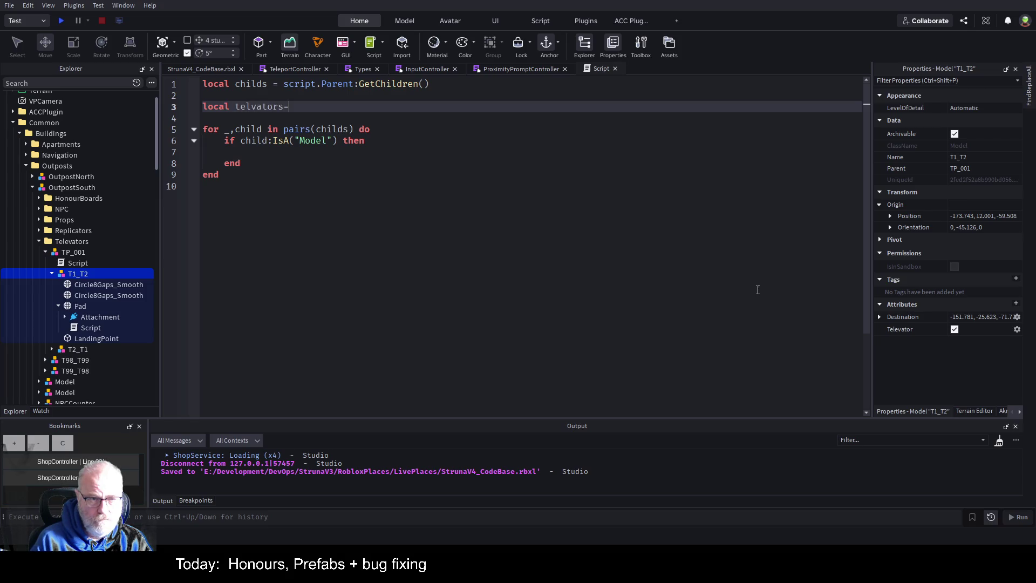
type("{}")
- Inside the Model check add 'table.insert(telvators,child)', then add blank lines after the loop
key("Down")
key("Down")
key("Down")
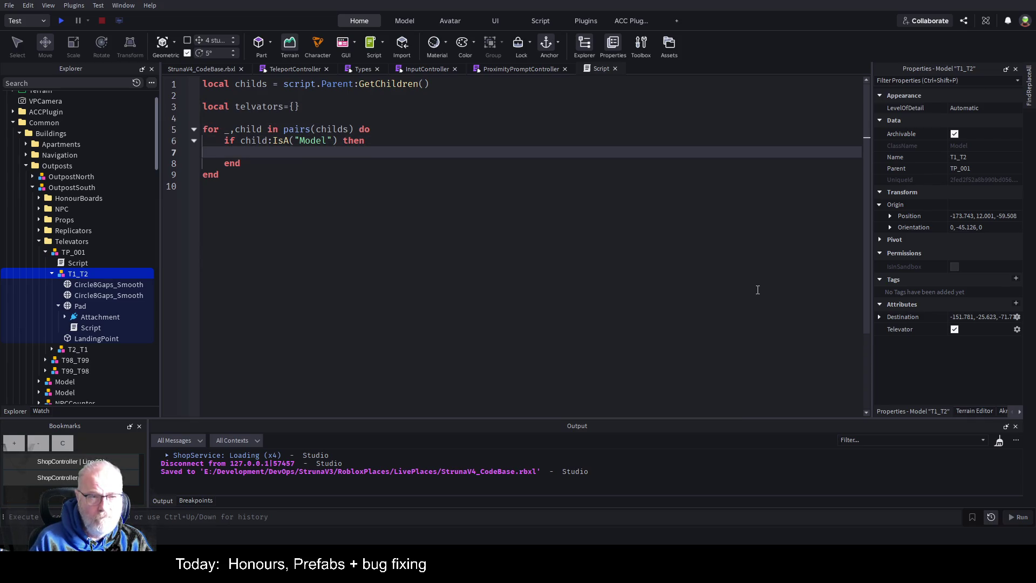
type("table.in")
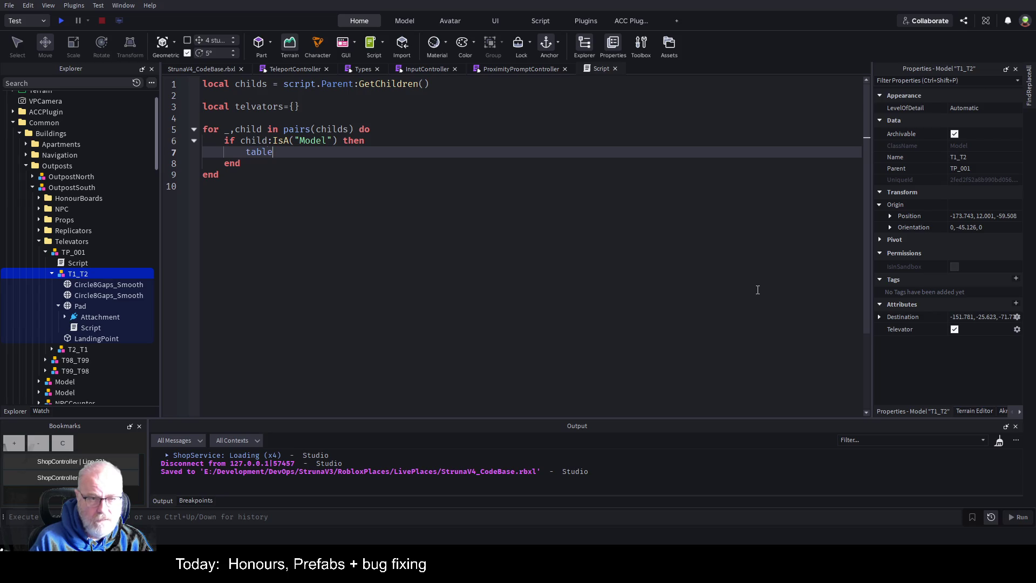
key("Tab")
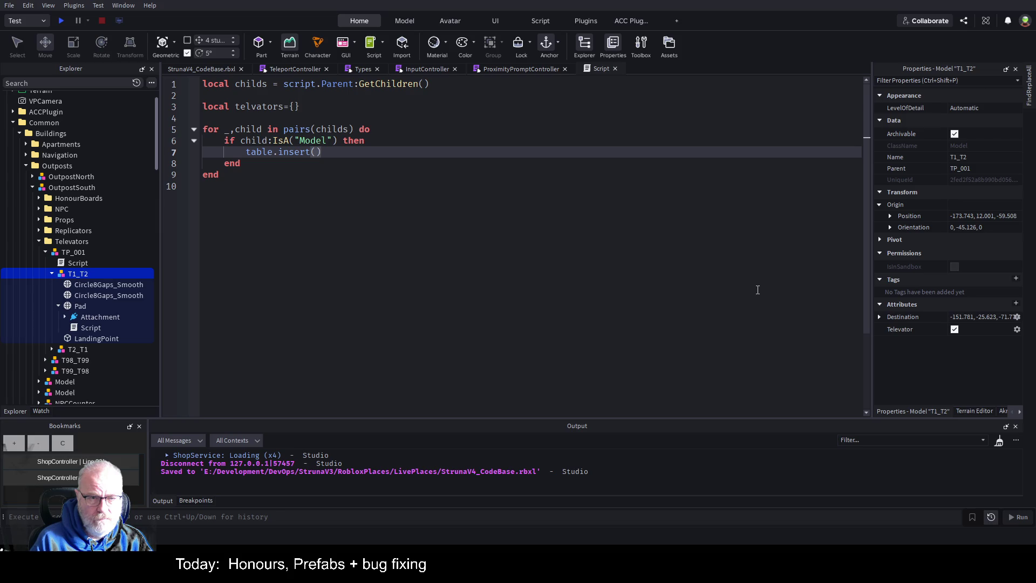
type("telvators,")
type("child")
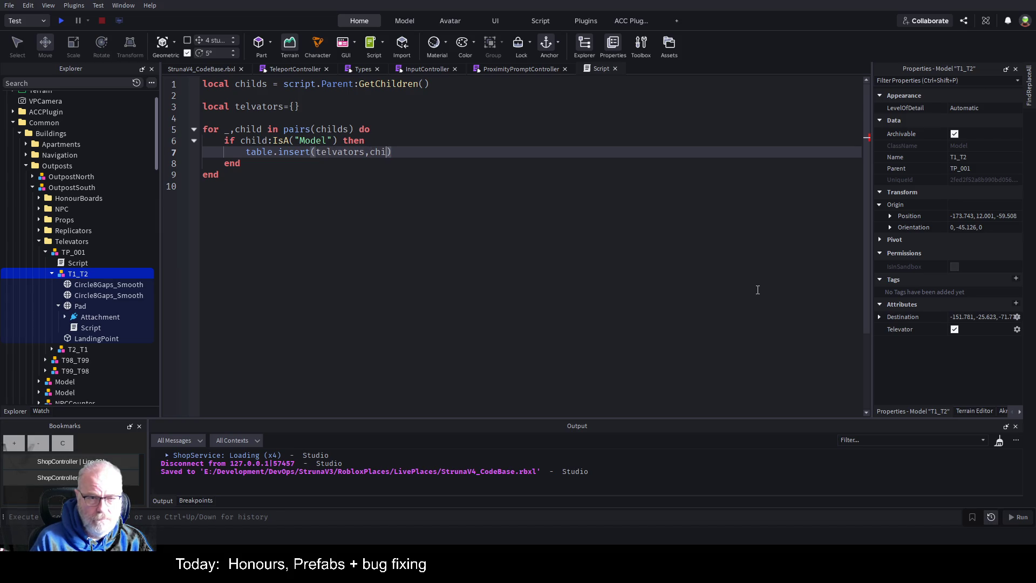
key("Down")
key("Down")
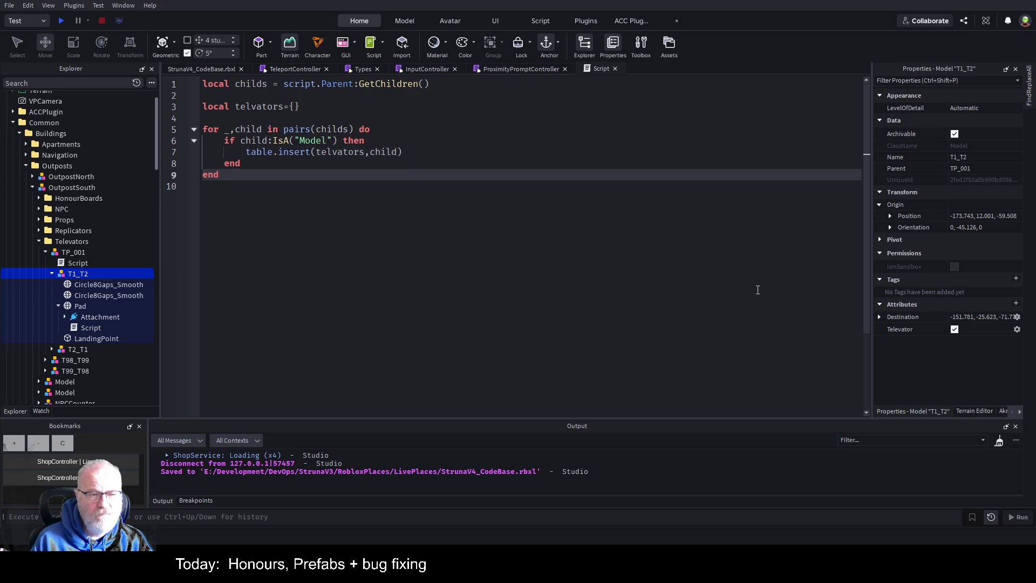
key("Return")
key("Return")
key("Return")
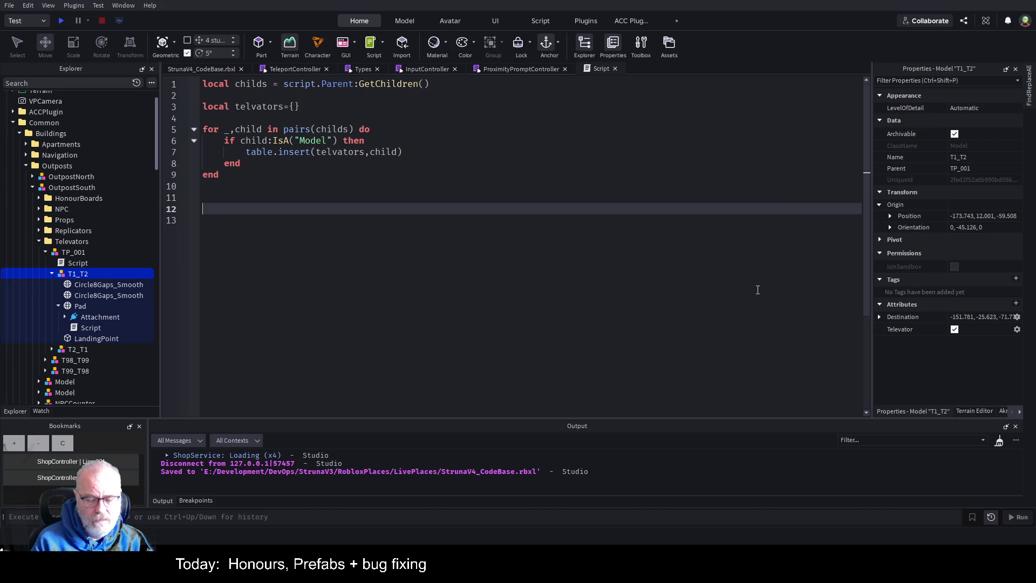
- Declare televator1 and televator2 as telvators[1] and telvators[2]
type("local t")
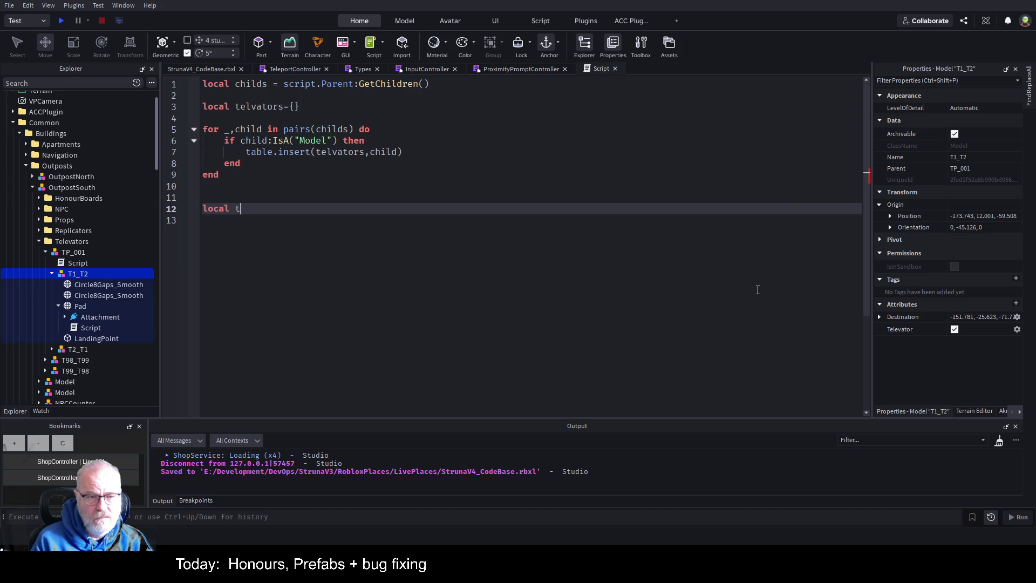
type("elevator1 =")
key("Tab")
key("Return")
key("Tab")
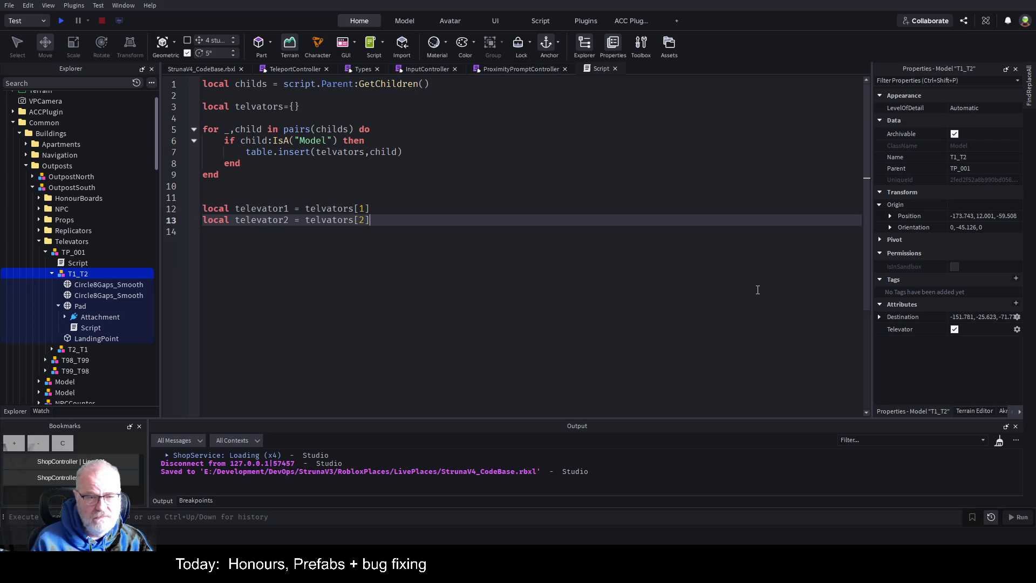
key("Return")
key("Return")
key("Return")
key("Up")
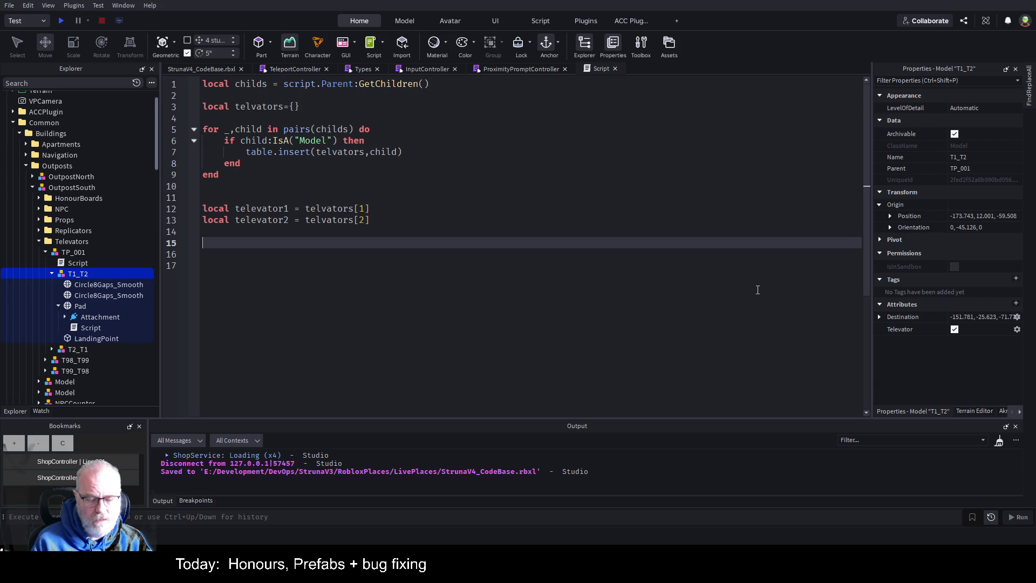
- Add televator1:SetAttribute("Destination", televator2.LandingPoint.Postion) on line 15
type("tl")
key("Tab")
type(":Set")
key("Tab")
type("\"")
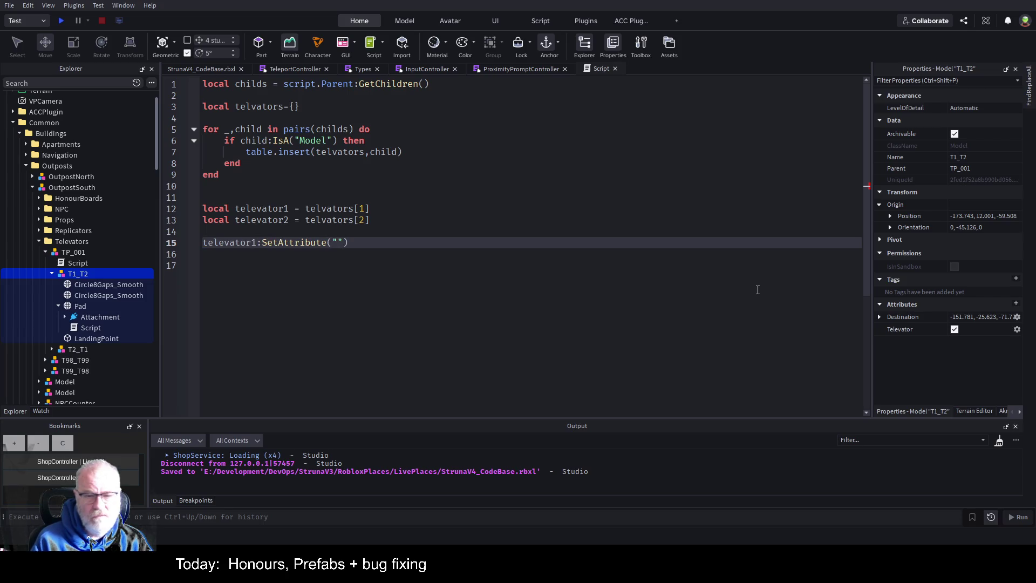
type("Destination")
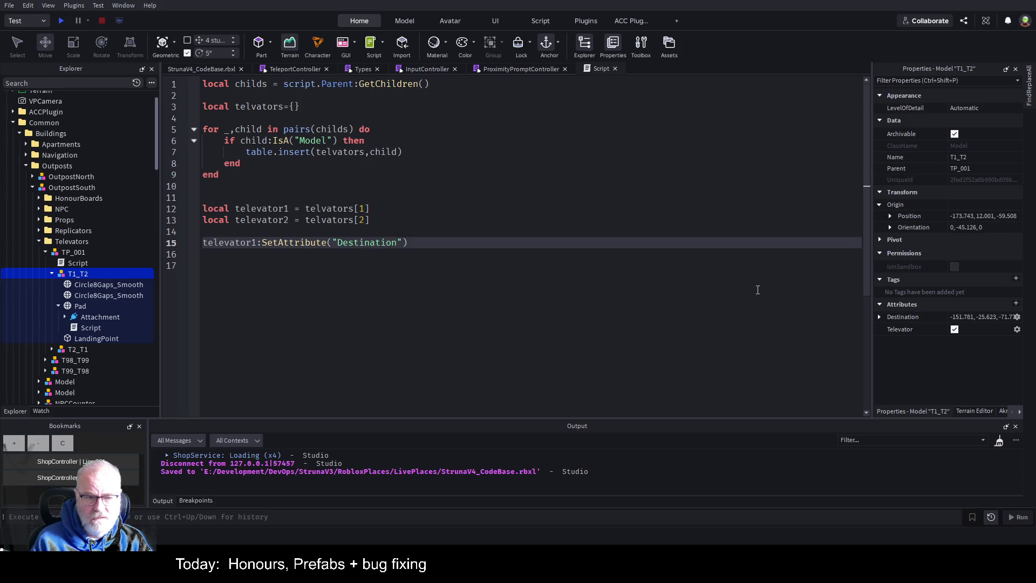
type("televator2")
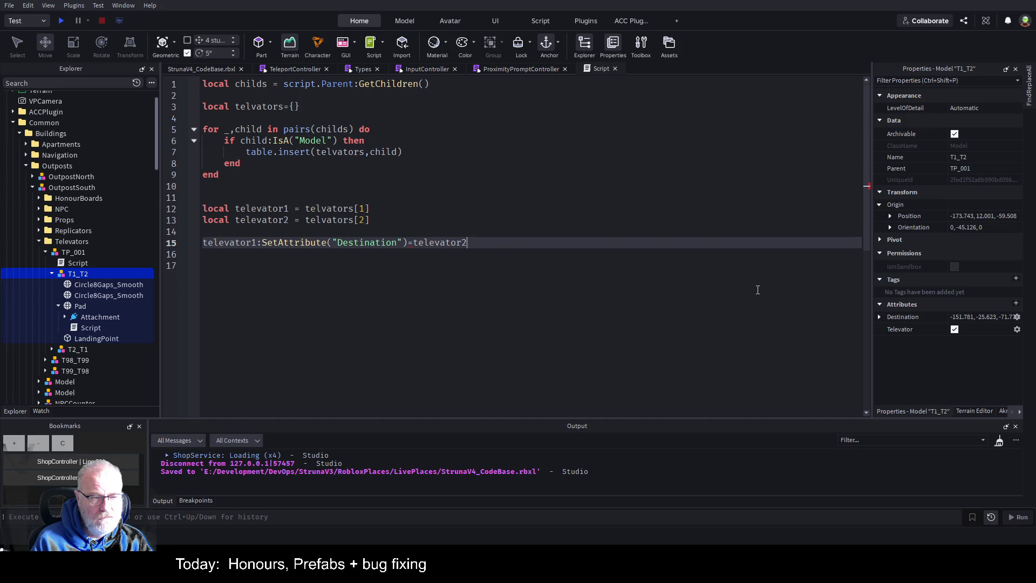
type(".")
type("Lan")
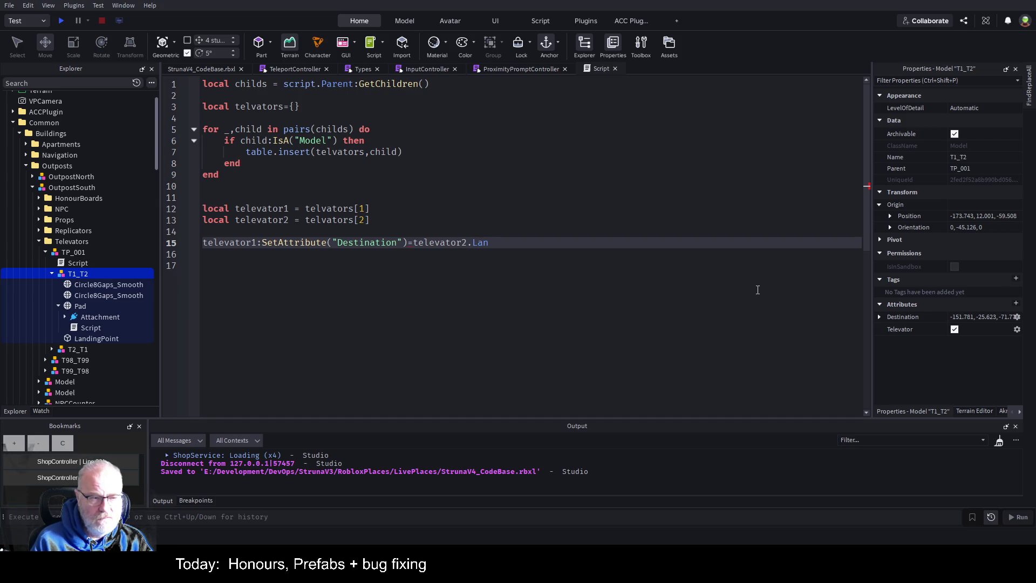
type("dingPintPosi")
key("BackSpace")
key("BackSpace")
key("BackSpace")
type("ostion")
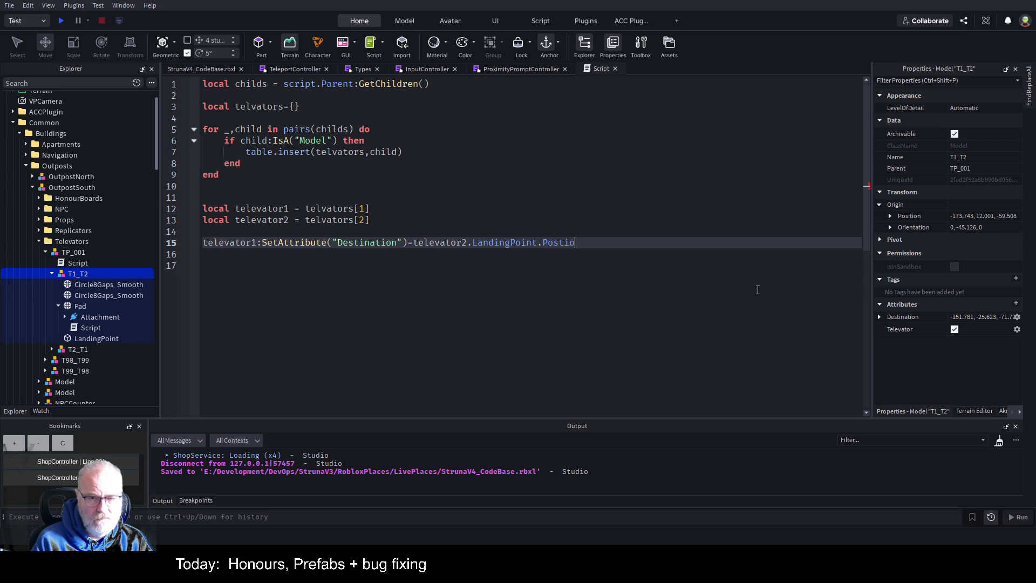
left_click(51, 274)
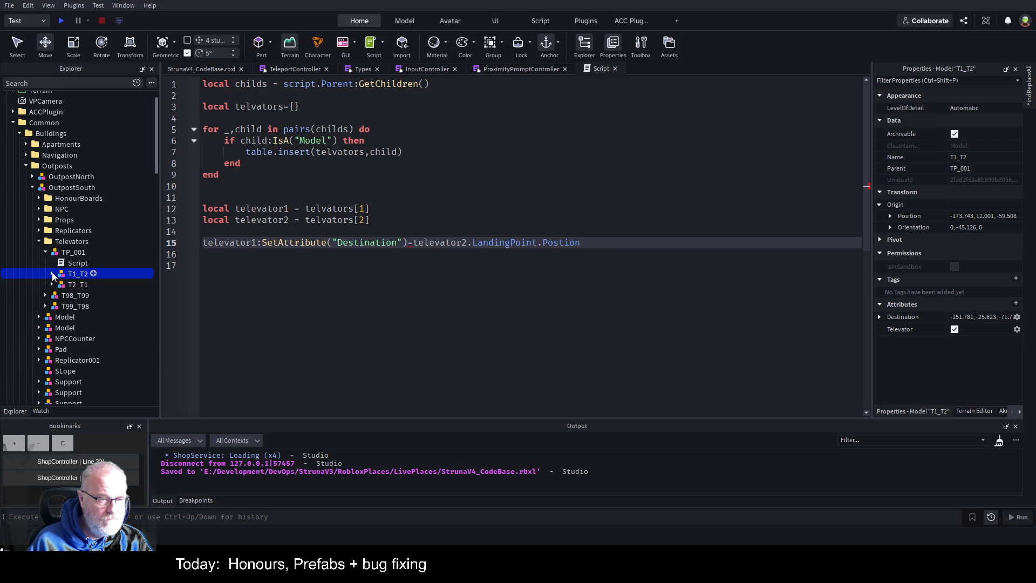
left_click(52, 274)
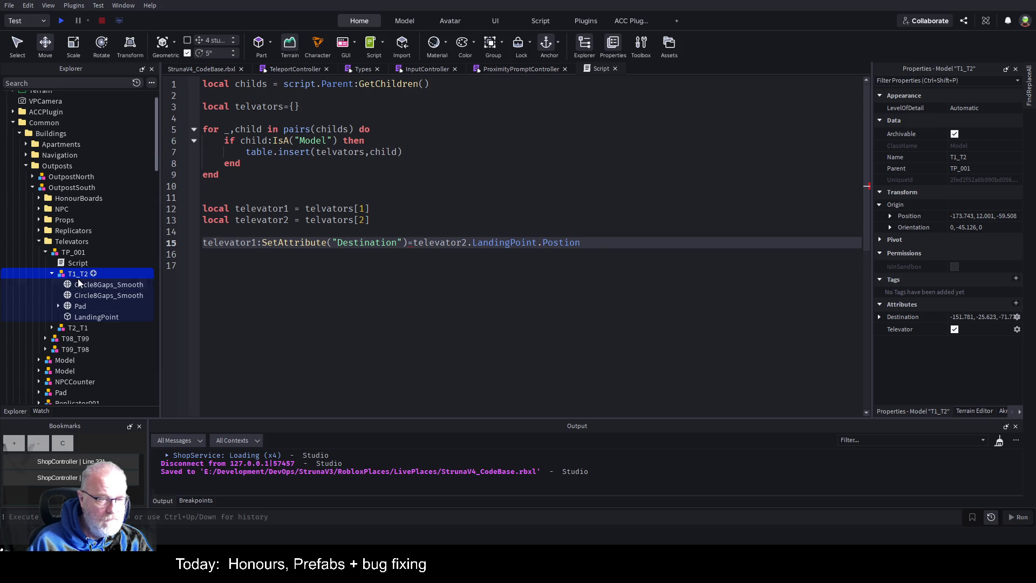
left_click(408, 244)
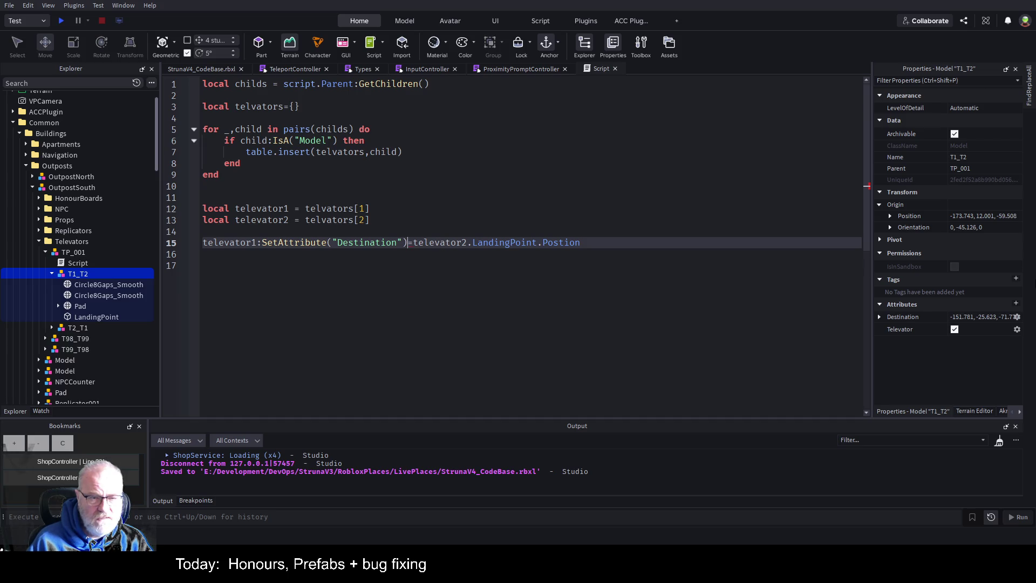
key("Left")
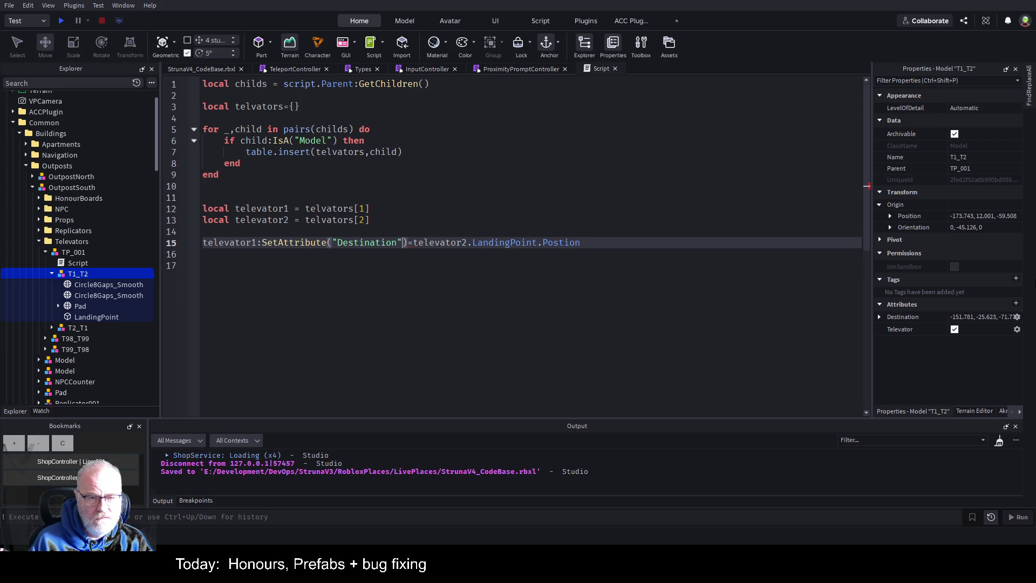
key("Delete")
key("Delete")
type(",")
type(")")
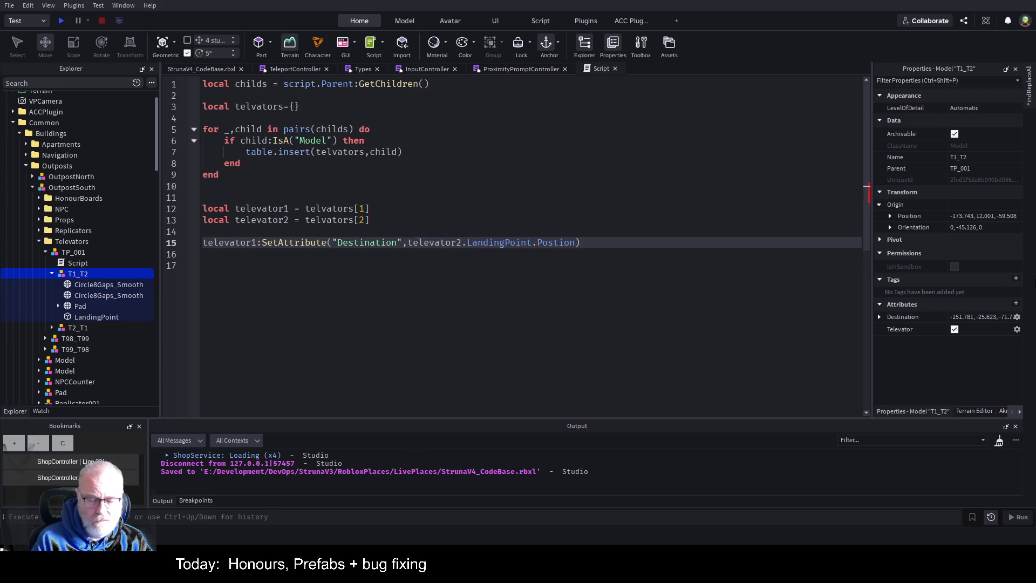
key("Up")
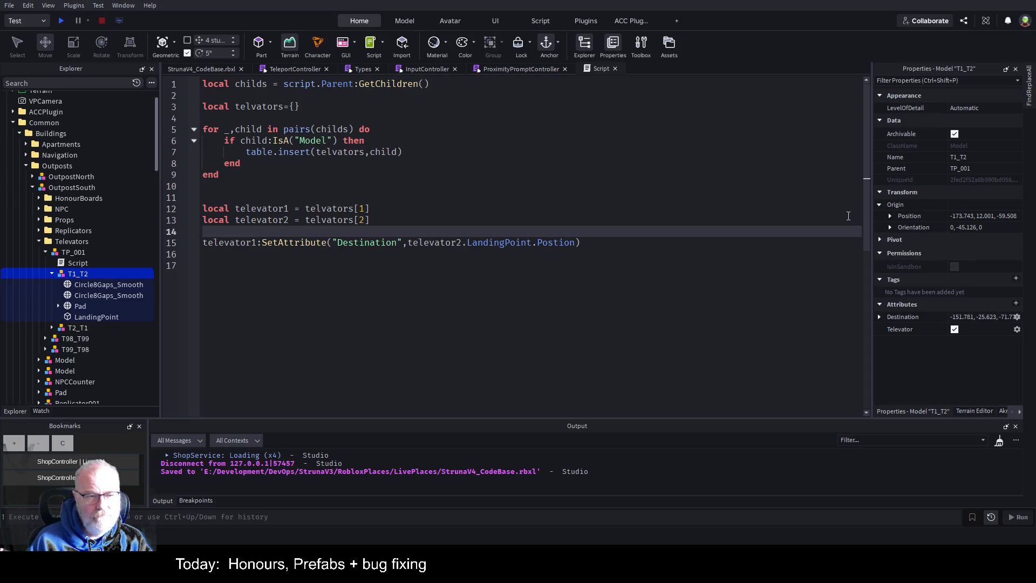
key("Down")
- Duplicate line 15, swapping it so televator2's Destination uses televator1.LandingPoint.Postion
key("shift+Home")
key("ctrl+c")
key("End")
key("Return")
key("ctrl+v")
key("Home")
key("ctrl+Right")
key("BackSpace")
type("2")
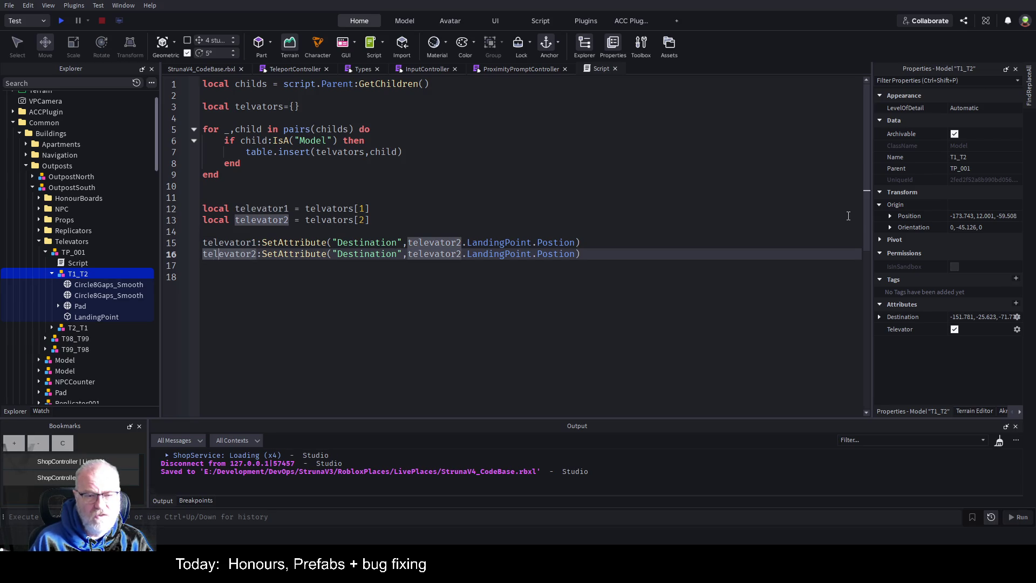
key("Up")
key("End")
key("ctrl+Left")
key("ctrl+Left")
key("ctrl+Left")
key("Down")
key("ctrl+Right")
key("BackSpace")
type("1")
- Save the place with Ctrl+S
key("Up")
key("ctrl+s")
key("Up")
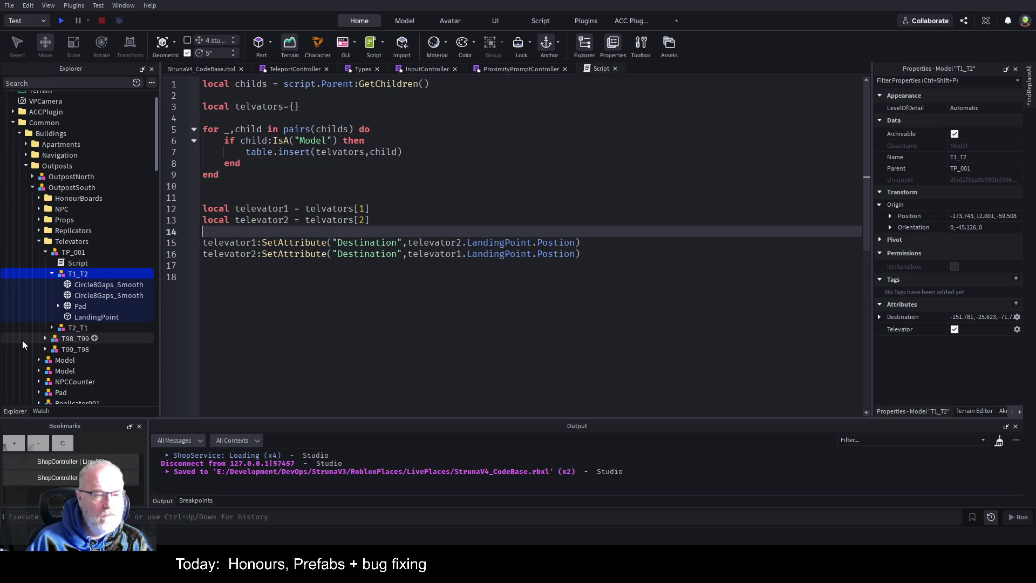
- Group T1_T2 and T2_T1 into a model named Televator1 and paste a Script inside it
left_click(78, 264)
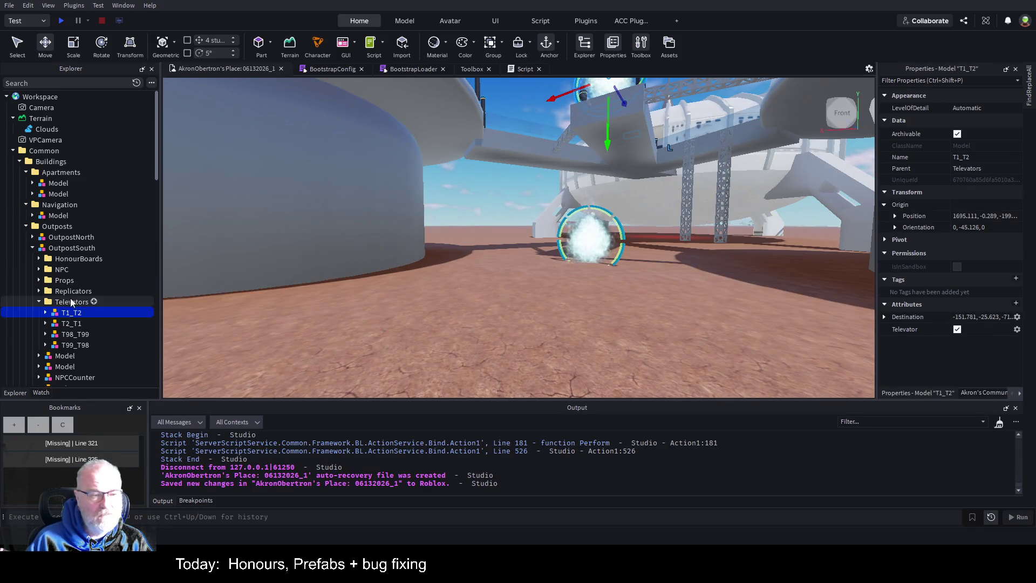
left_click(69, 326, "ctrl")
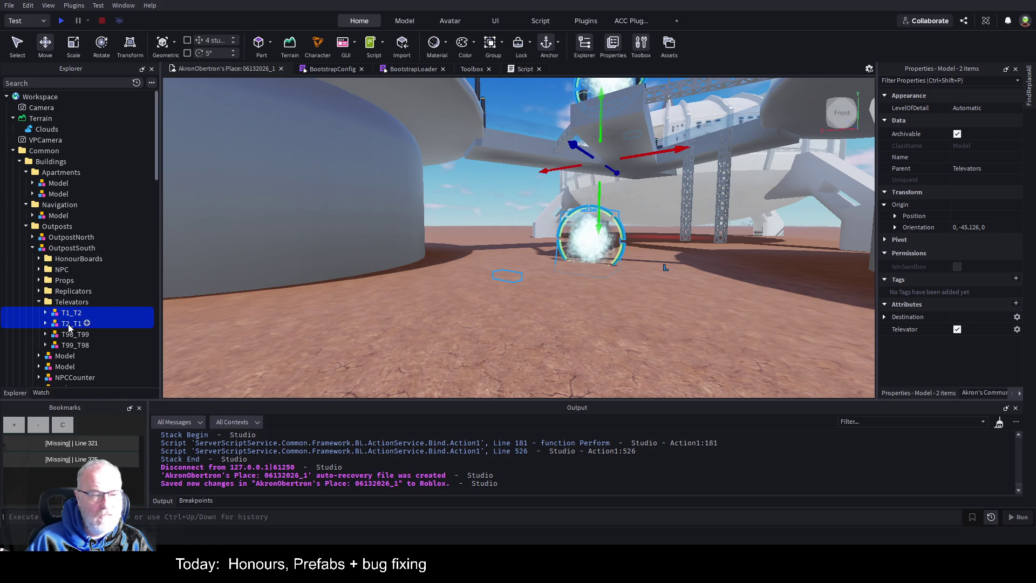
key("ctrl+g")
key("F2")
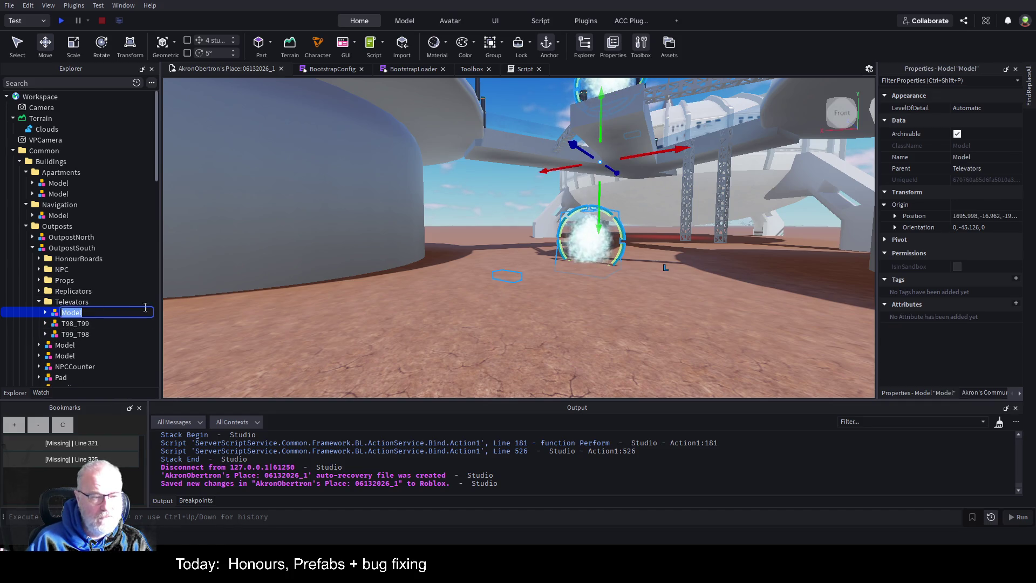
type("Tele")
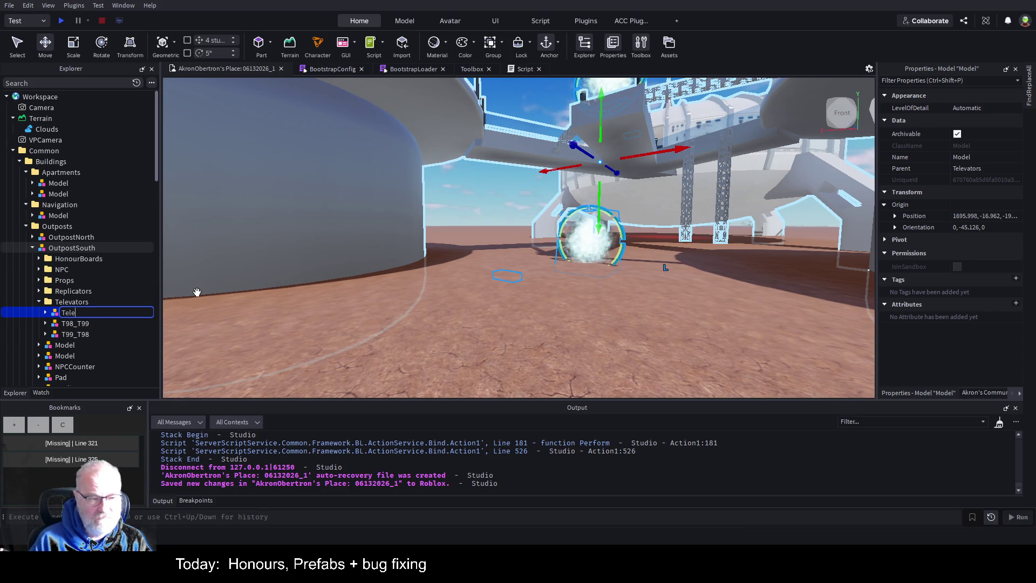
key("Return")
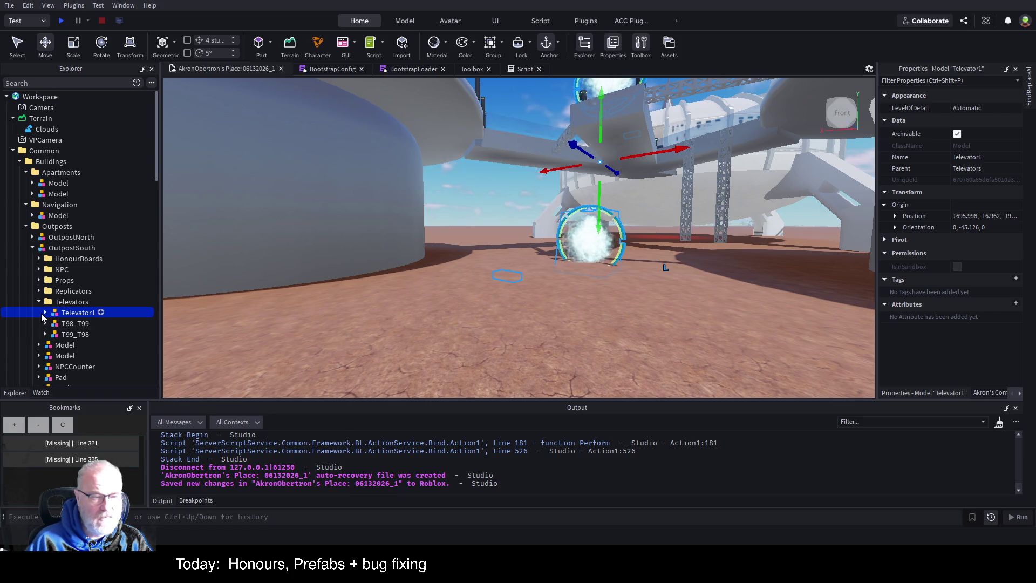
left_click(45, 313)
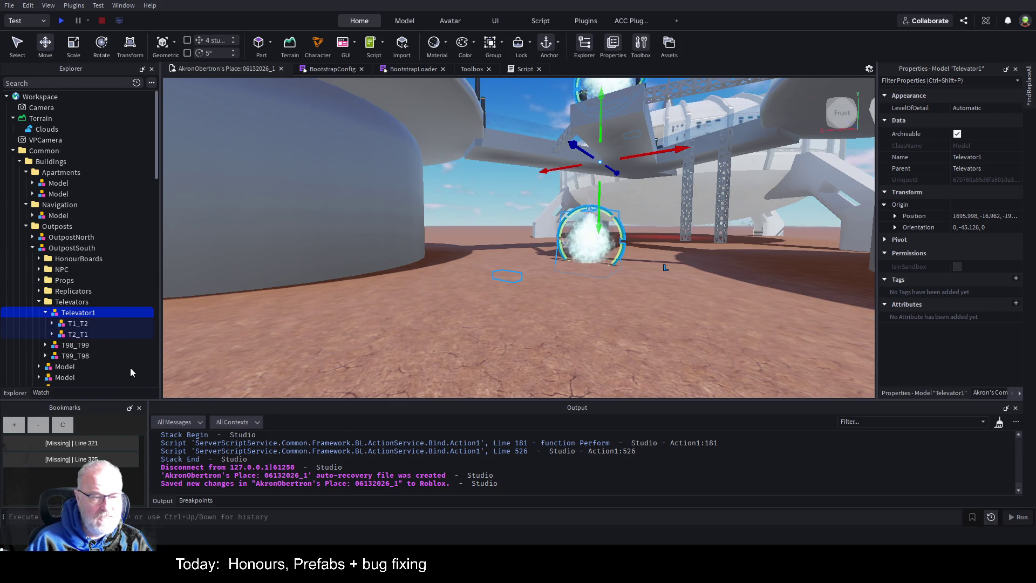
key("ctrl+shift+v")
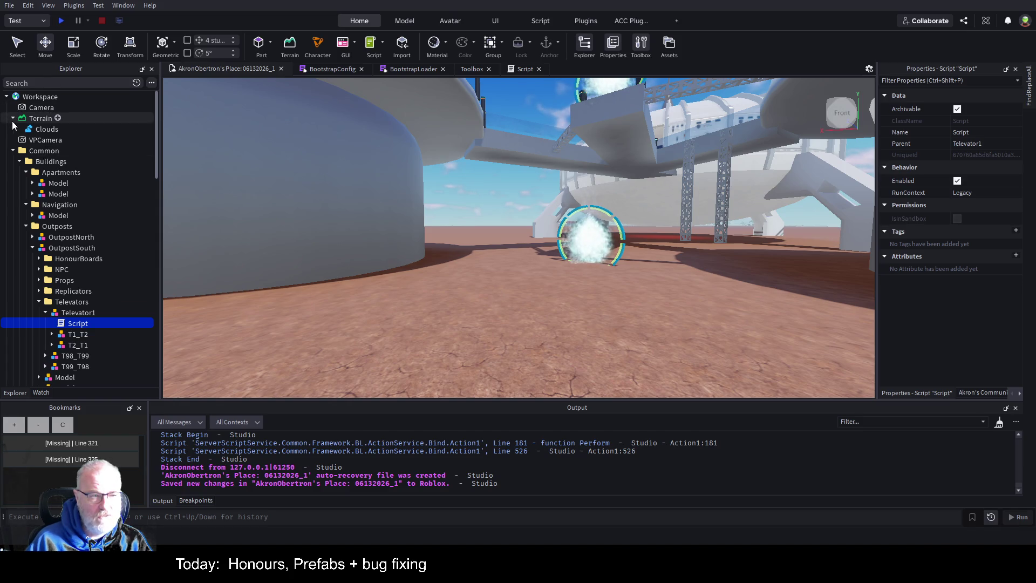
- Select the SpawnLocation and drag it far across the map toward the domed outpost
left_click(13, 153)
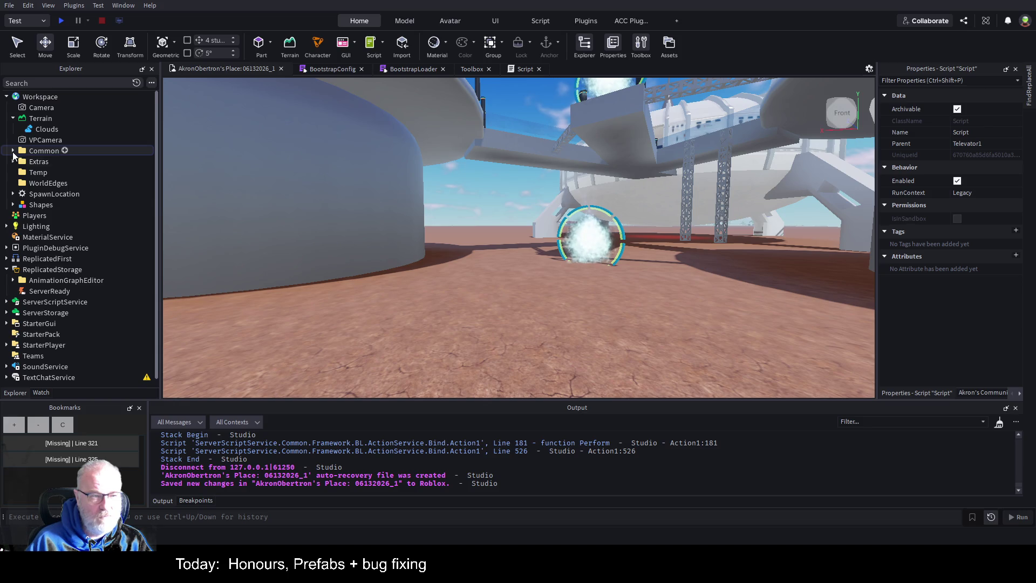
left_click(52, 197)
left_click_drag(761, 214, 444, 221)
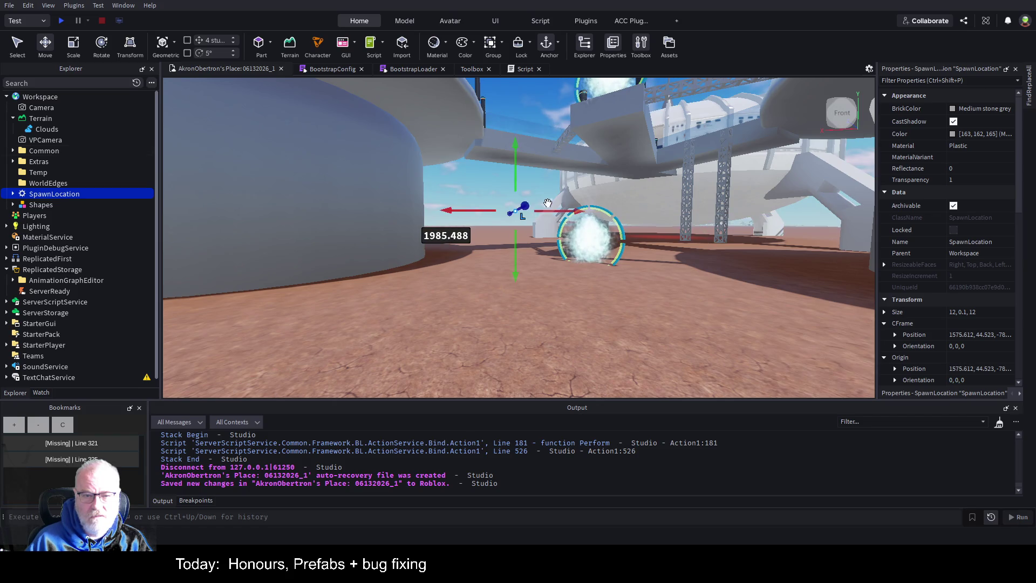
mouse_move(539, 209)
left_mouse_down()
mouse_move(591, 172)
mouse_move(717, 116)
left_mouse_up()
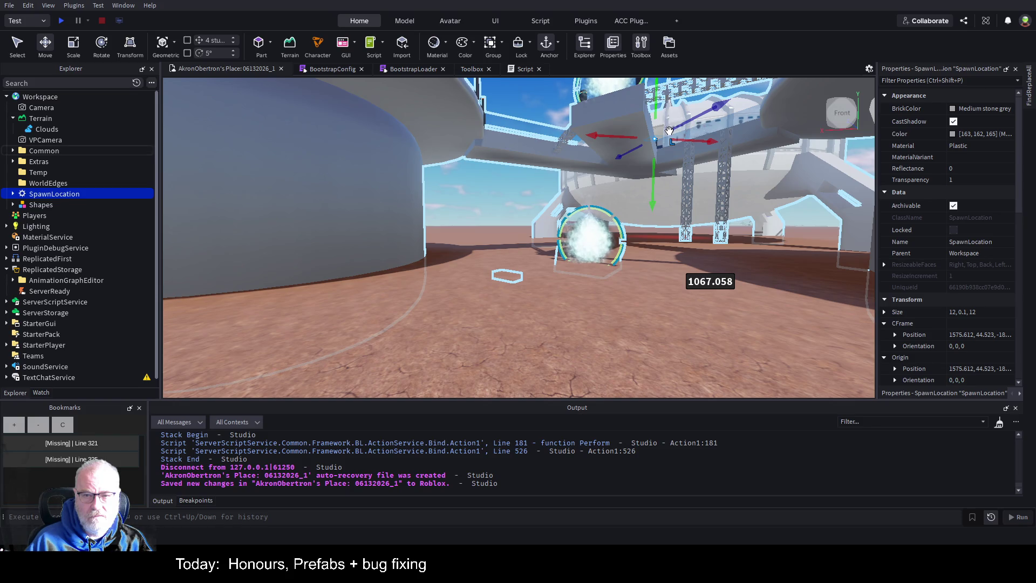
key("f")
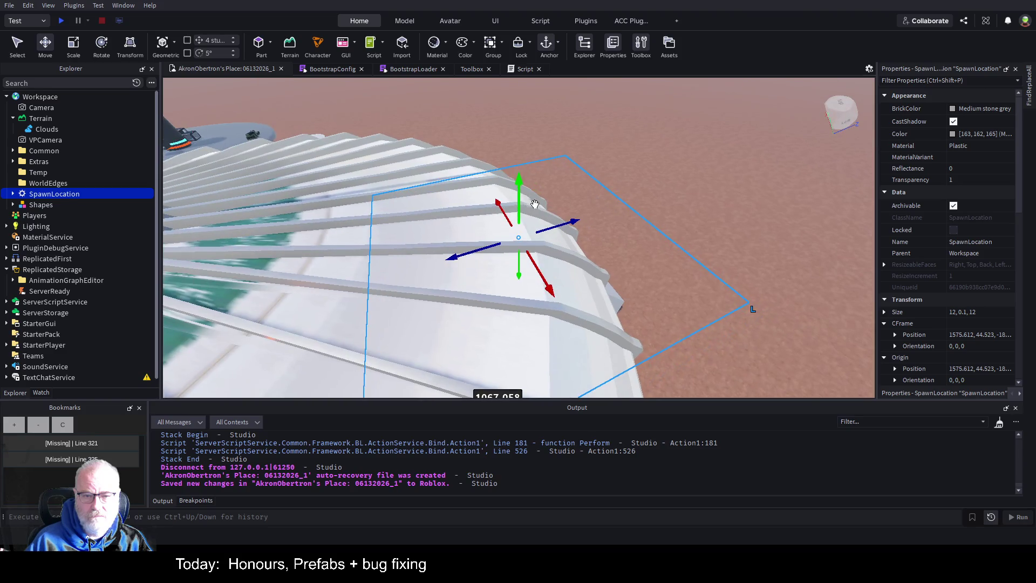
- Lower the SpawnLocation and shift it along Z until it reaches the outpost base
mouse_move(519, 190)
left_mouse_down()
mouse_move(547, 255)
mouse_move(550, 392)
left_mouse_up()
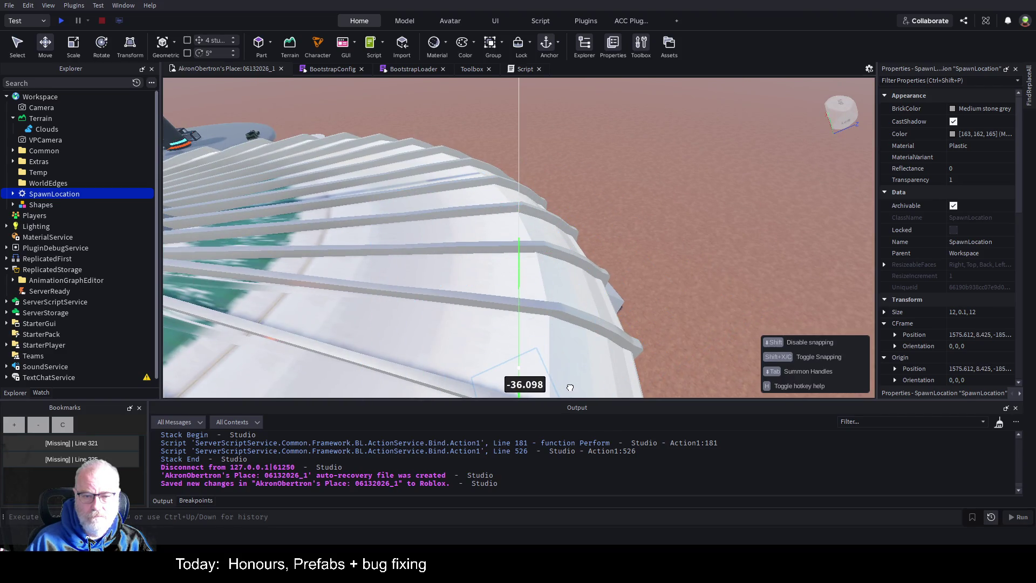
scroll(652, 287, "down", 10)
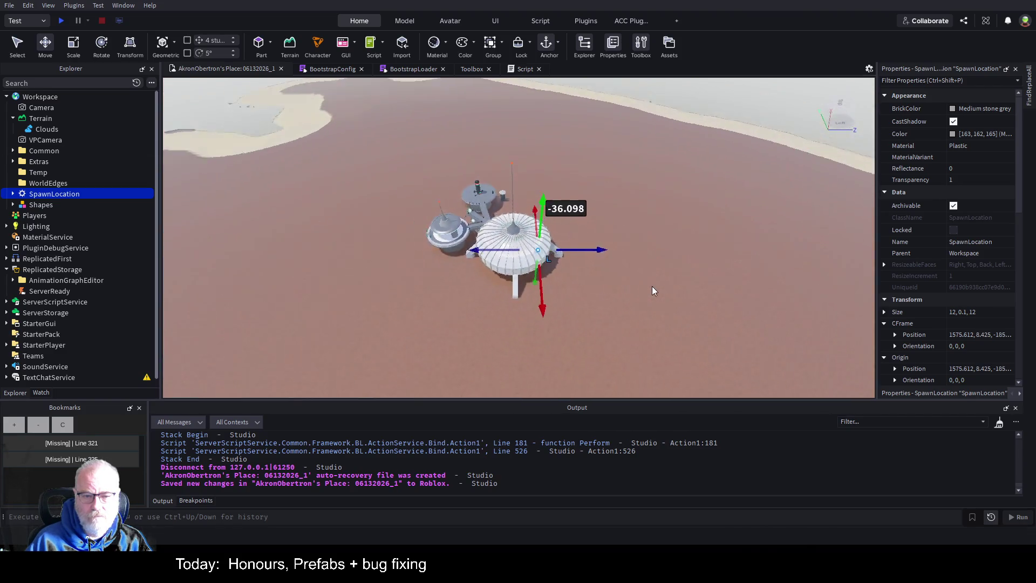
scroll(652, 286, "up", 6)
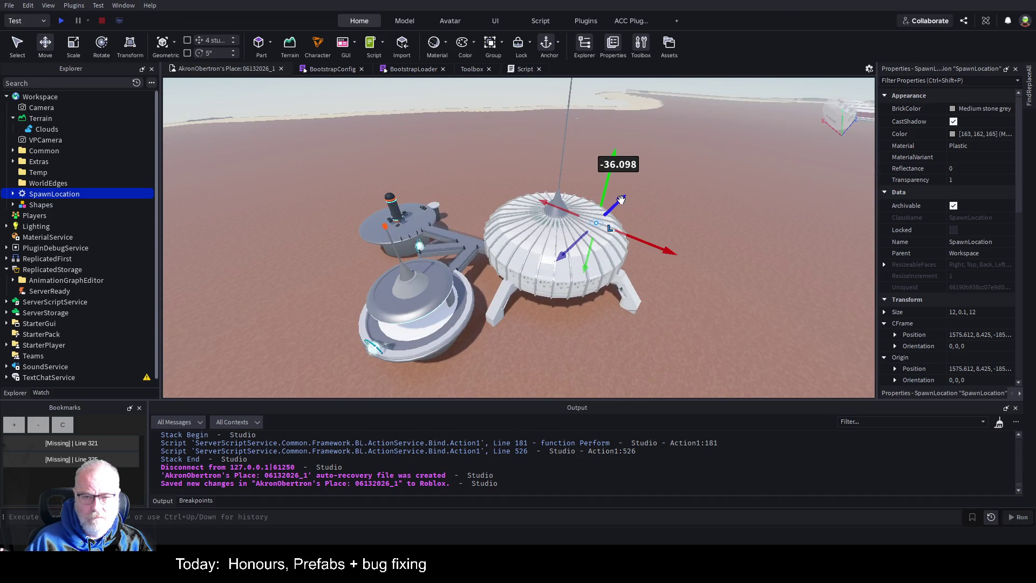
mouse_move(620, 204)
left_mouse_down()
mouse_move(492, 390)
mouse_move(447, 340)
left_mouse_up()
mouse_move(395, 274)
left_mouse_down()
mouse_move(411, 307)
mouse_move(406, 291)
left_mouse_up()
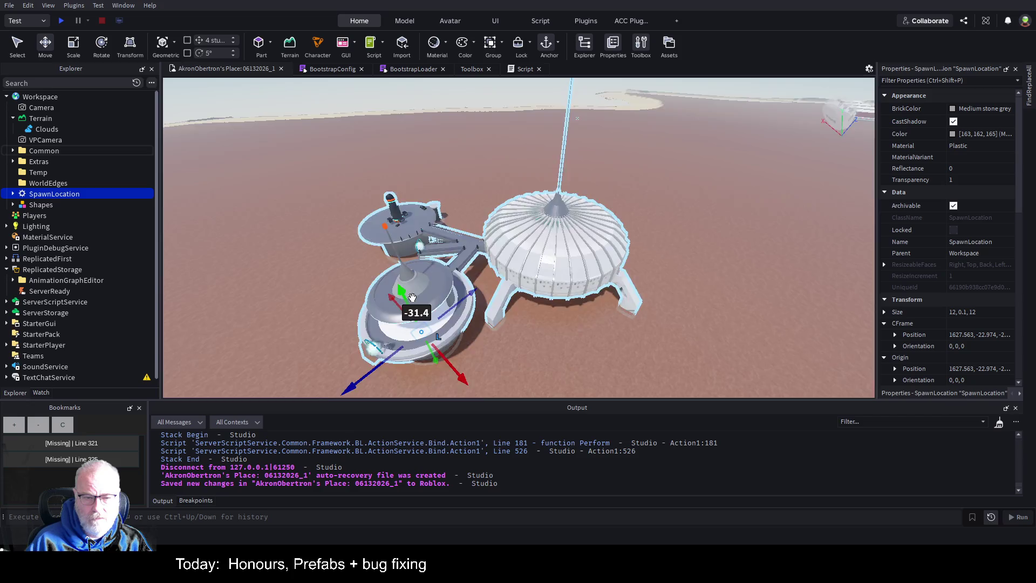
key("f")
scroll(567, 266, "down", 5)
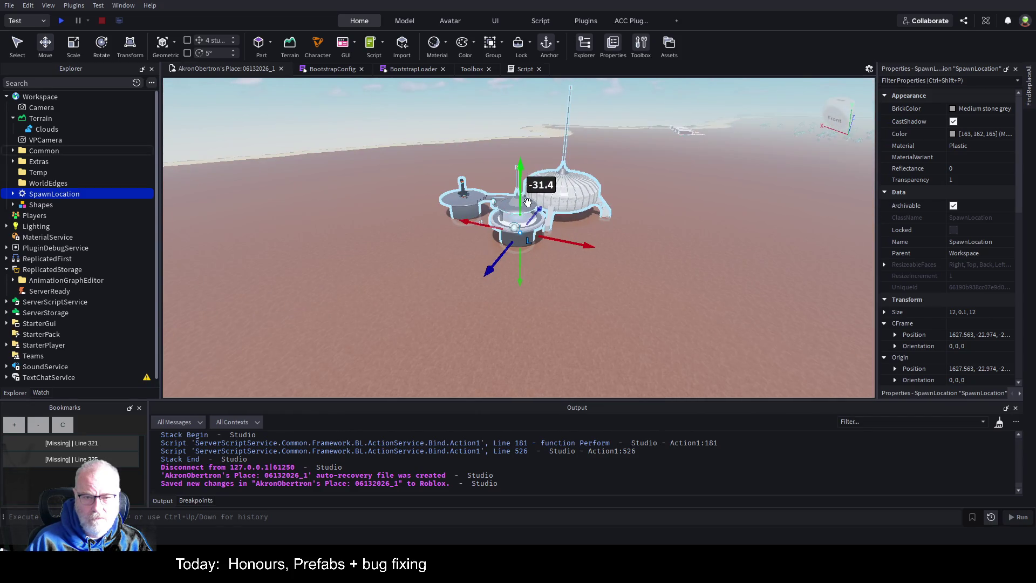
left_click_drag(521, 178, 520, 124)
- Set the SpawnLocation on the platform floor beside the glowing ring, then start a playtest
scroll(542, 221, "up", 2)
scroll(542, 221, "up", 5)
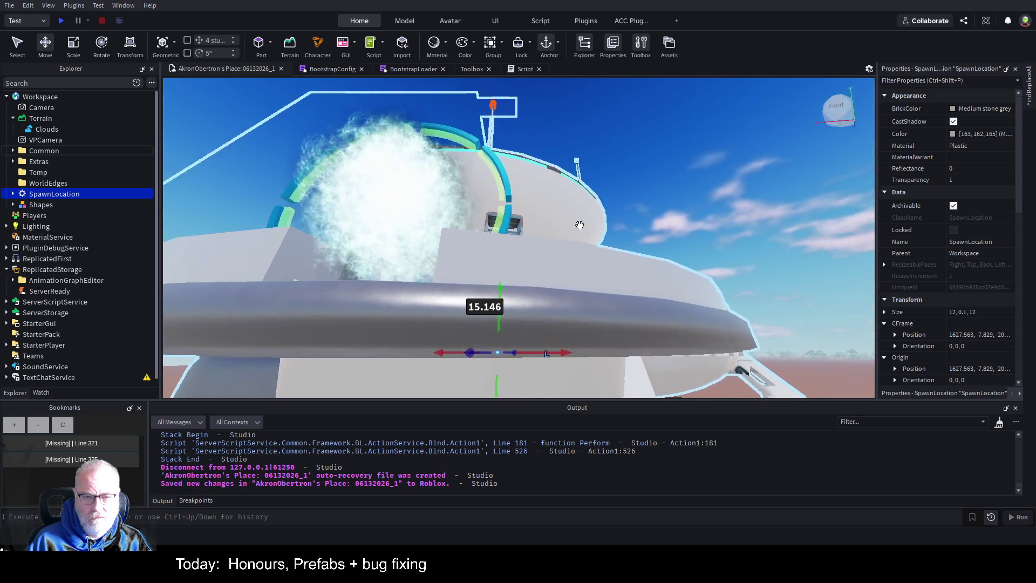
scroll(580, 225, "down", 5)
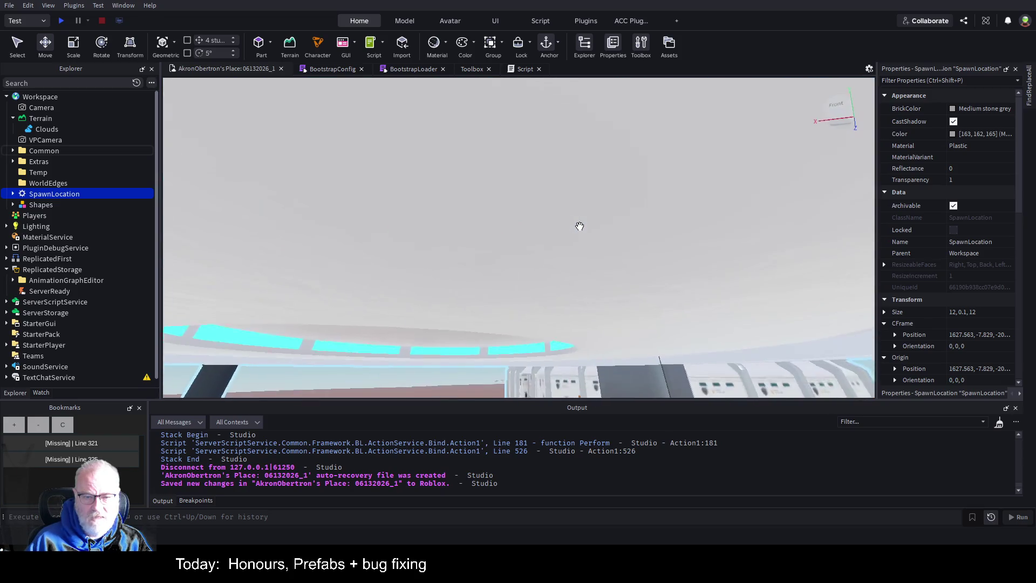
mouse_move(551, 313)
left_mouse_down()
mouse_move(560, 232)
mouse_move(550, 286)
mouse_move(552, 254)
left_mouse_up()
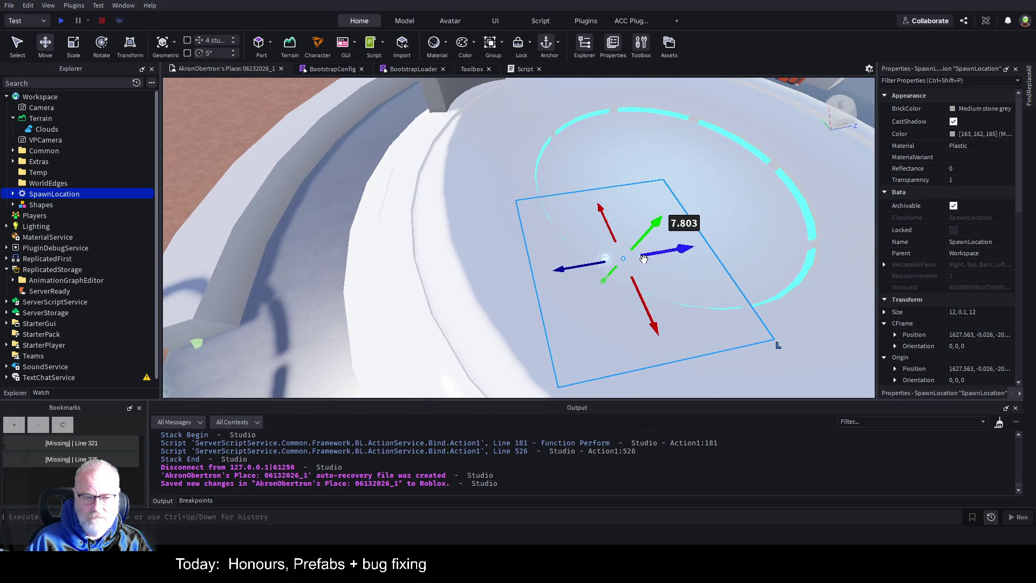
mouse_move(654, 264)
left_mouse_down()
mouse_move(638, 221)
mouse_move(421, 257)
left_mouse_up()
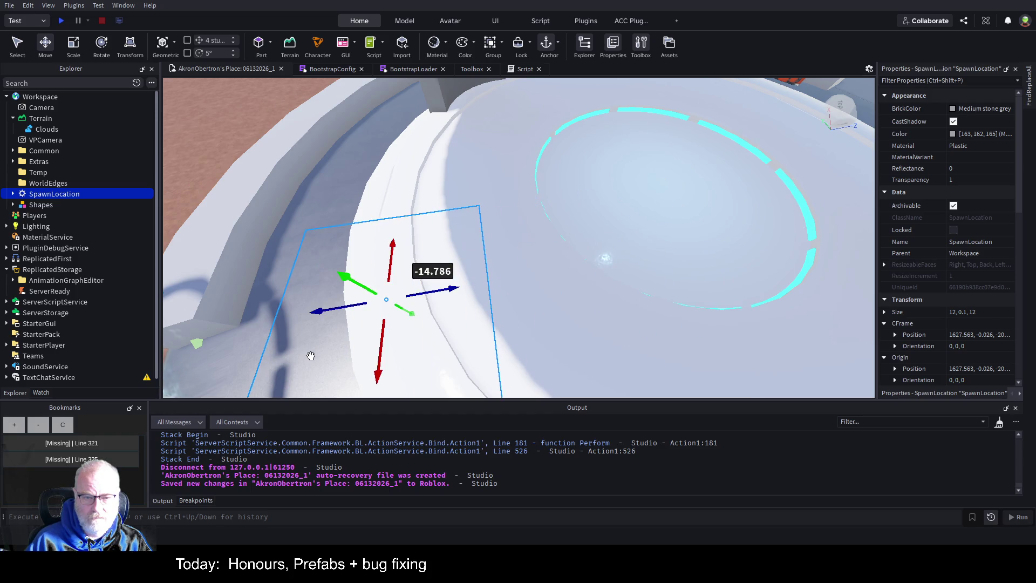
mouse_move(381, 375)
left_mouse_down()
mouse_move(394, 351)
mouse_move(409, 204)
left_mouse_up()
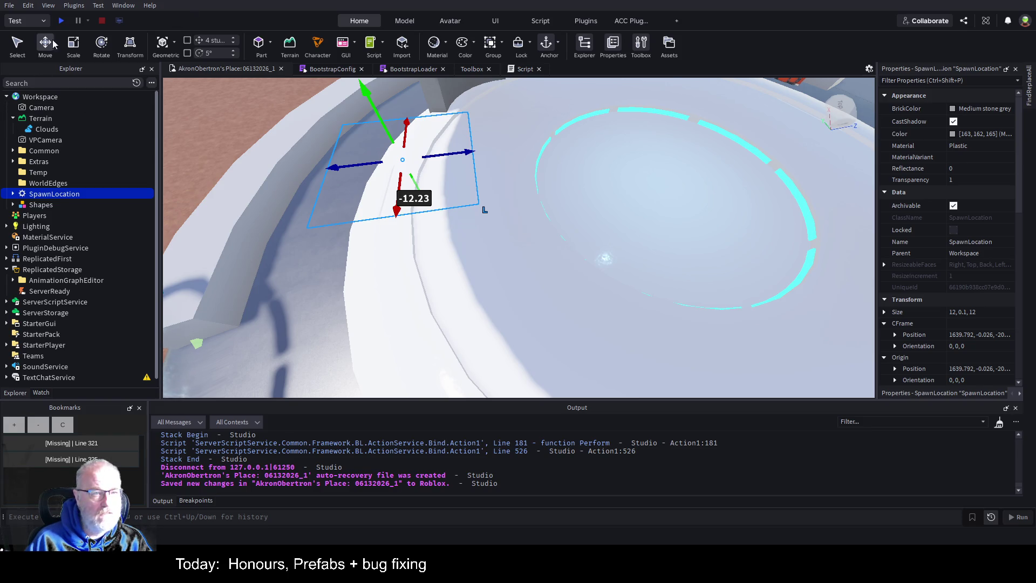
key("F5")
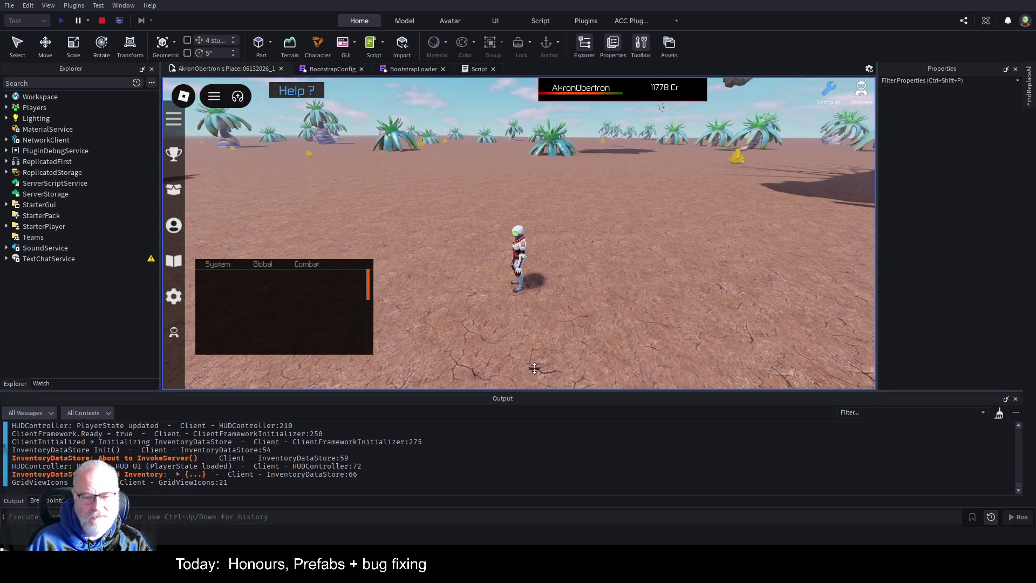
- Enlarge the Output window to read the 'Postion is not a valid member' error, then stop the playtest
left_click_drag(525, 399, 521, 228)
scroll(482, 351, "up", 3)
scroll(481, 351, "up", 15)
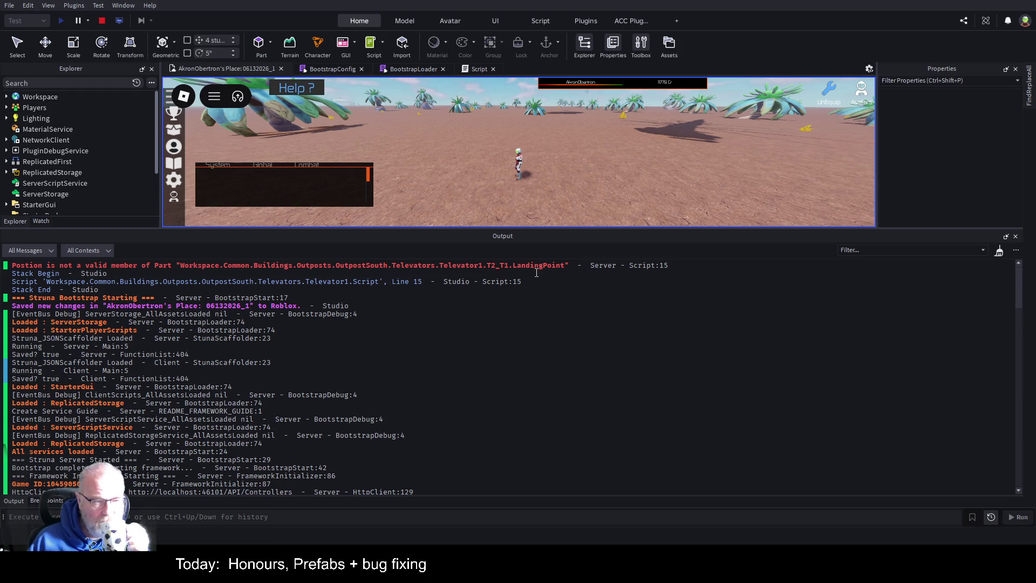
left_click(103, 21)
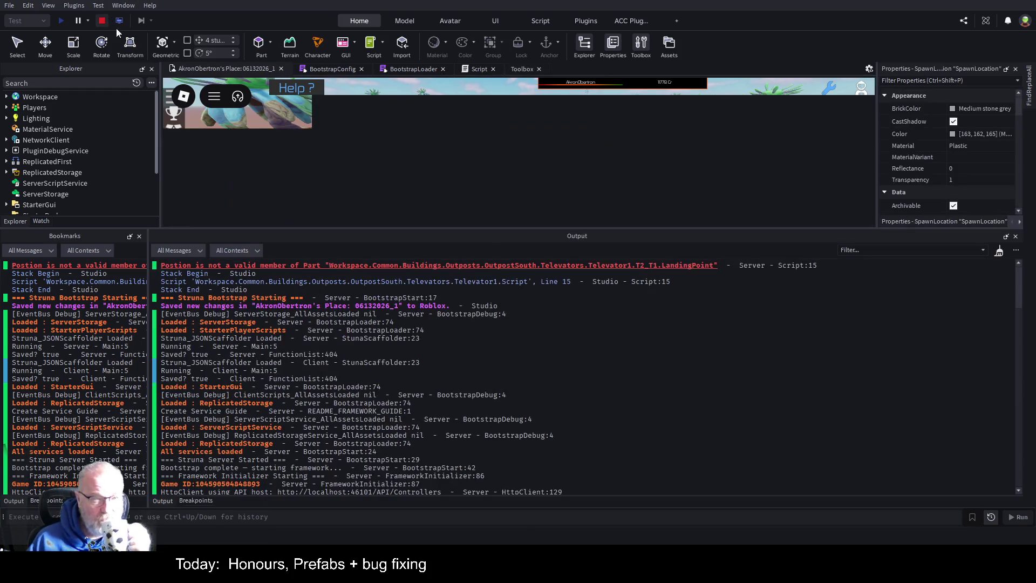
- Enlarge the Explorer hierarchy and open Televator1's Script for editing
left_click(475, 69)
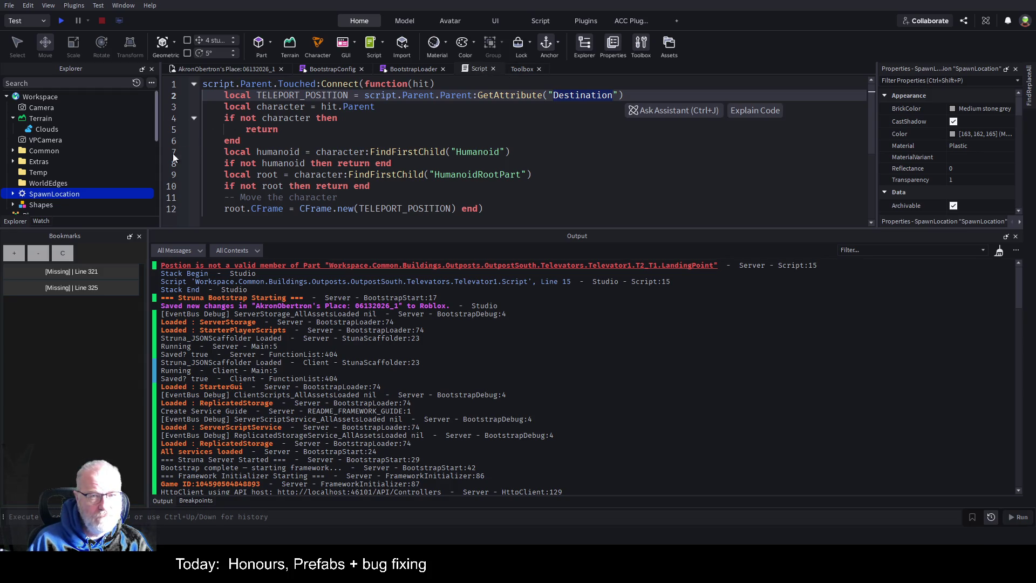
left_click_drag(79, 229, 80, 413)
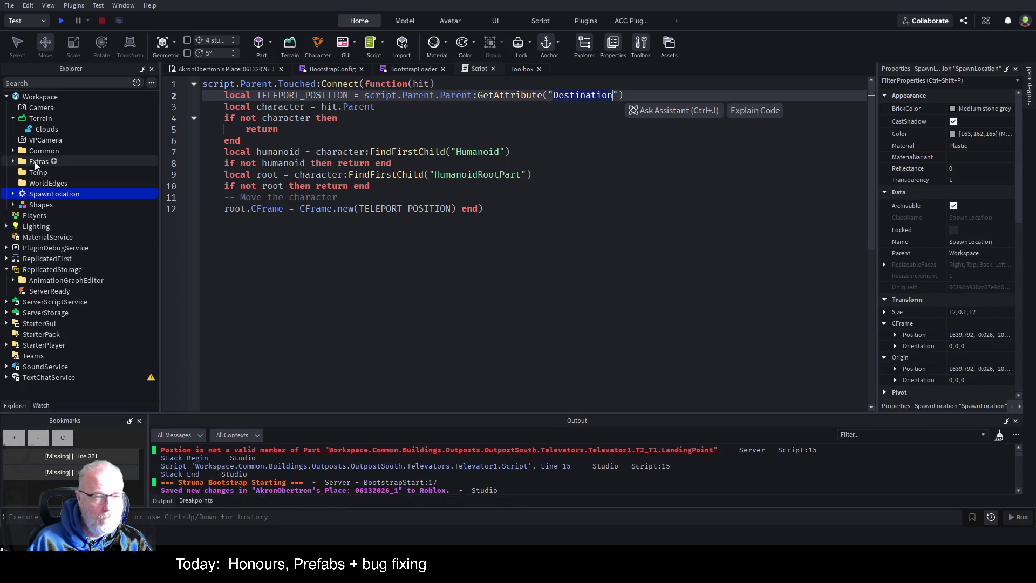
left_click(13, 153)
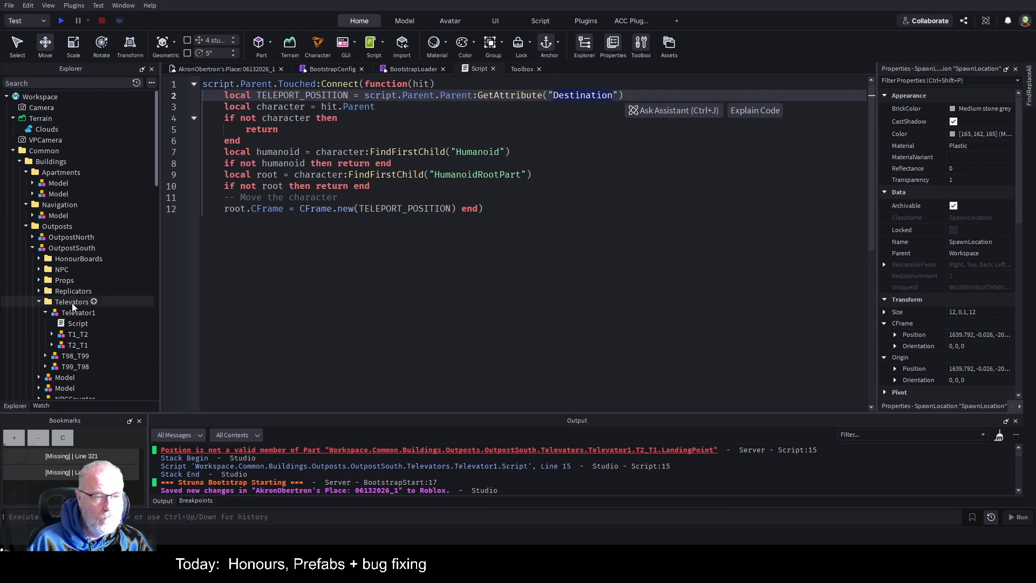
left_click(72, 324)
double_click(72, 323)
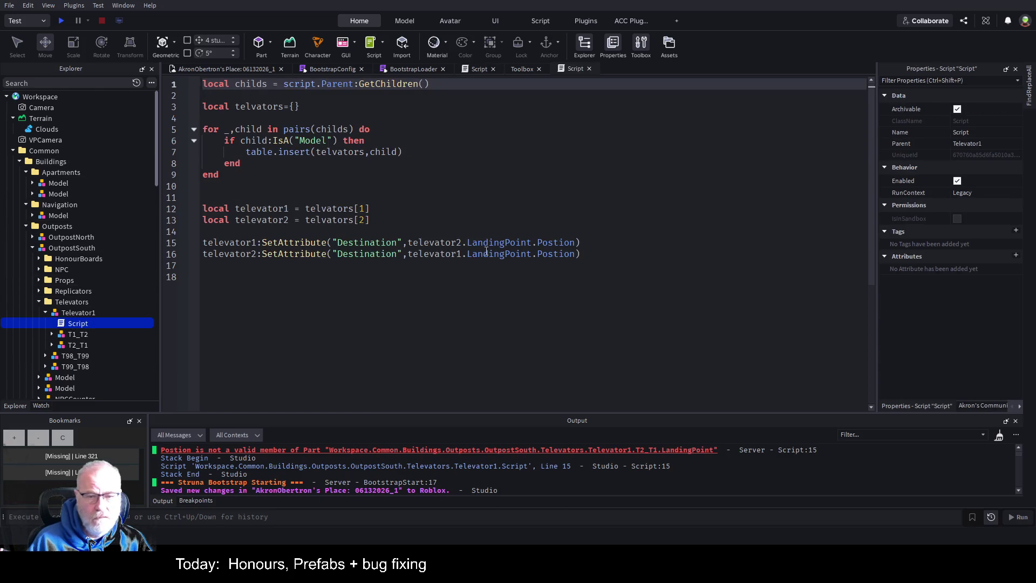
- Undo back to a single Destination line and correct .Postion to .Position on line 15
left_click_drag(203, 243, 581, 254)
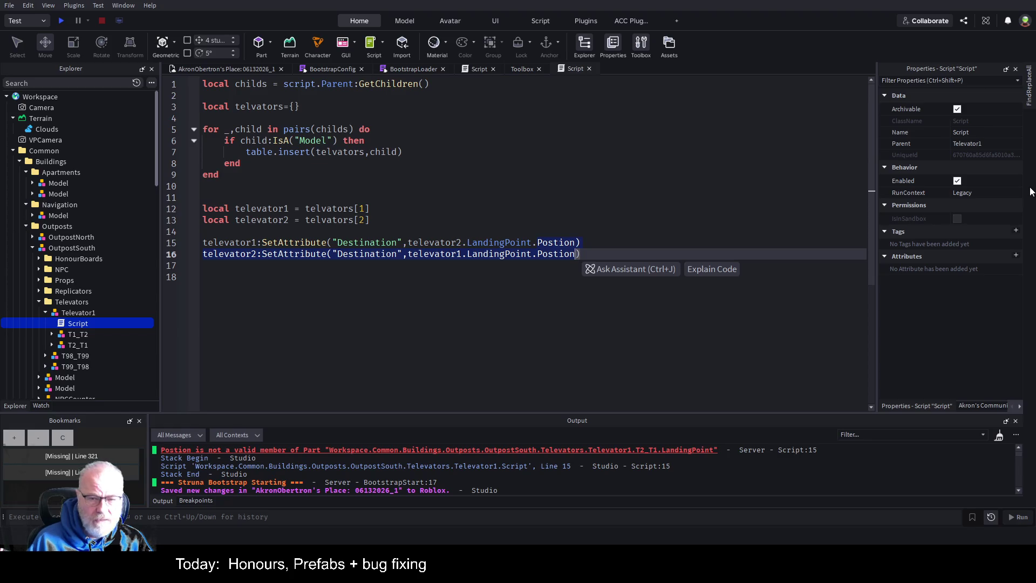
key("ctrl+z")
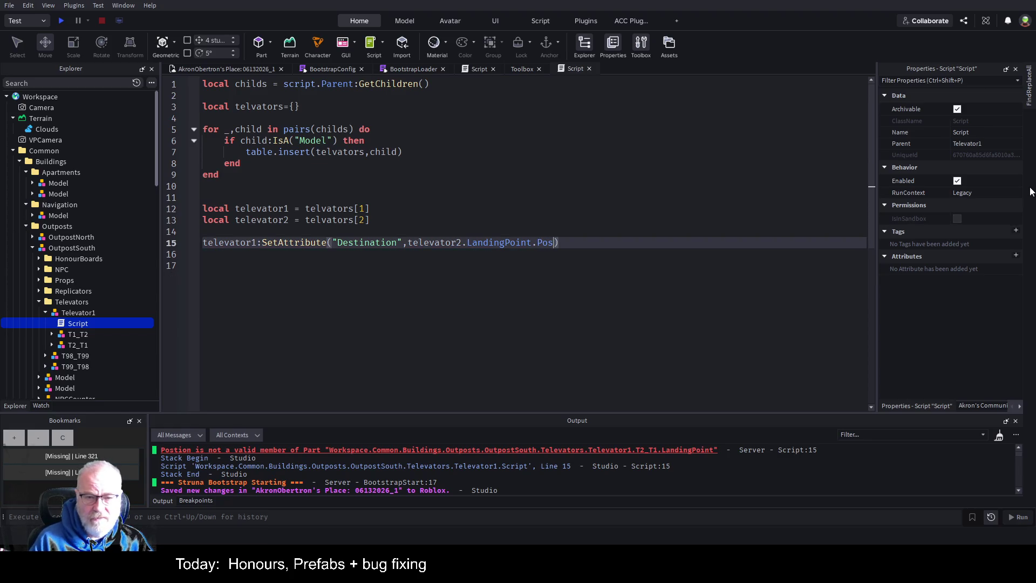
type("ition")
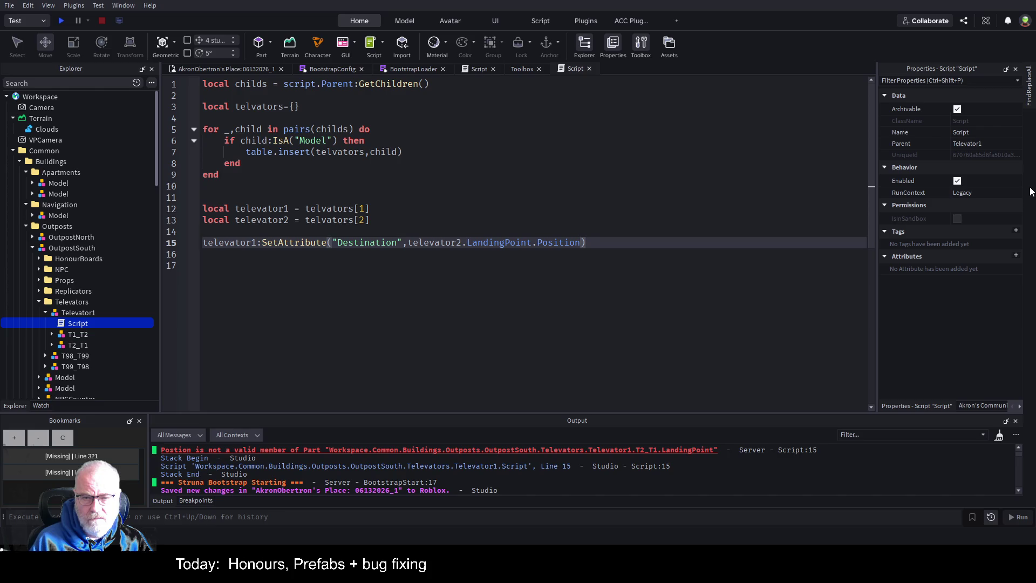
key("ctrl+shift+Left")
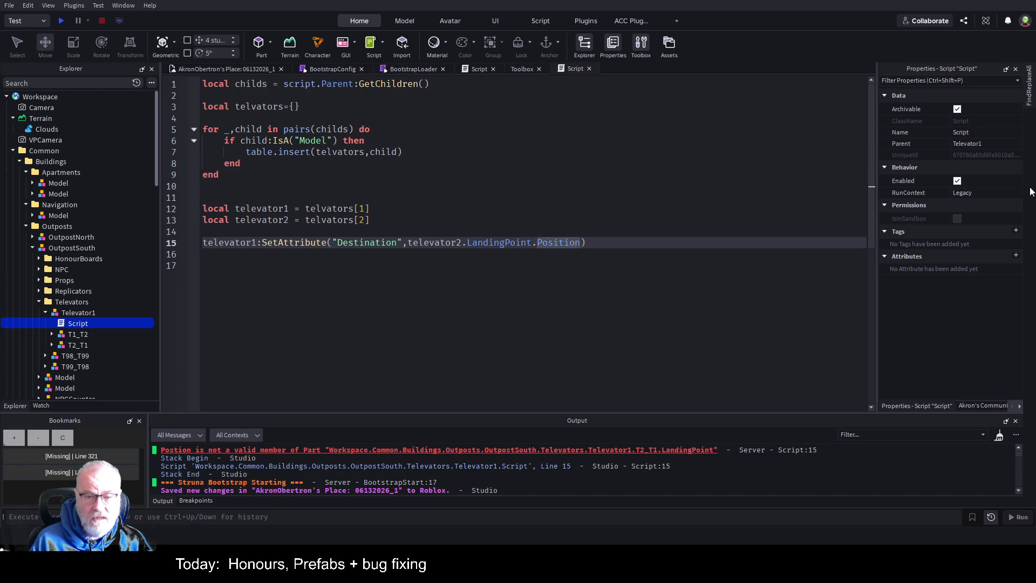
- Annotate the televator declarations on lines 12 and 13 with the ': Model' type
key("Up")
key("Up")
key("Up")
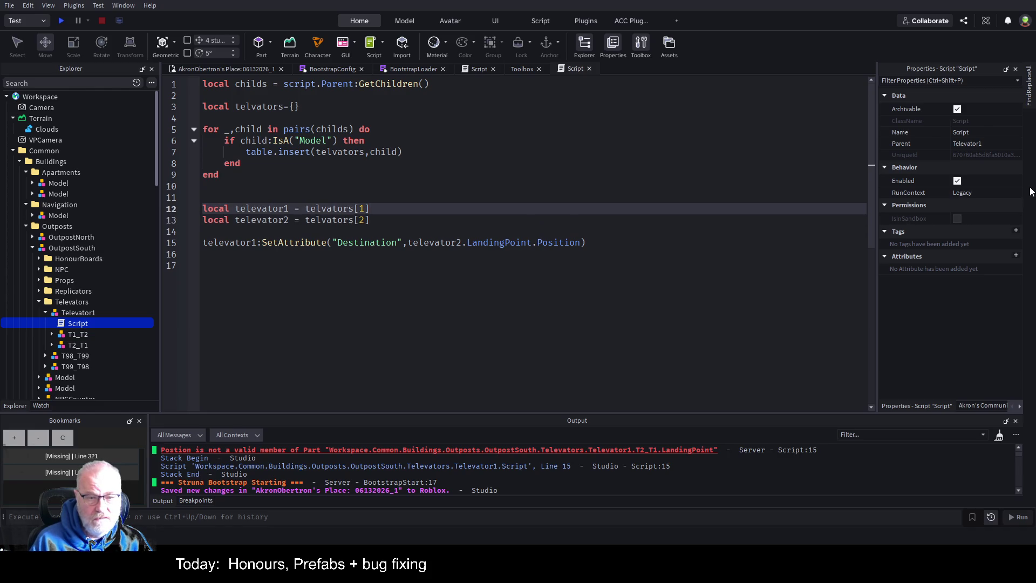
key("ctrl+Left")
key("ctrl+Left")
key("ctrl+Left")
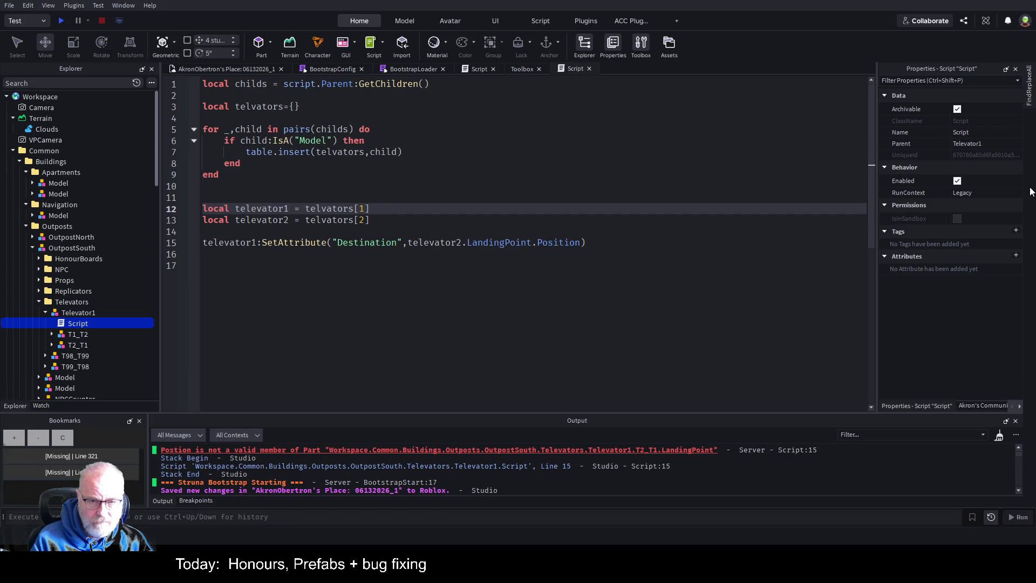
type(":M")
key("BackSpace")
type("Model")
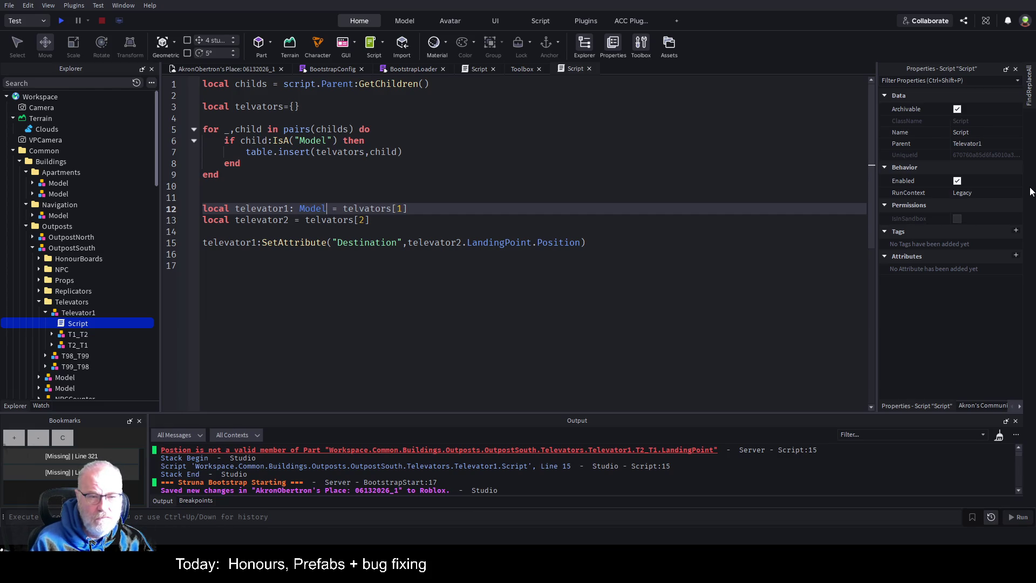
key("Down")
key("Left")
key("Left")
key("Left")
type(": Model")
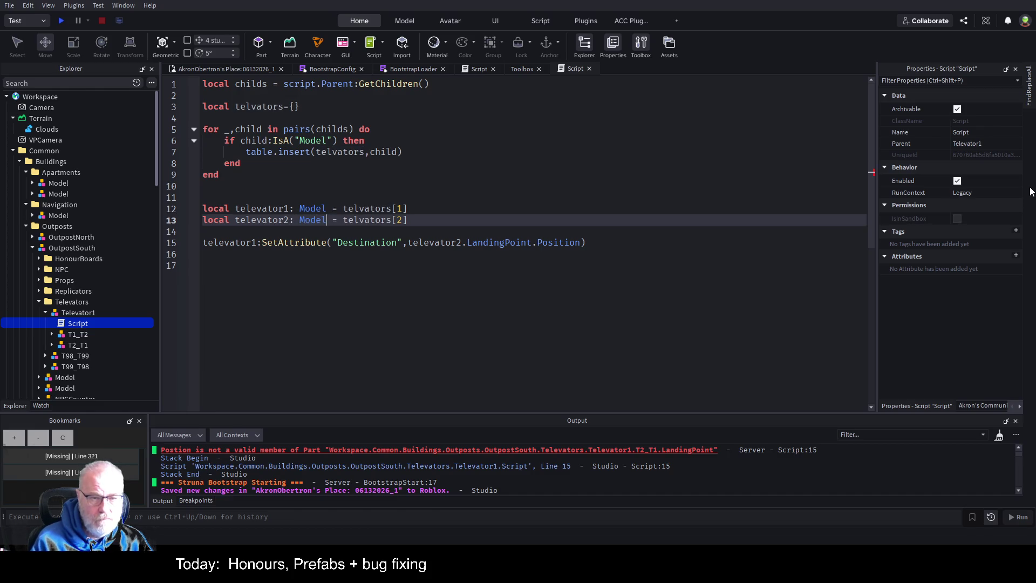
- Fix the trailing characters at the end of the Destination line 15
key("Down")
key("Down")
key("Right")
key("Right")
key("ctrl+Right")
key("ctrl+Right")
key("ctrl+Right")
key("BackSpace")
key("BackSpace")
key("BackSpace")
key("BackSpace")
type(".")
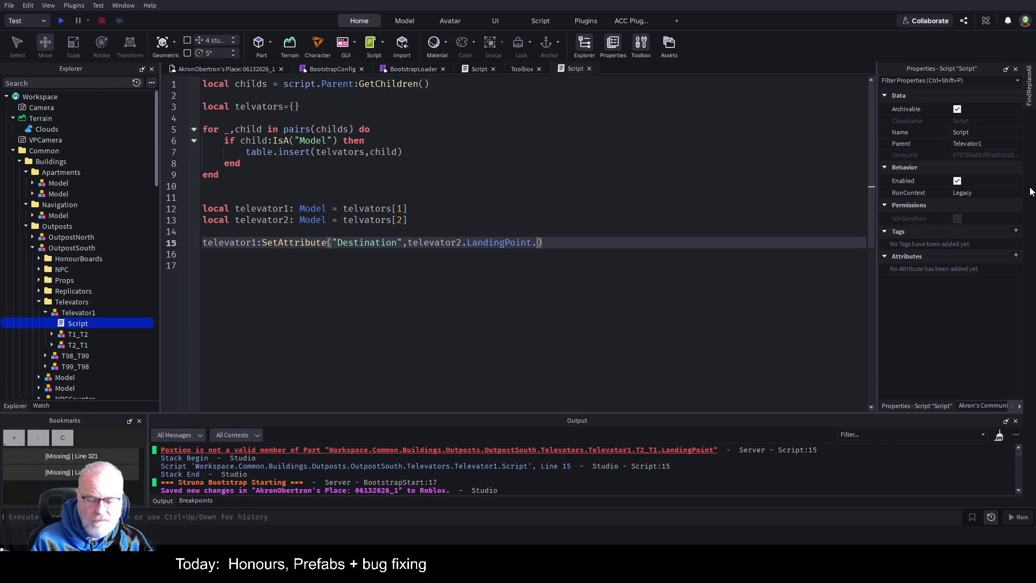
key("BackSpace")
key("BackSpace")
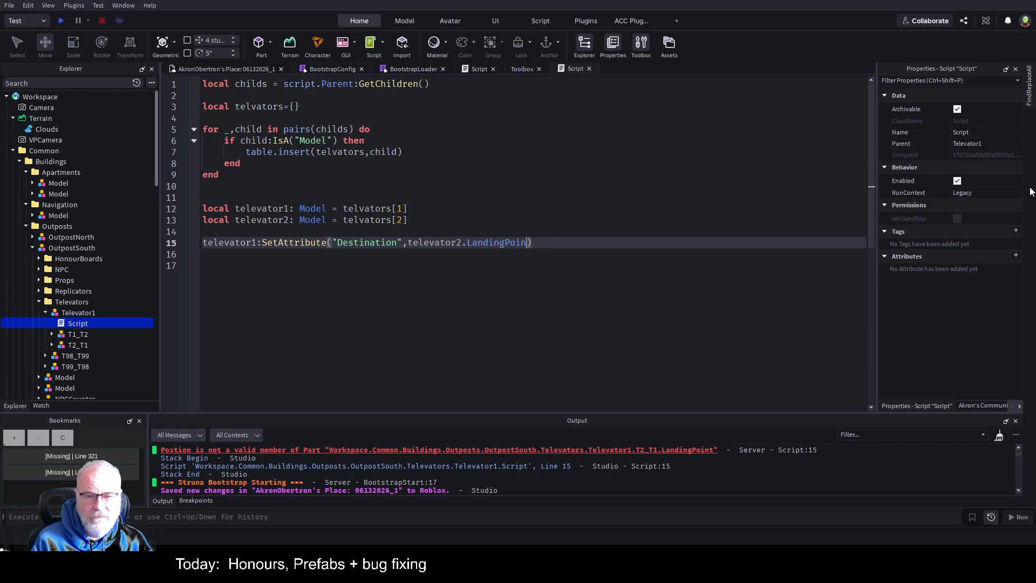
type("t")
- Add a line declaring LandingPoint1 as a BasePart from televator1.LandingPoint
key("Up")
key("Up")
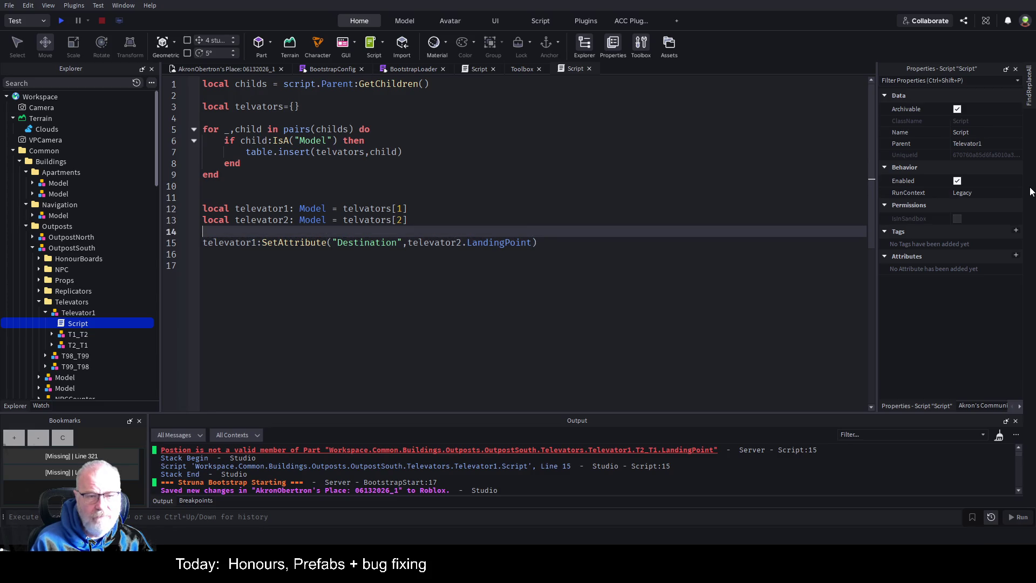
key("Return")
key("Return")
key("Return")
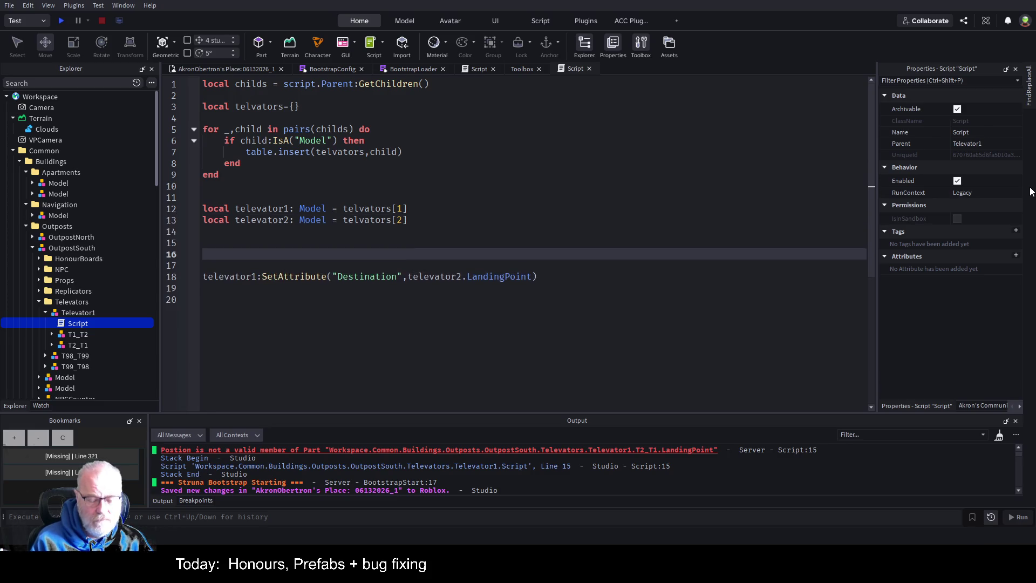
type("local L")
type("a")
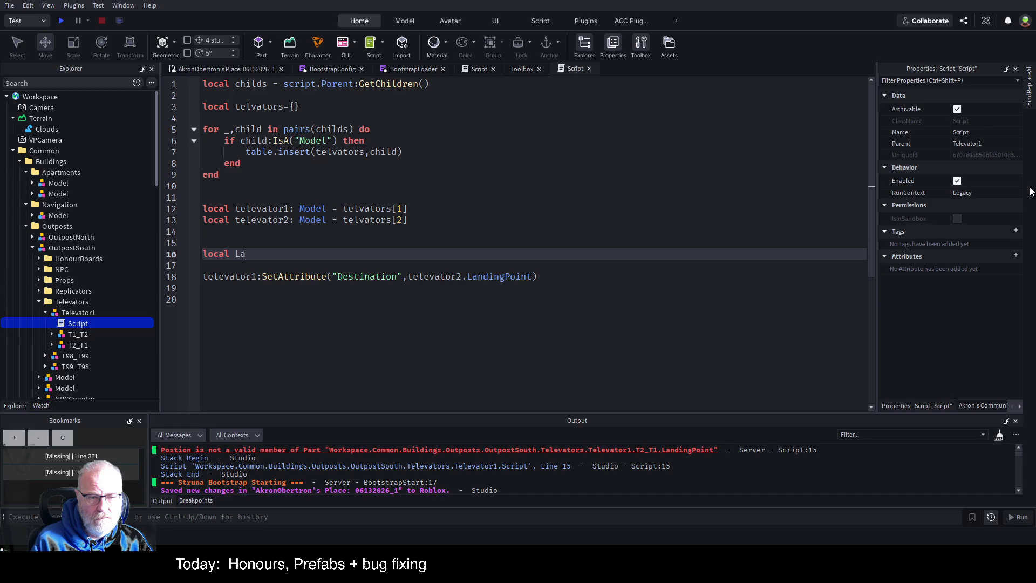
type("nding")
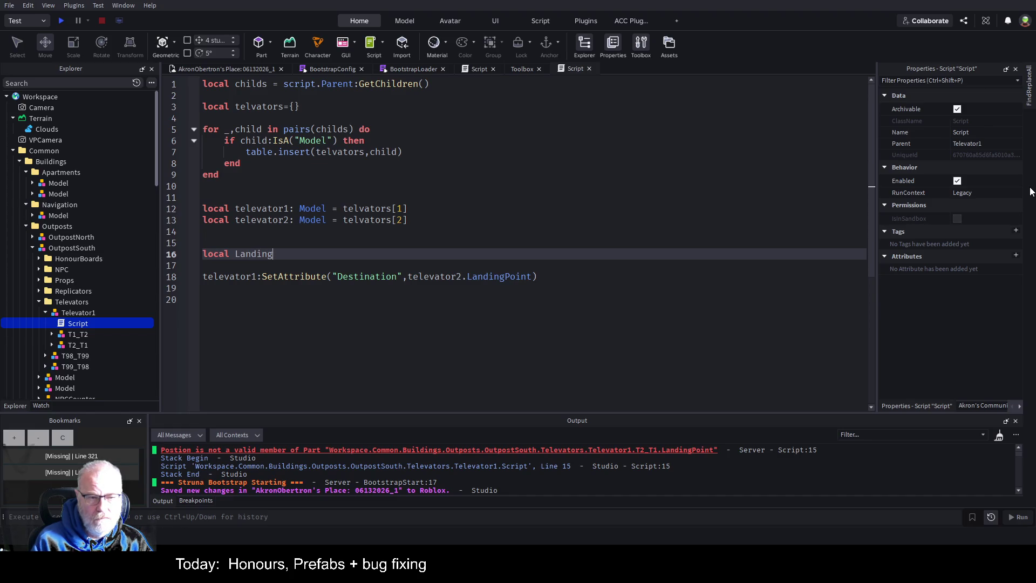
type("Point1")
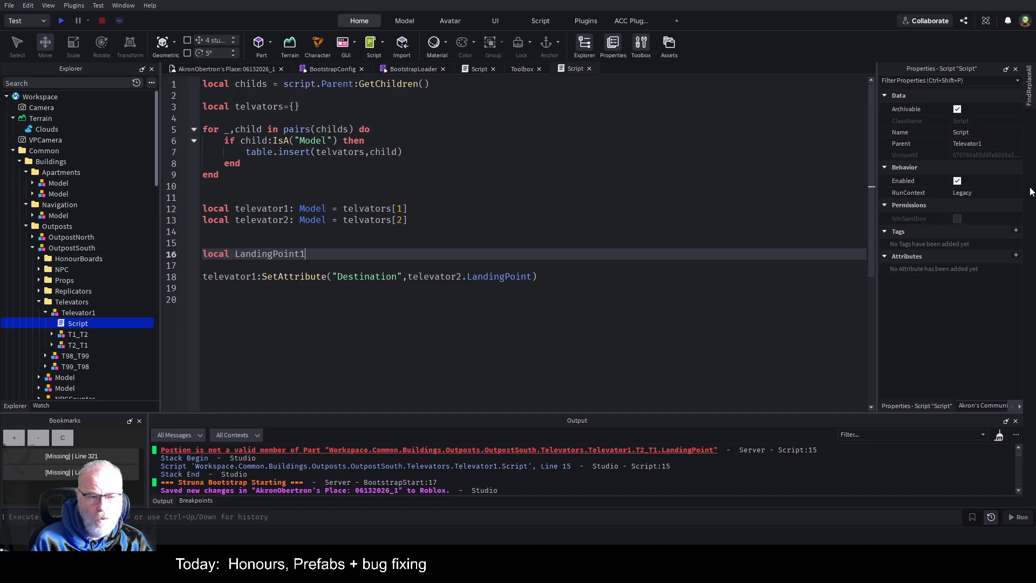
type(" =te")
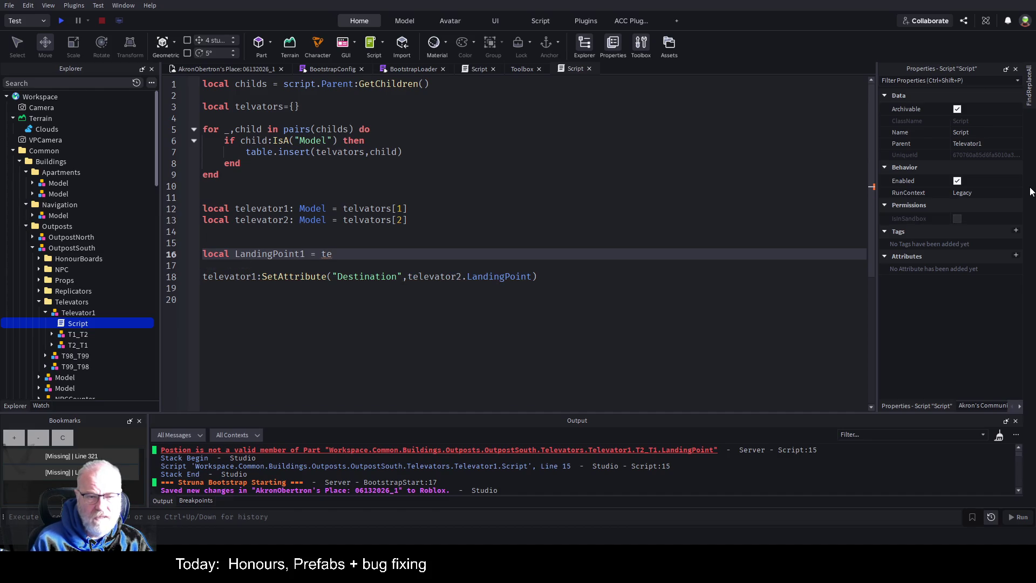
type("levator1.La")
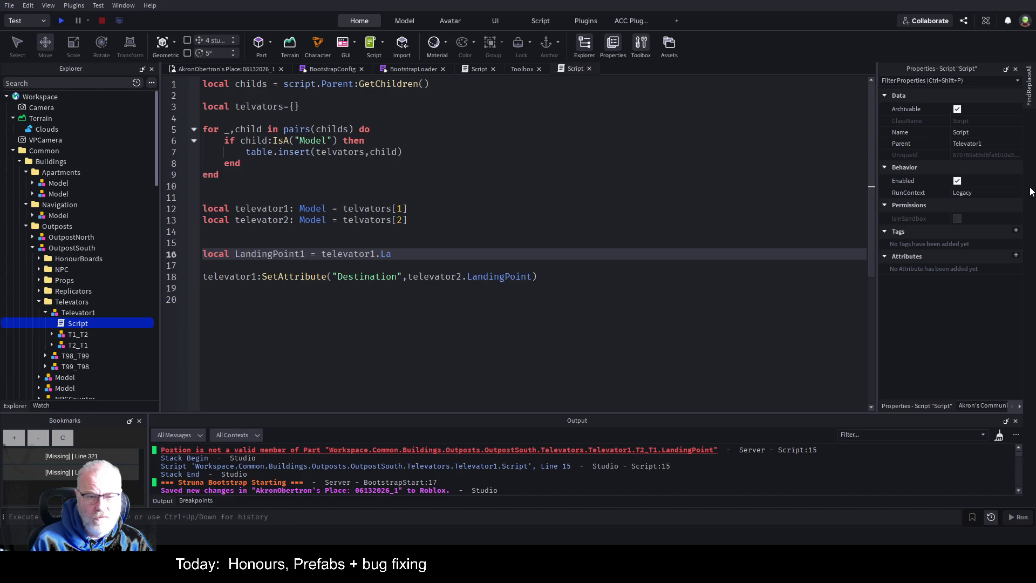
type("ndingPoi")
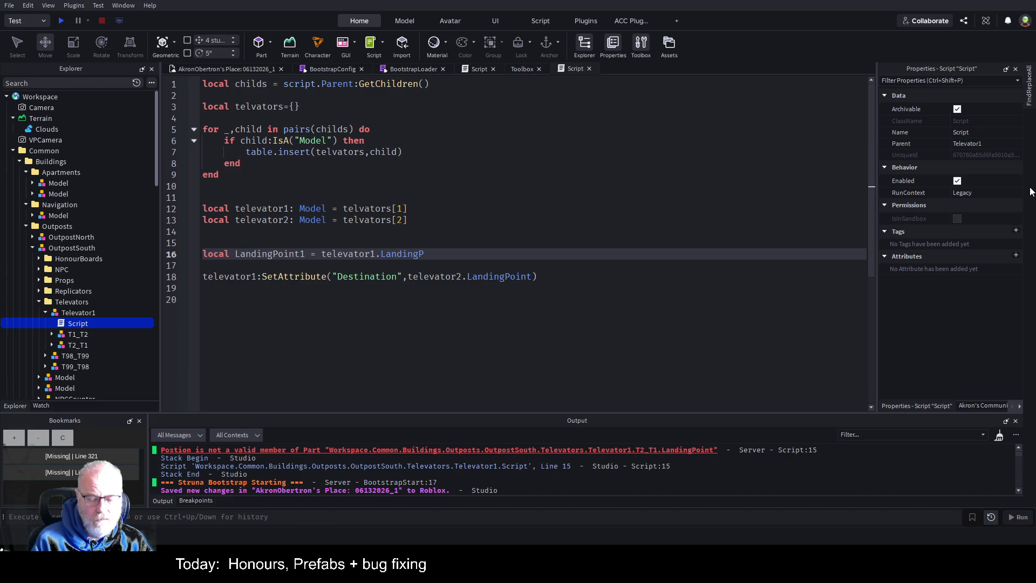
type("nt")
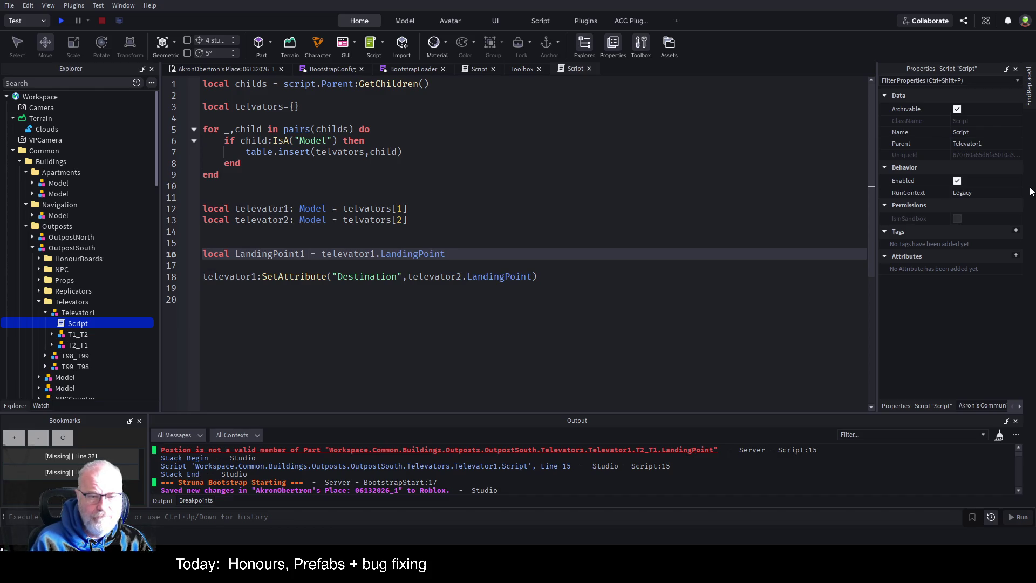
type(": BasePart")
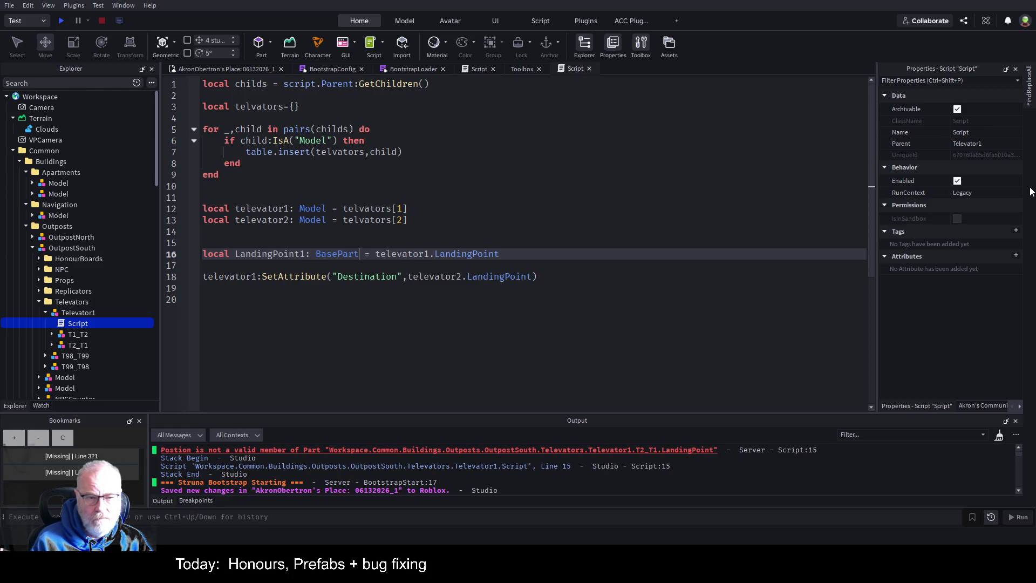
key("Down")
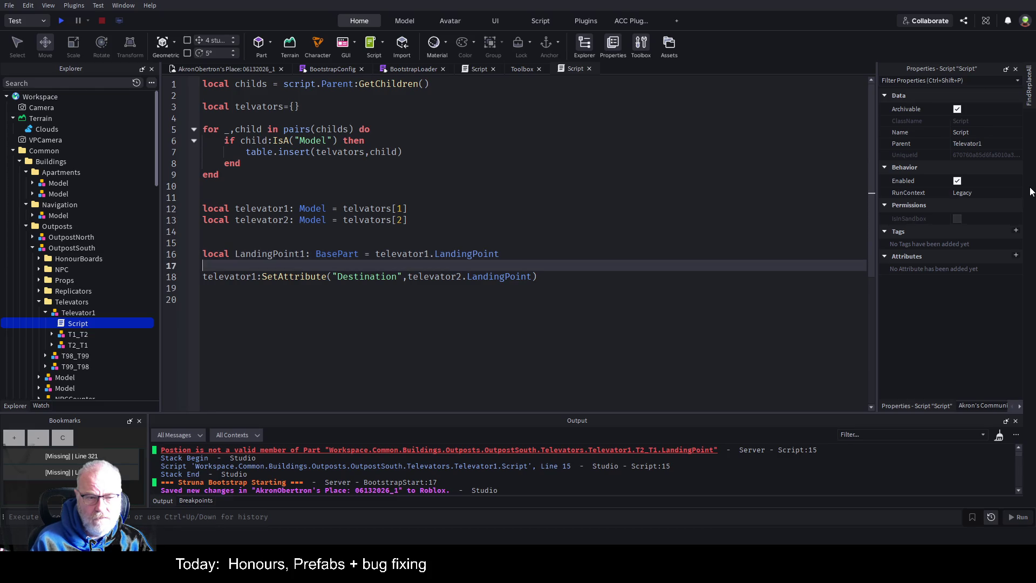
key("Down")
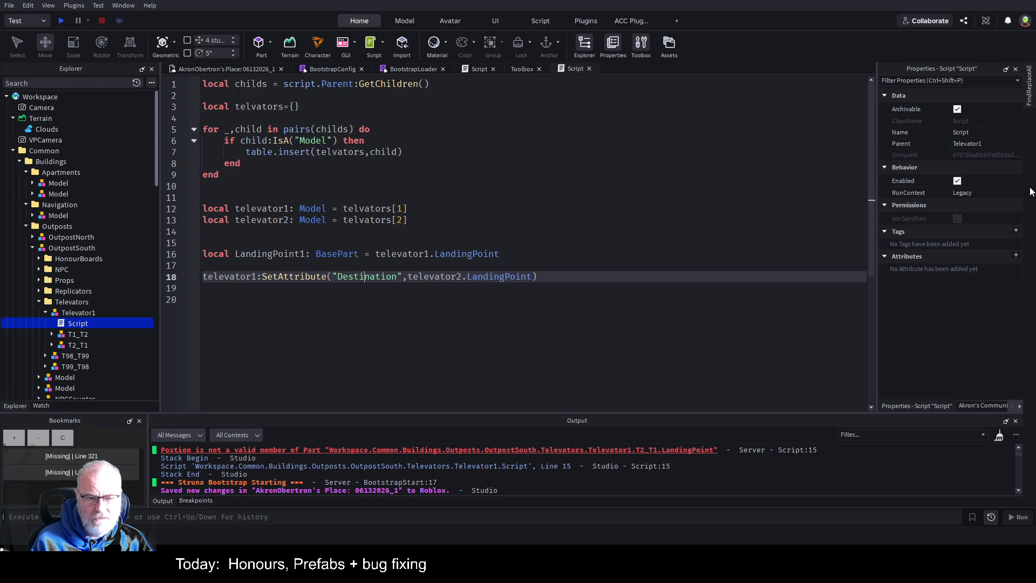
key("Right")
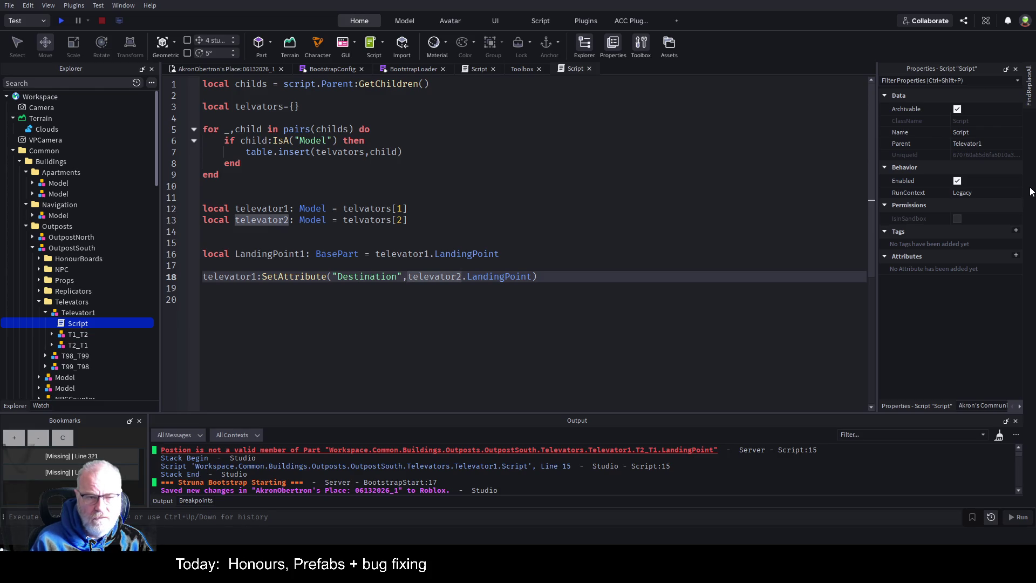
key("Up")
key("Up")
key("End")
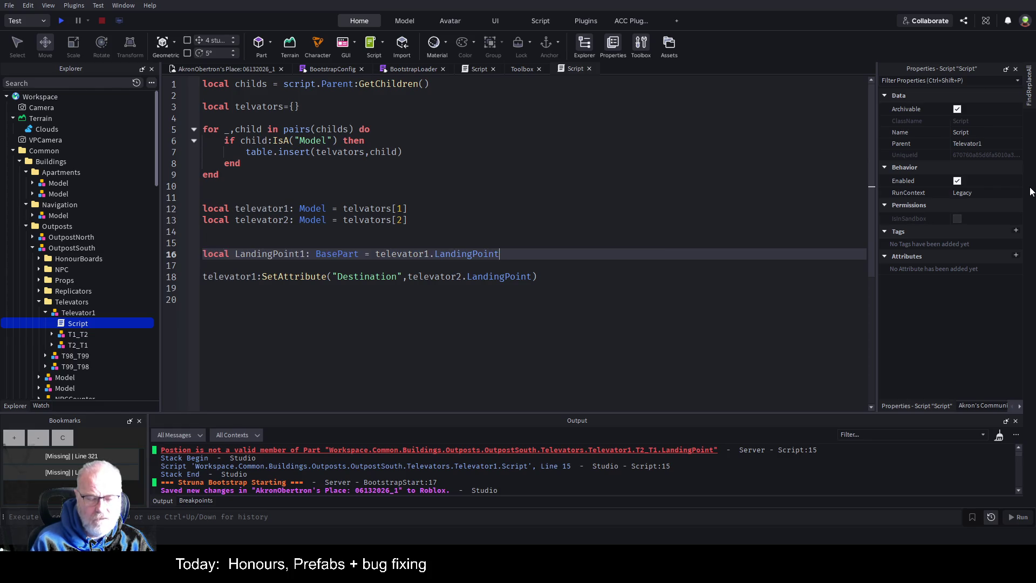
- Duplicate the declaration as LandingPoint2, reading from televator2.LandingPoint
key("ctrl+d")
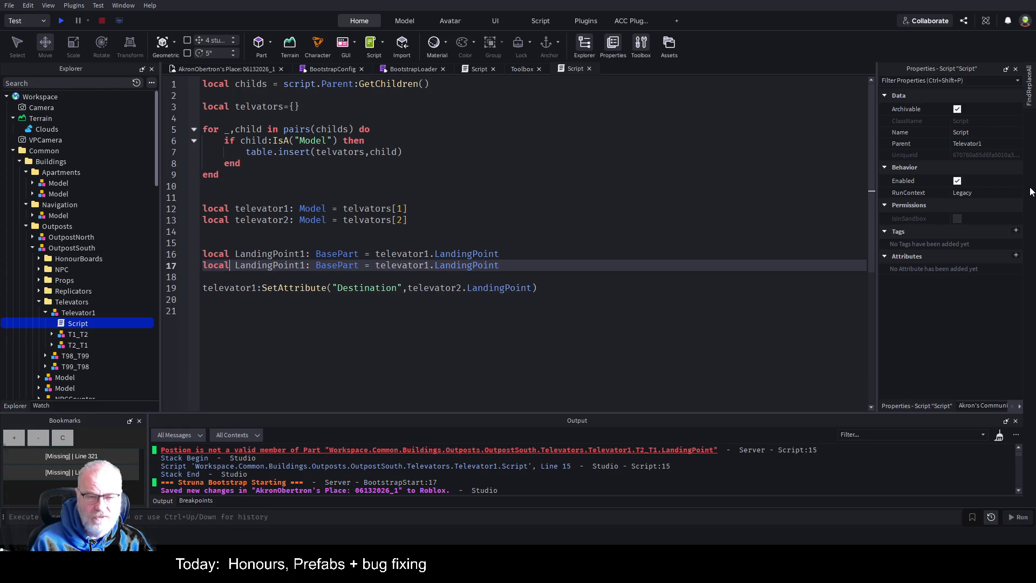
key("Right")
key("BackSpace")
type("2")
key("End")
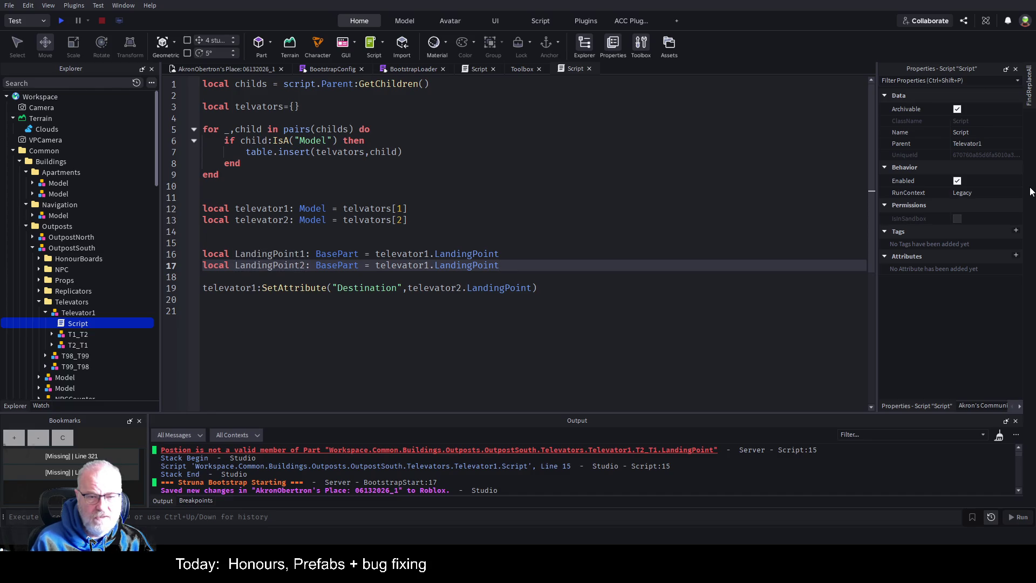
key("Left")
key("BackSpace")
type("2")
- Set televator1's Destination attribute to LandingPoint2.Position
key("Down")
key("Down")
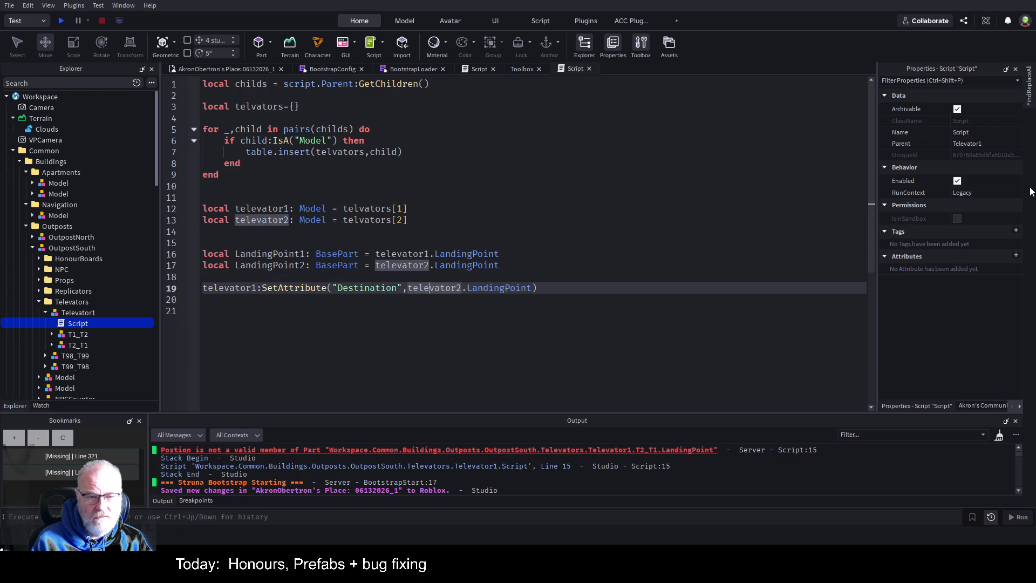
key("End")
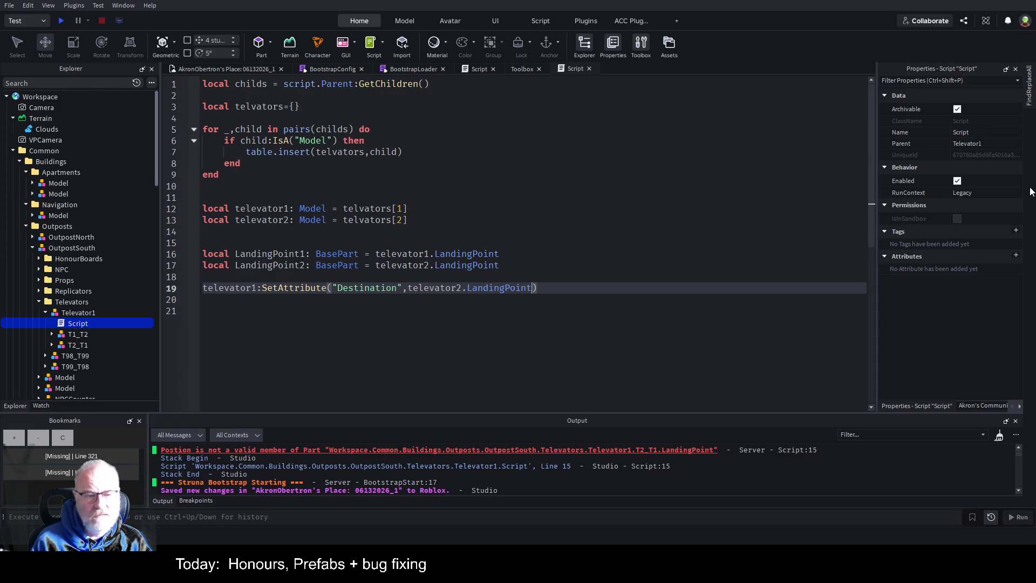
key("BackSpace")
key("BackSpace")
key("BackSpace")
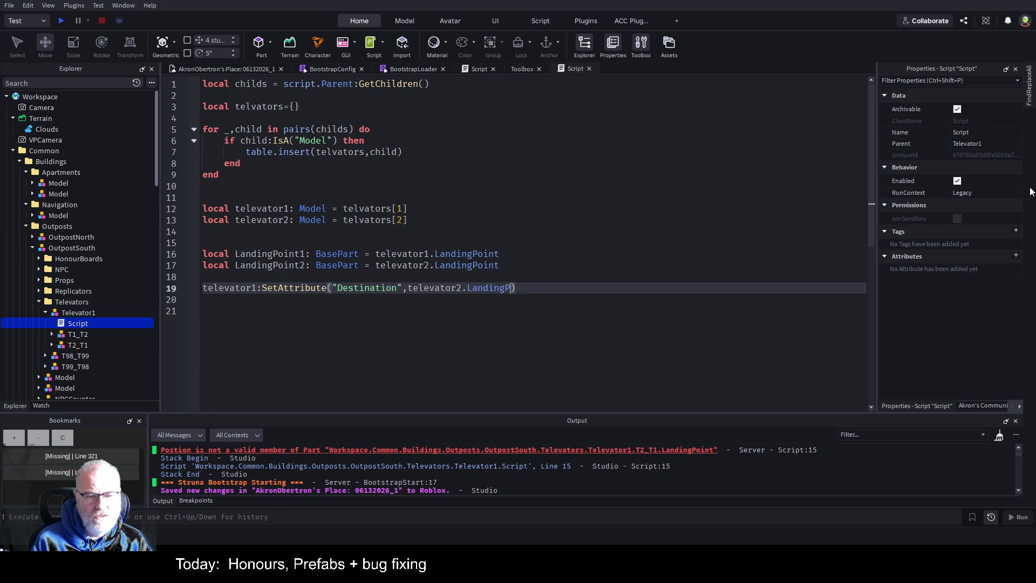
key("BackSpace")
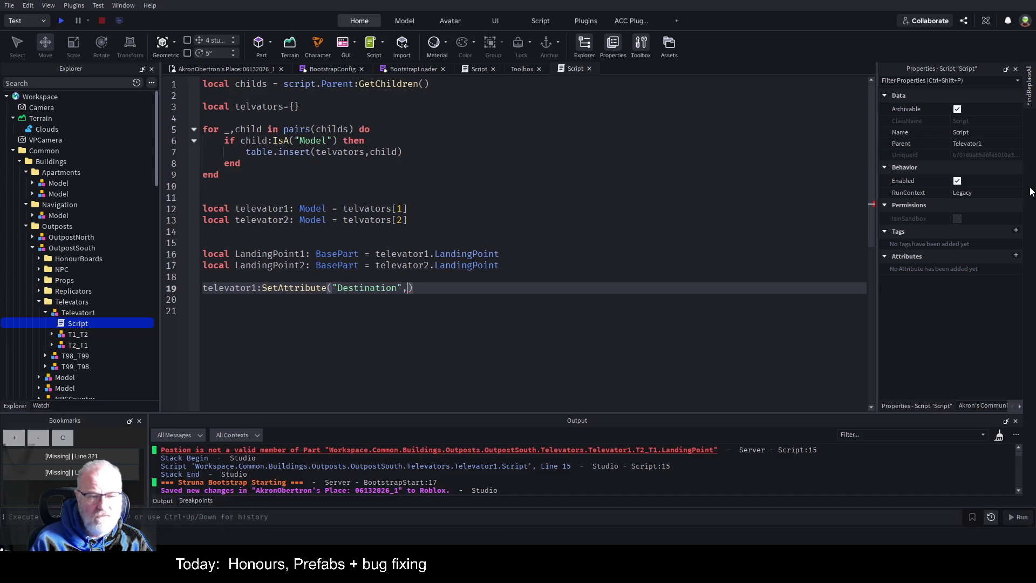
type("land")
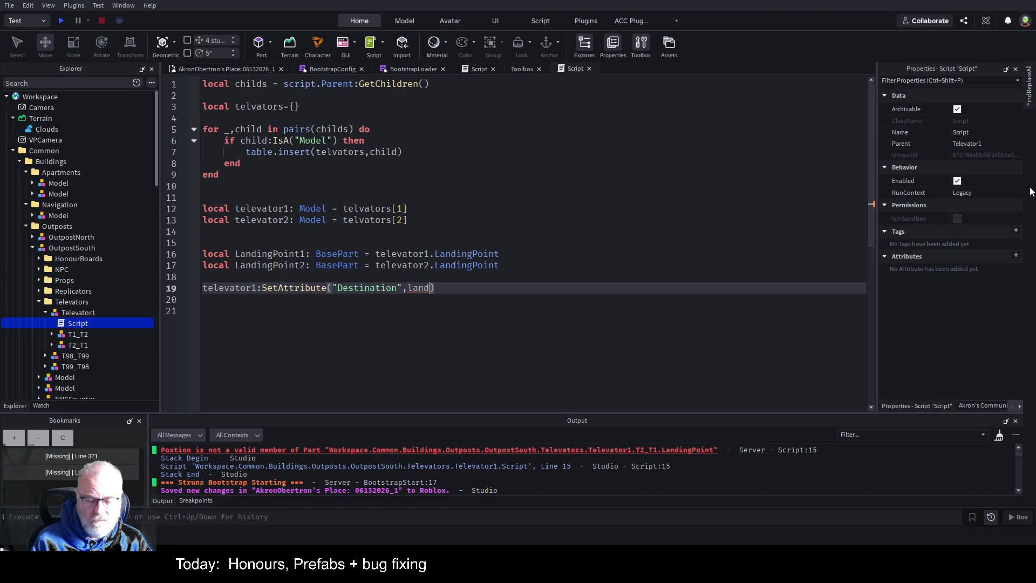
key("BackSpace")
key("BackSpace")
key("BackSpace")
type("Lan")
key("Tab")
type(".Position")
- Copy the SetAttribute line so televator2's Destination uses LandingPoint1.Position, then start a playtest
key("End")
key("shift+Home")
key("shift+alt+Down")
key("Left")
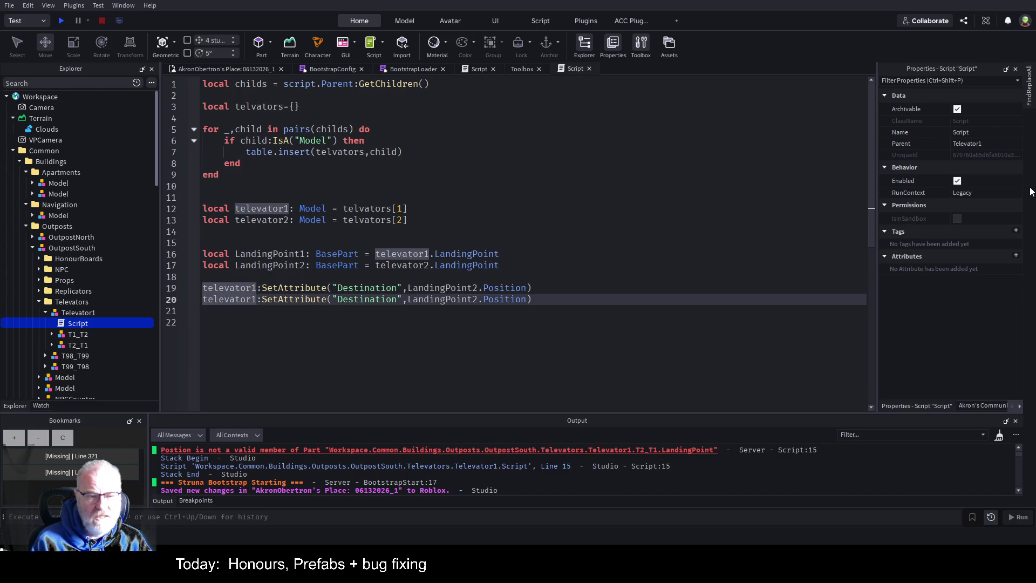
key("ctrl+Right")
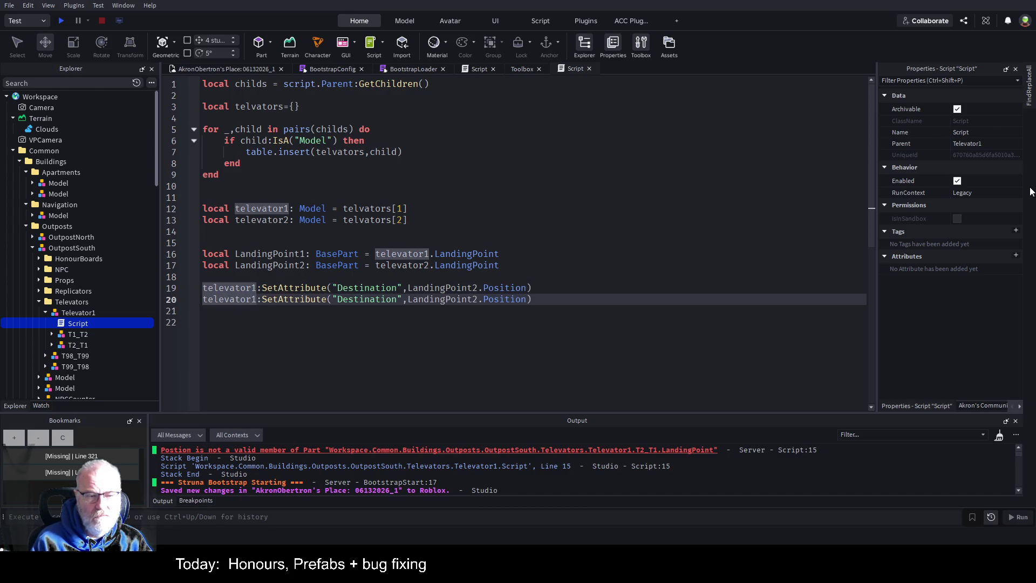
key("BackSpace")
type("2")
key("ctrl+Right")
key("ctrl+Right")
key("ctrl+Right")
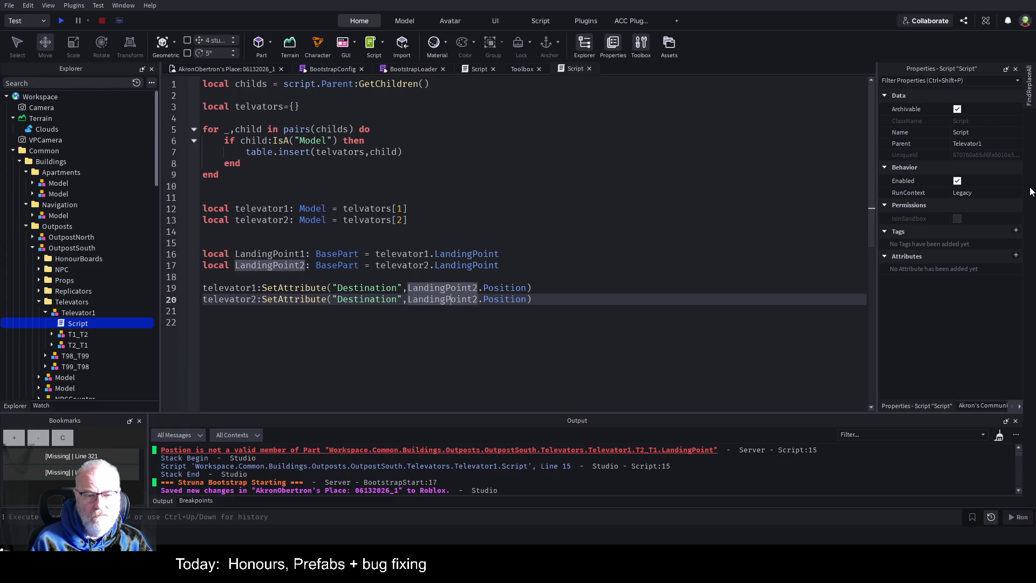
key("Delete")
type("1")
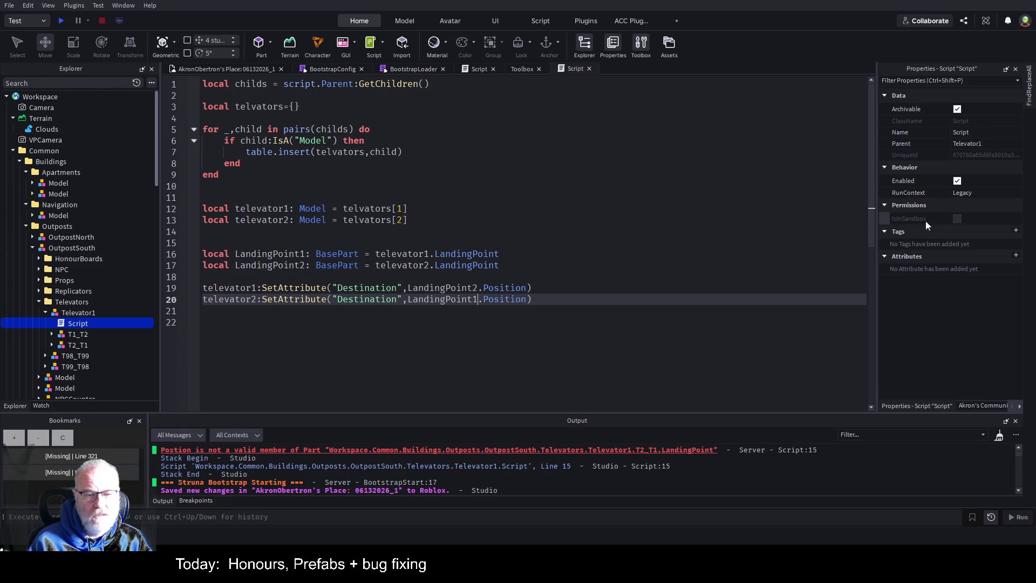
left_click(505, 228)
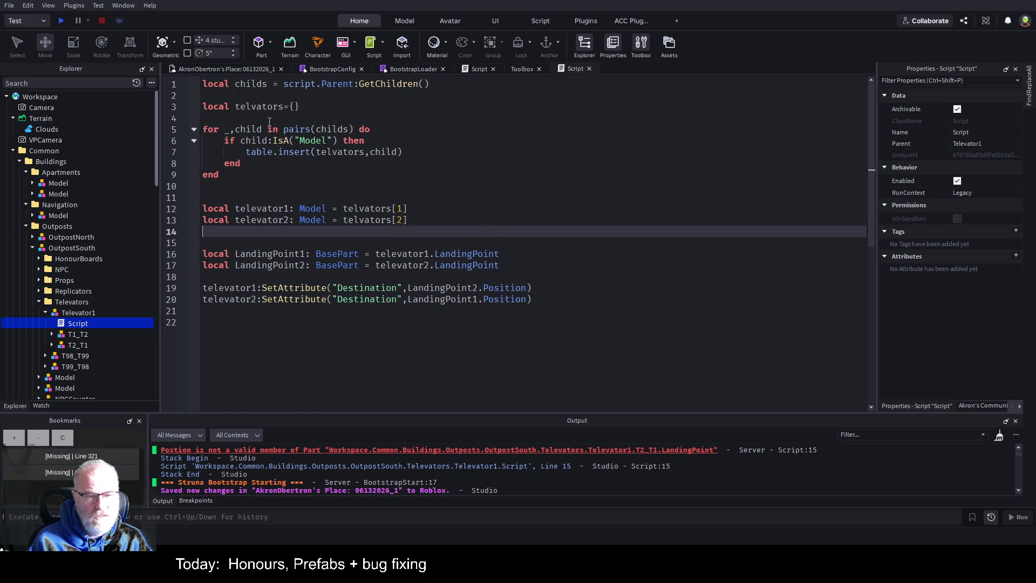
left_click(66, 19)
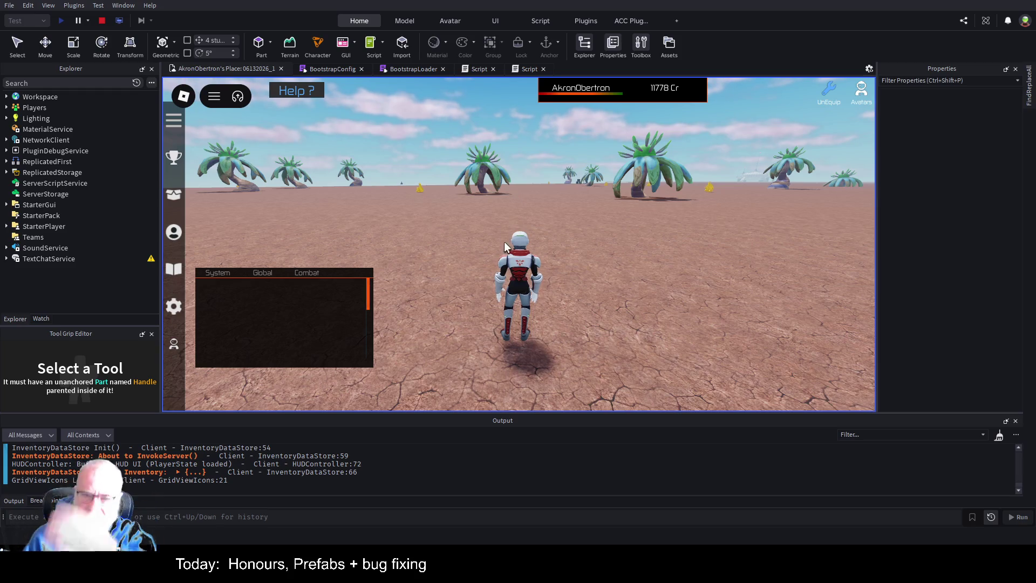
- Swing the playtest camera around the character and expand Workspace in the Explorer
key("Left")
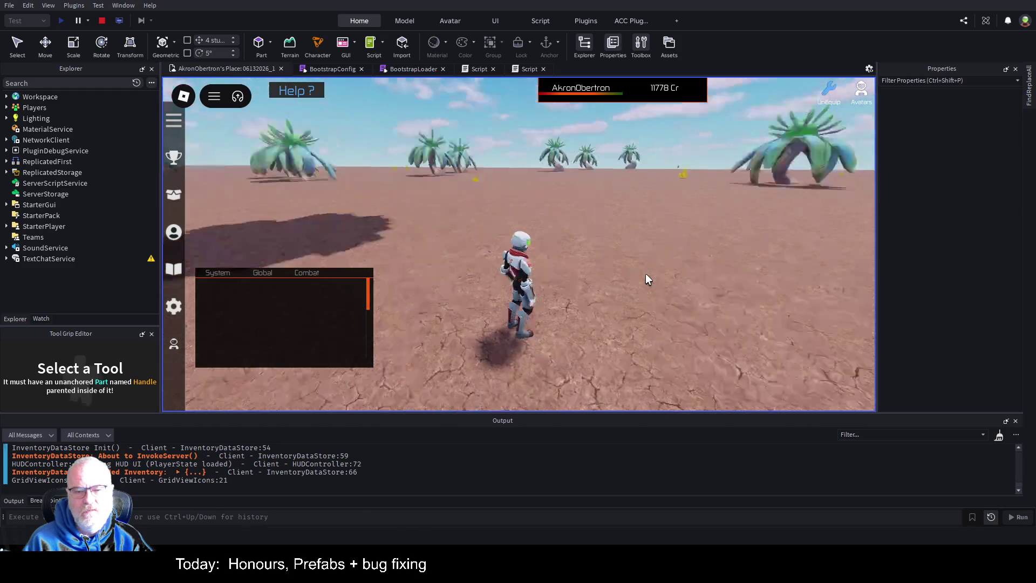
key("Left")
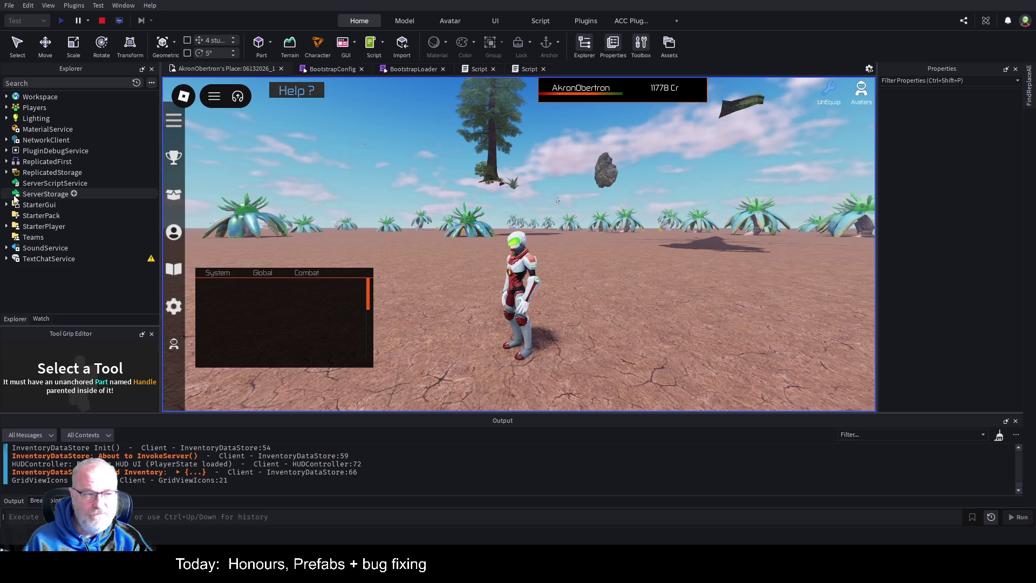
left_click(6, 97)
left_click(45, 131)
key("End")
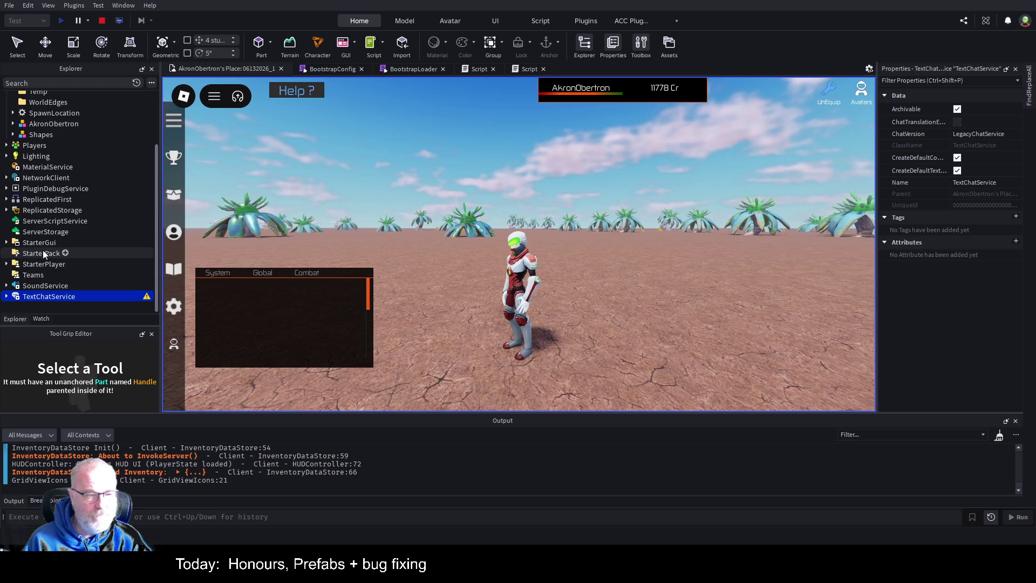
- Run the character along the walkway into the glowing portal, then stop the playtest
key("Left")
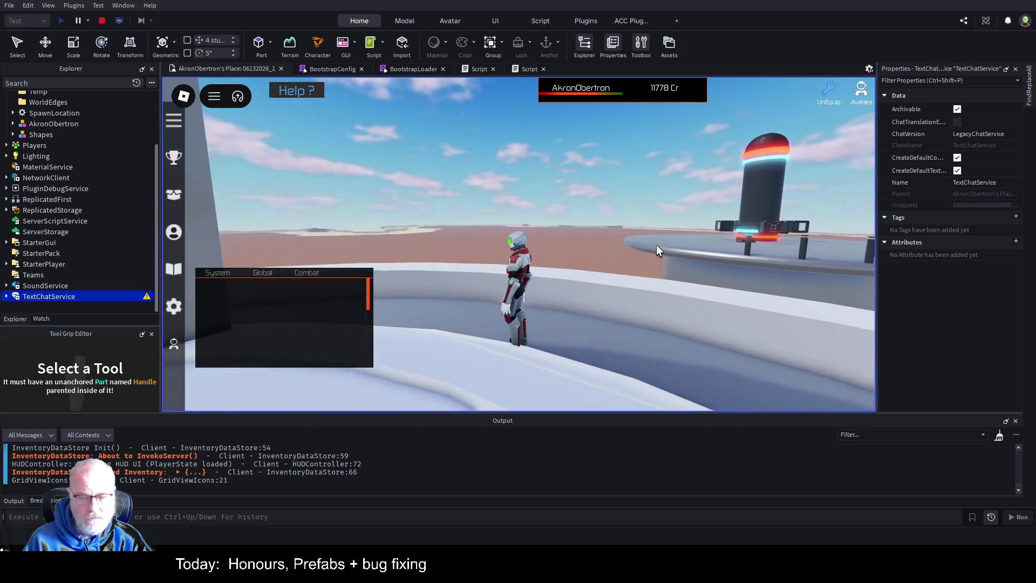
key("Left")
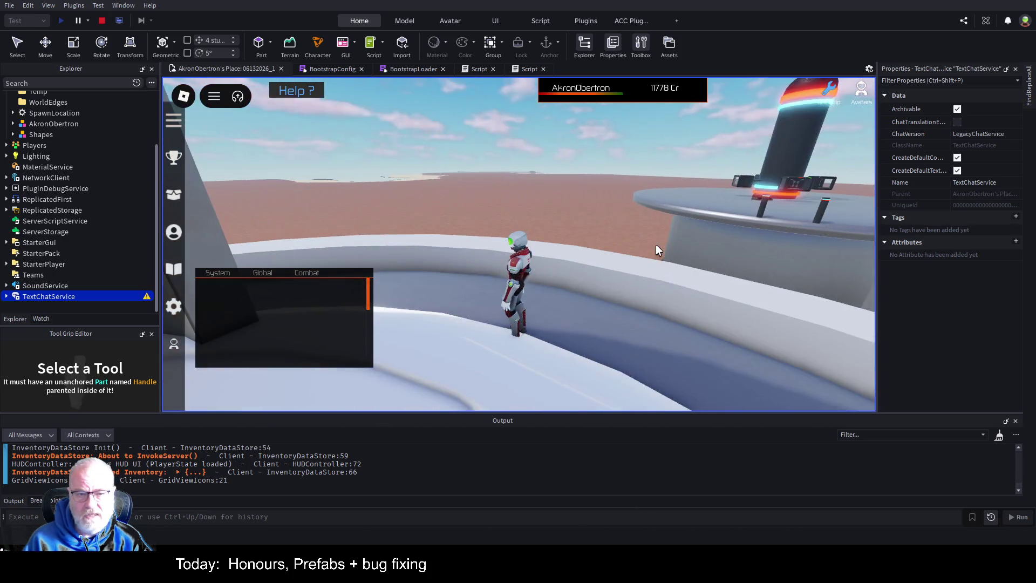
key("Left")
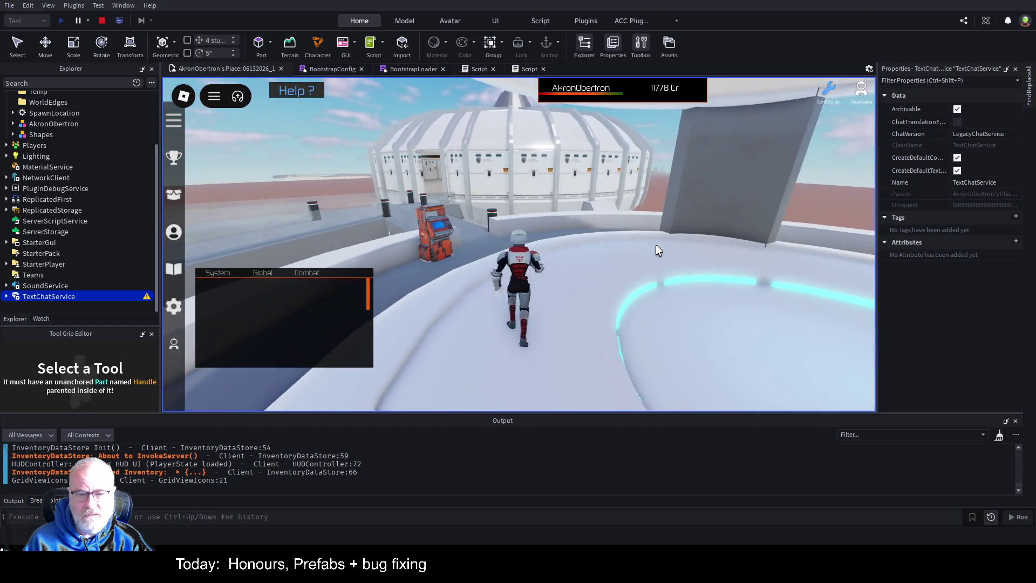
key("w")
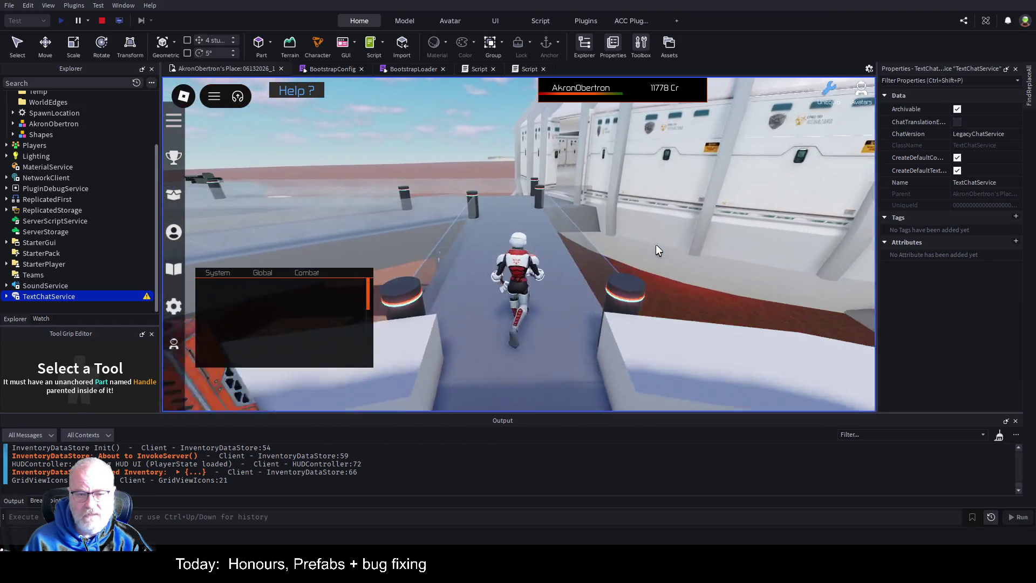
key("w")
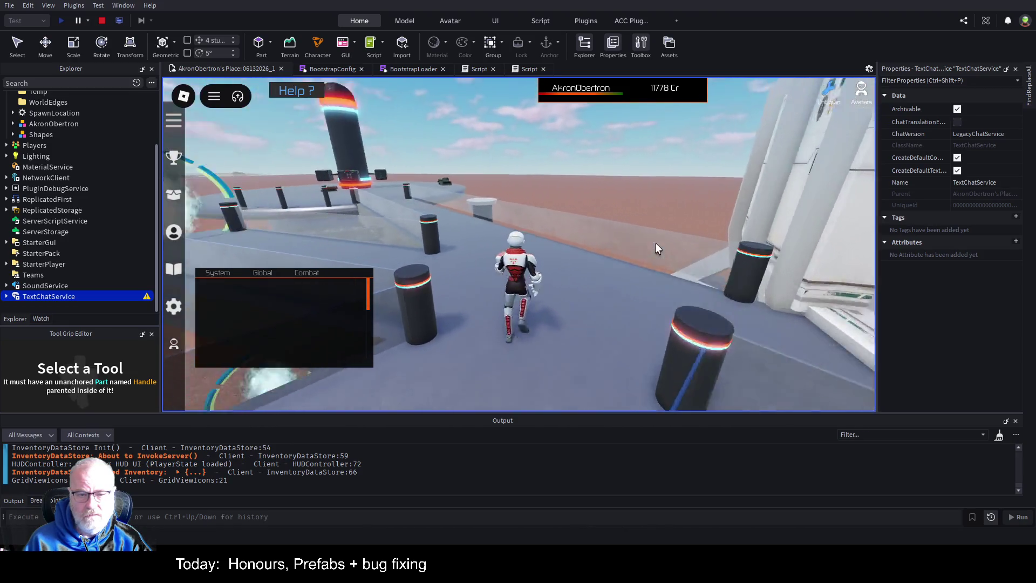
key("w")
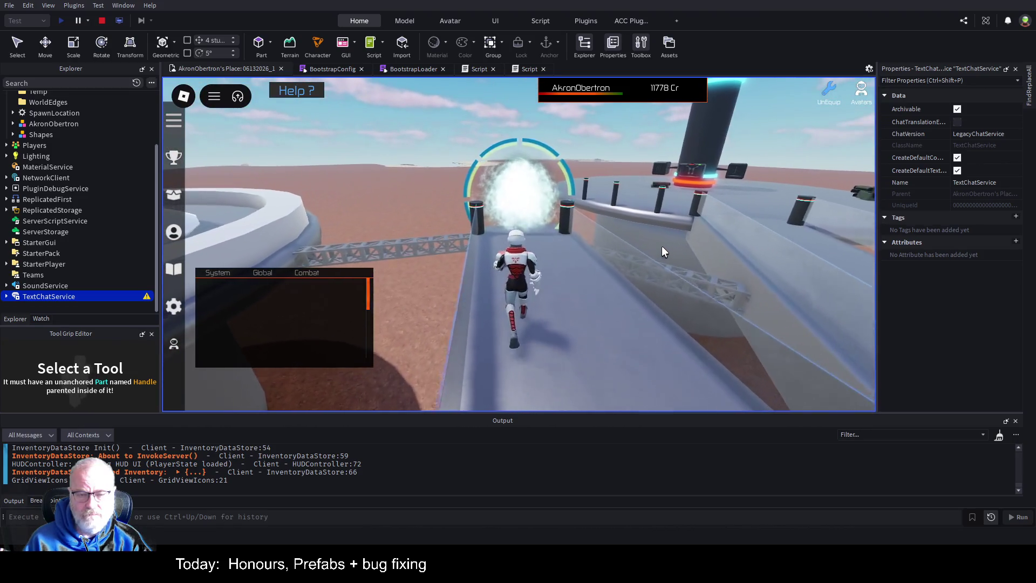
key("w")
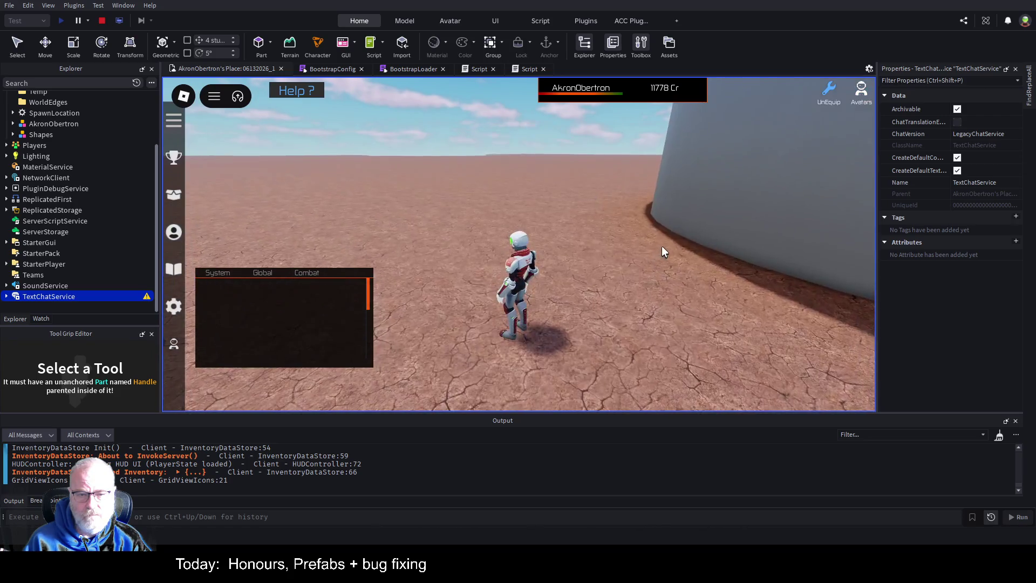
key("d")
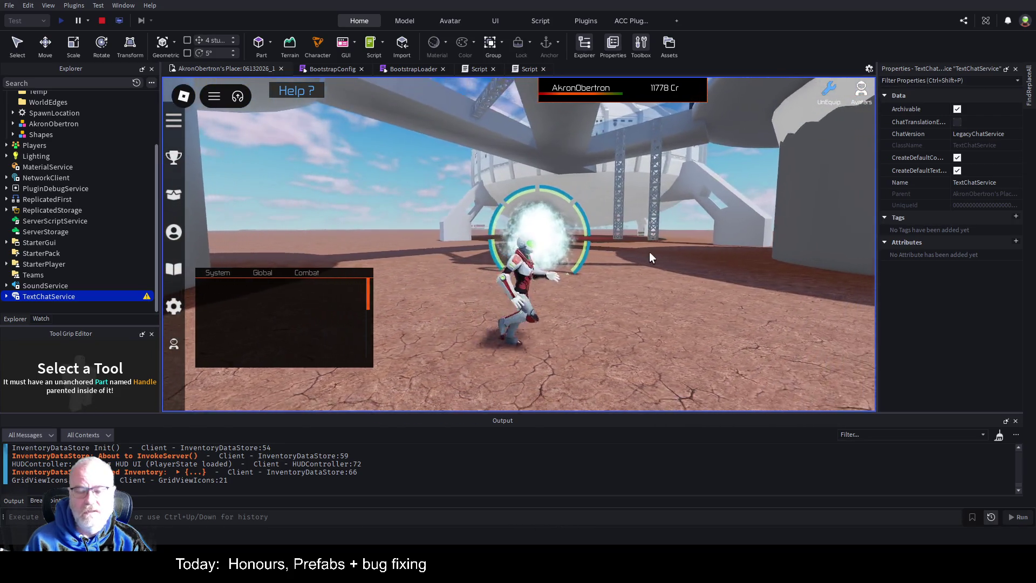
left_click(104, 22)
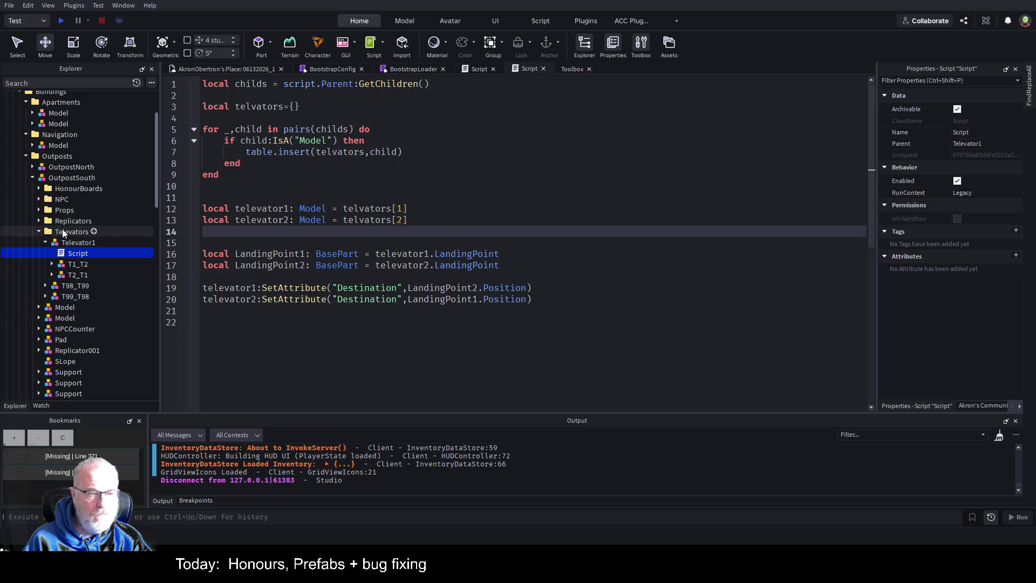
- Collapse Televator1 and OutpostSouth, then expand OutpostNorth to review its televator contents
left_click(46, 241)
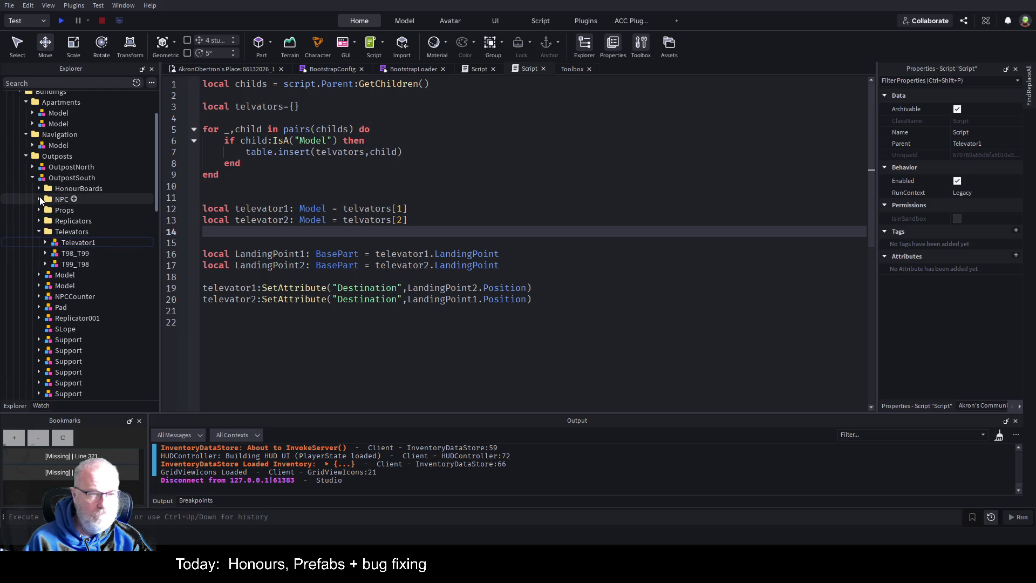
left_click(33, 177)
left_click(32, 166)
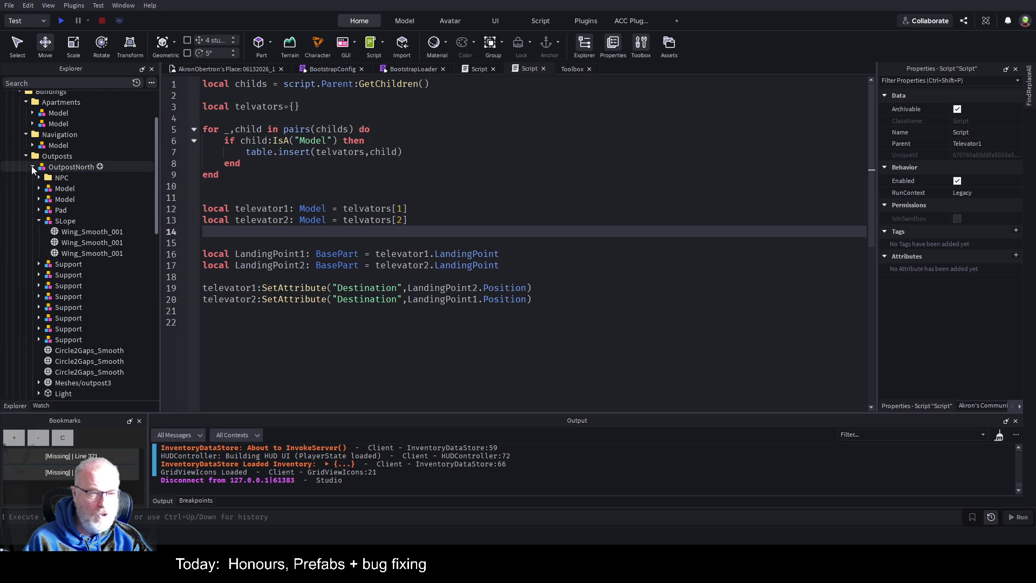
left_click(40, 221)
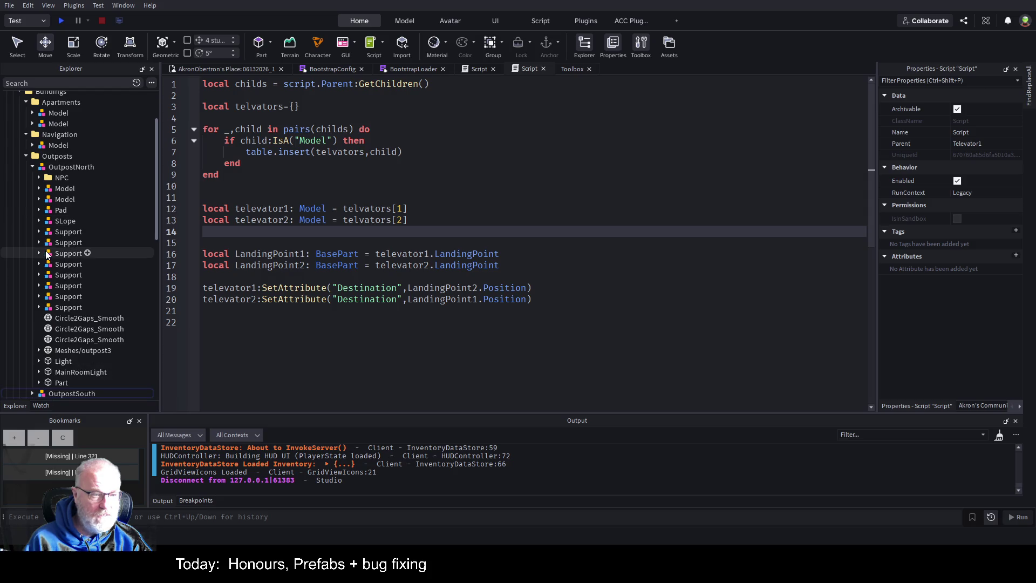
scroll(54, 249, "down", 1)
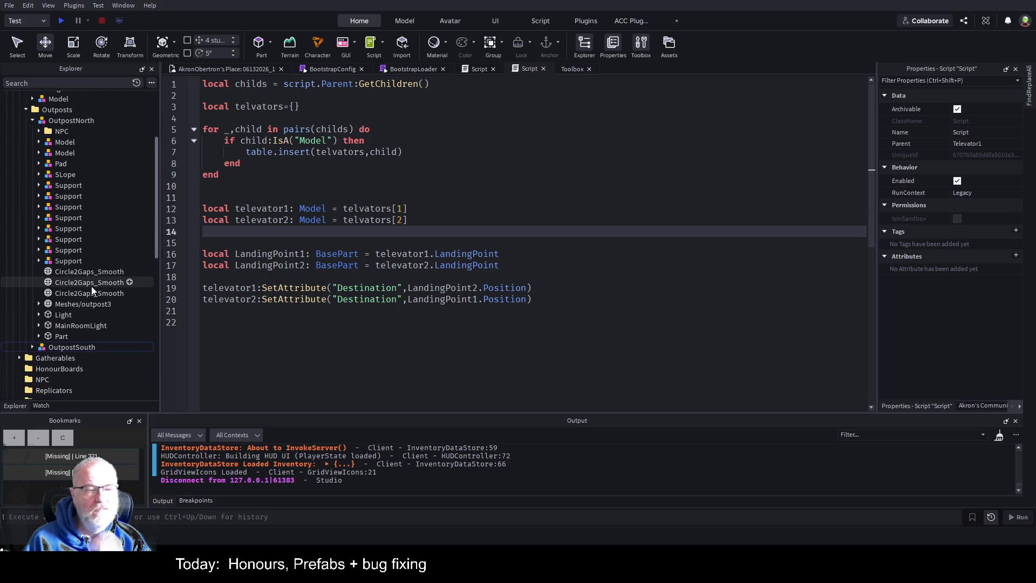
scroll(92, 290, "up", 4)
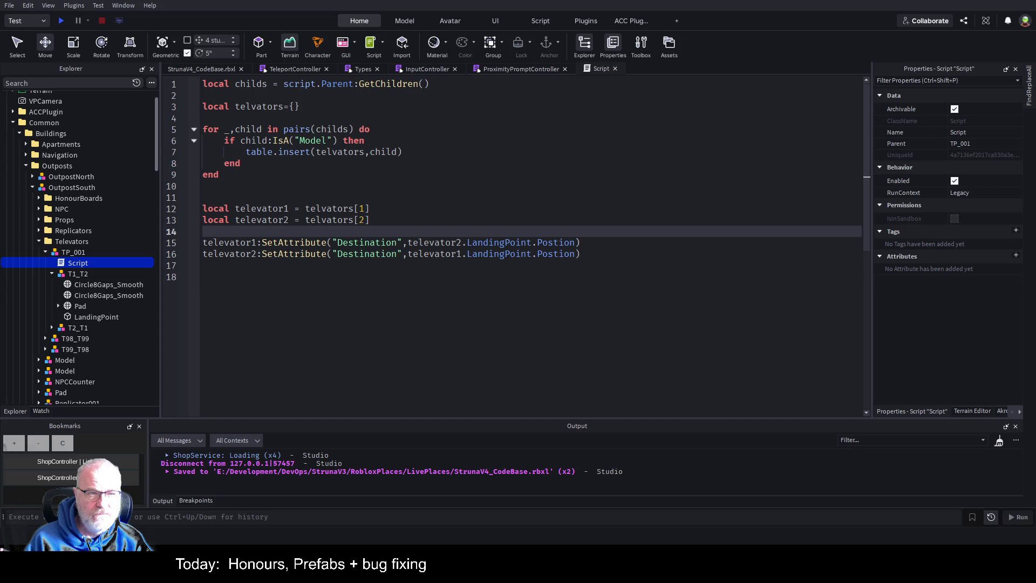
- Delete and restore TP_001's Script, open it, and save the place
left_click(73, 252)
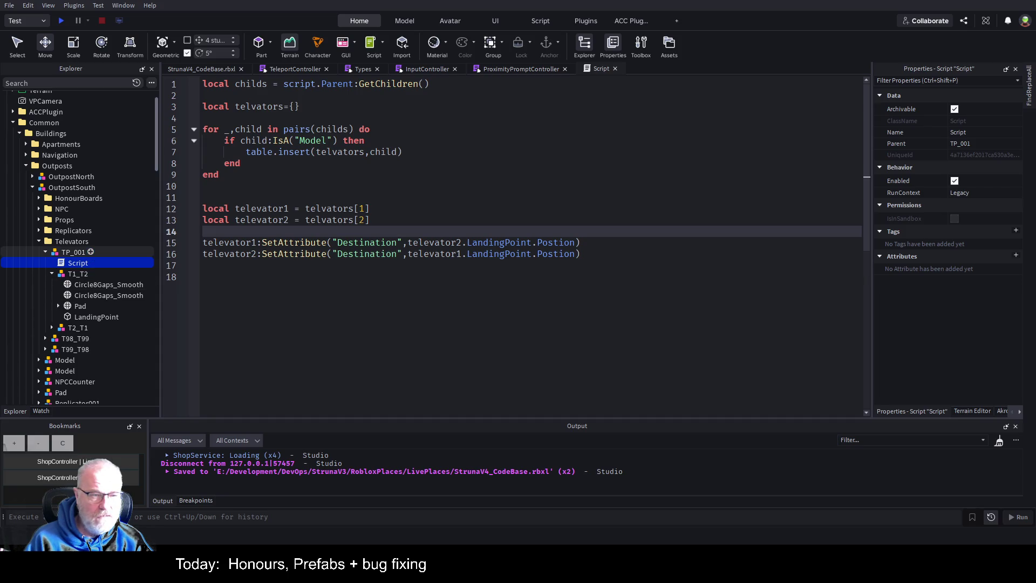
left_click(75, 263)
key("Delete")
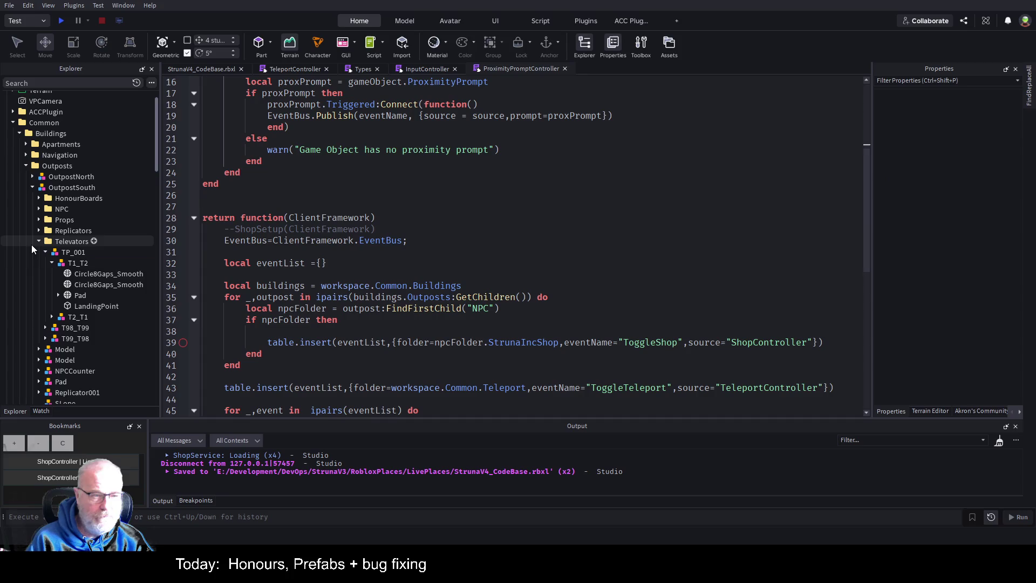
left_click(76, 252)
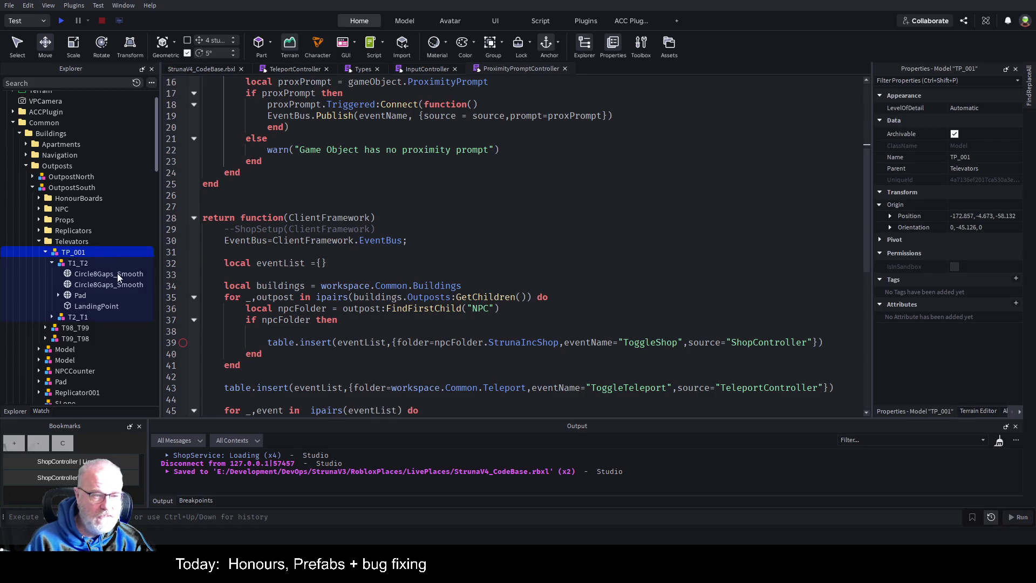
key("ctrl+z")
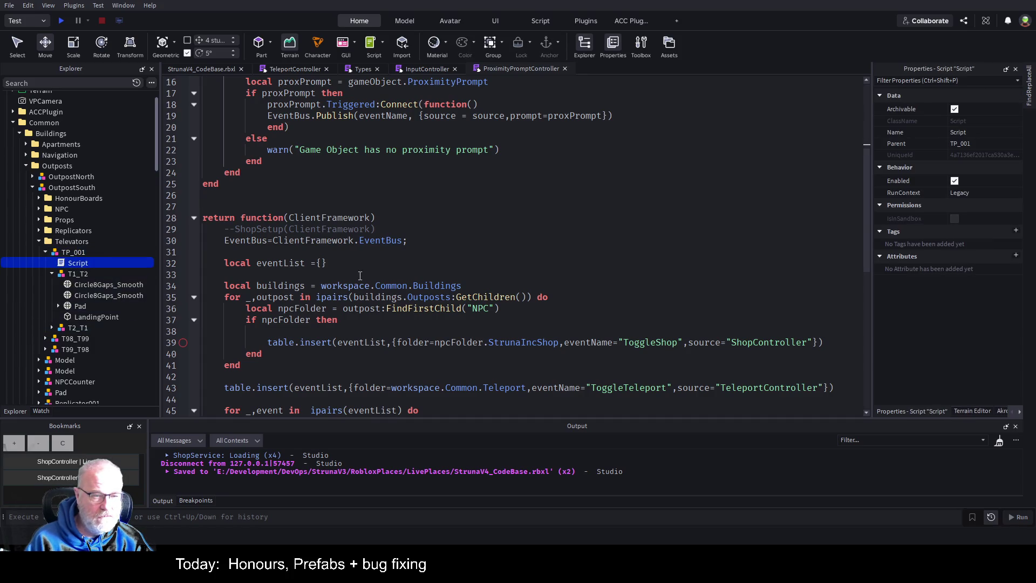
double_click(70, 264)
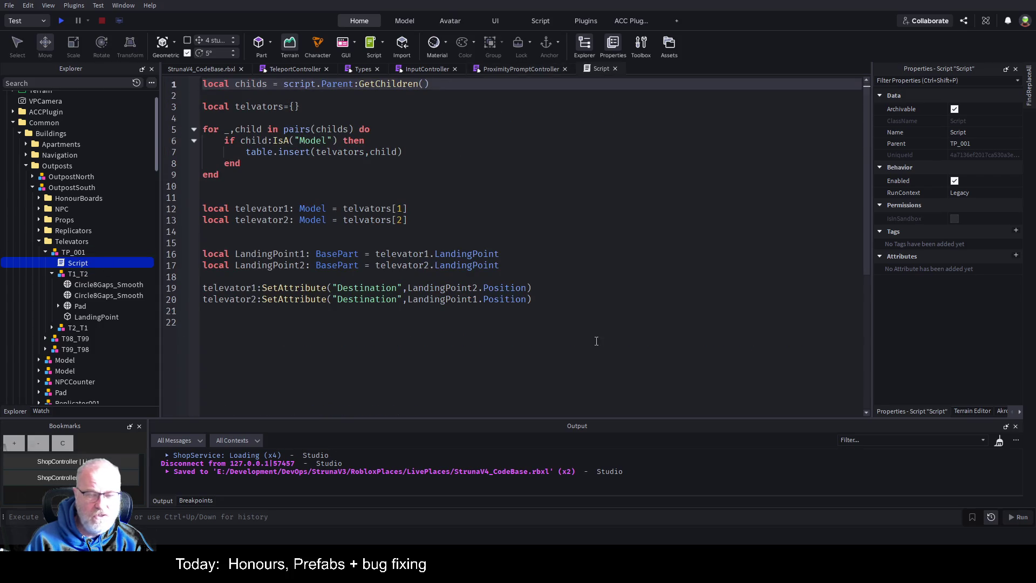
left_click(486, 326)
key("ctrl+s")
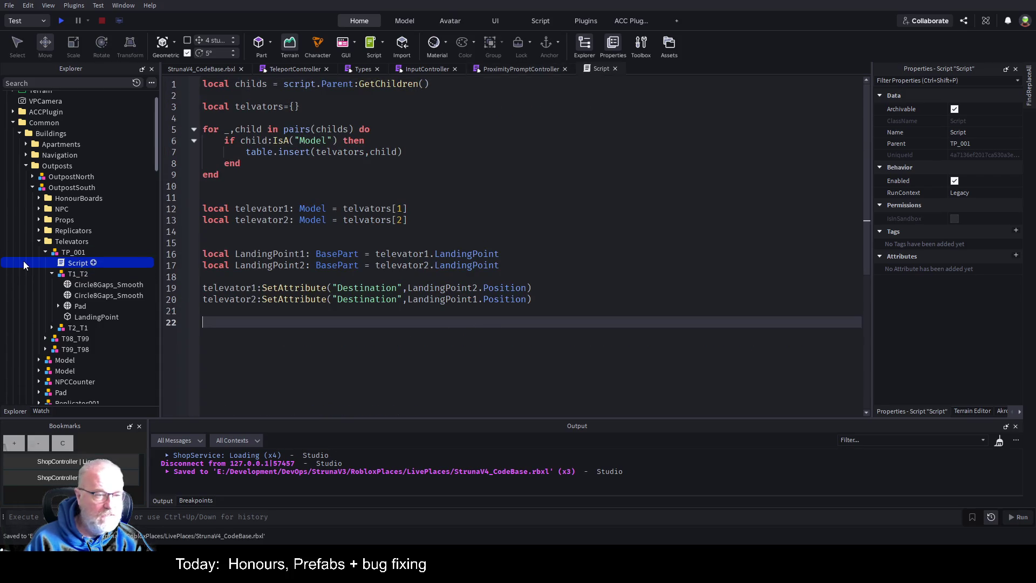
- Inspect the parts inside T98_T99 and T99_T98, then select both televators
left_click(45, 252)
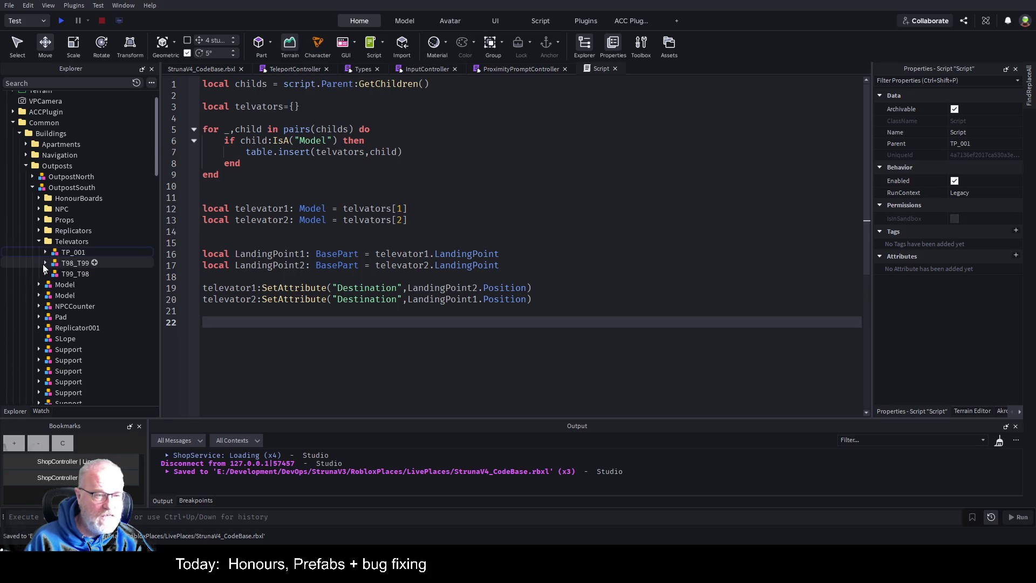
left_click(44, 263)
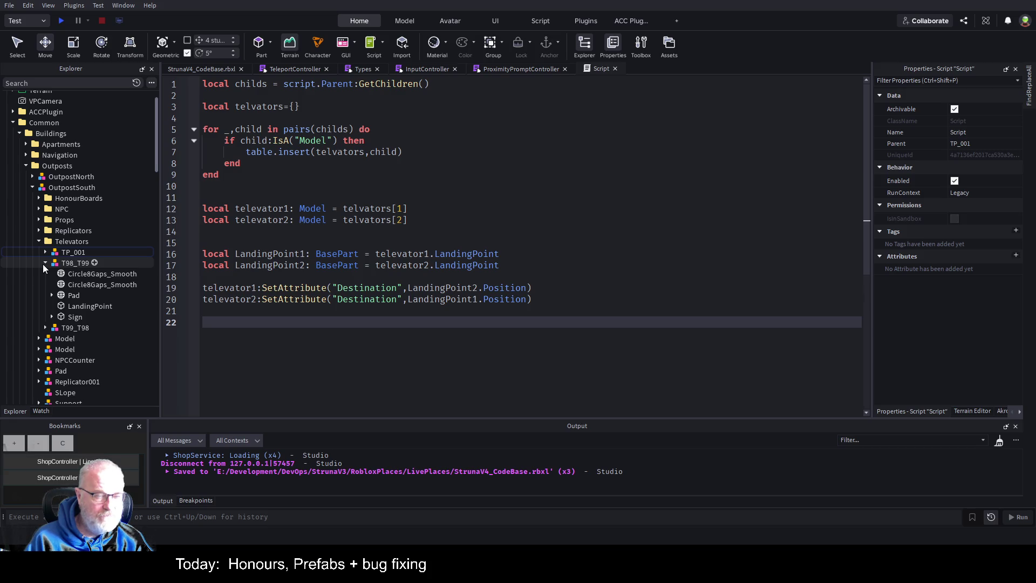
left_click(45, 263)
left_click(45, 274)
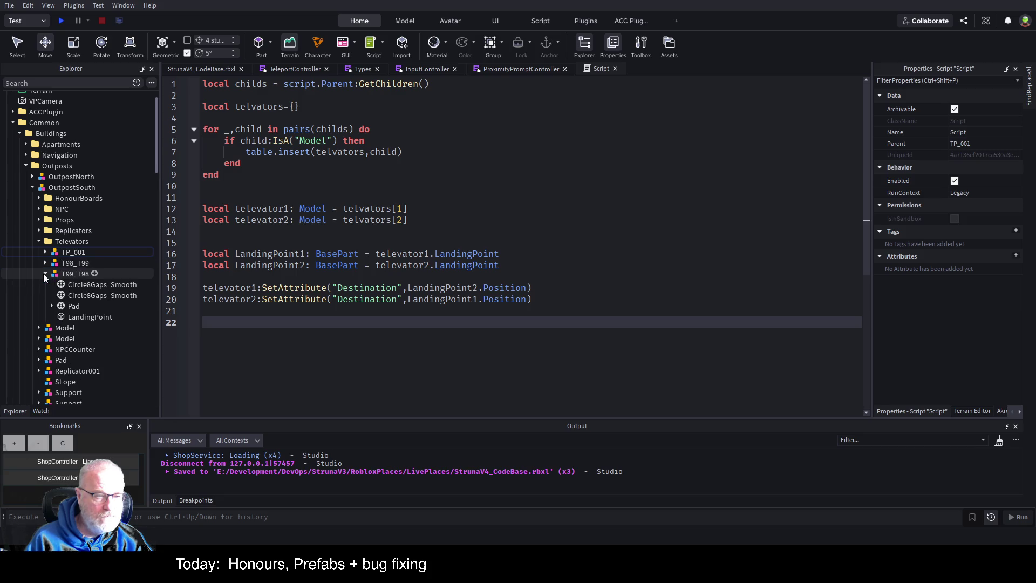
left_click(45, 273)
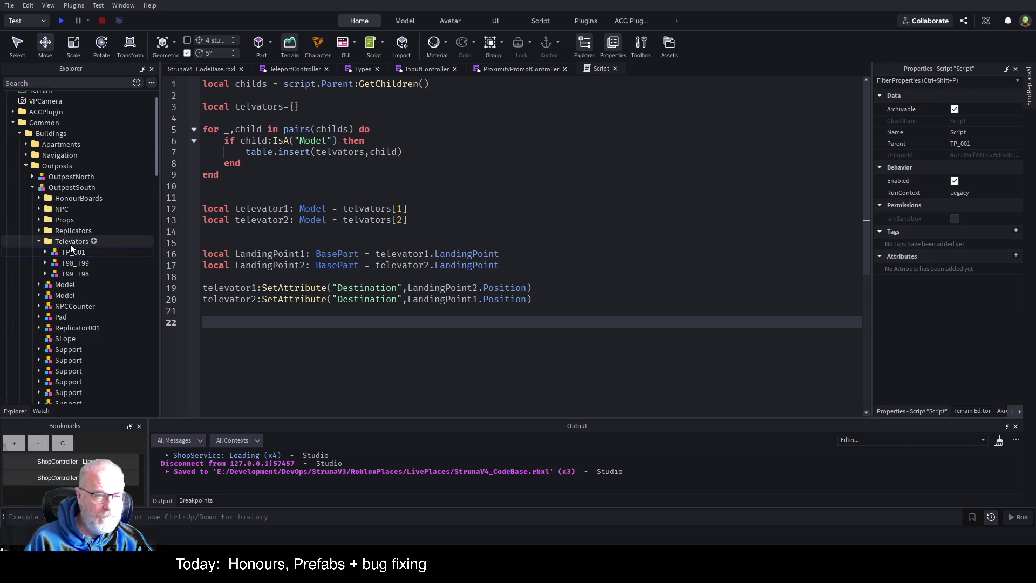
left_click(75, 263)
left_click(79, 274, "shift")
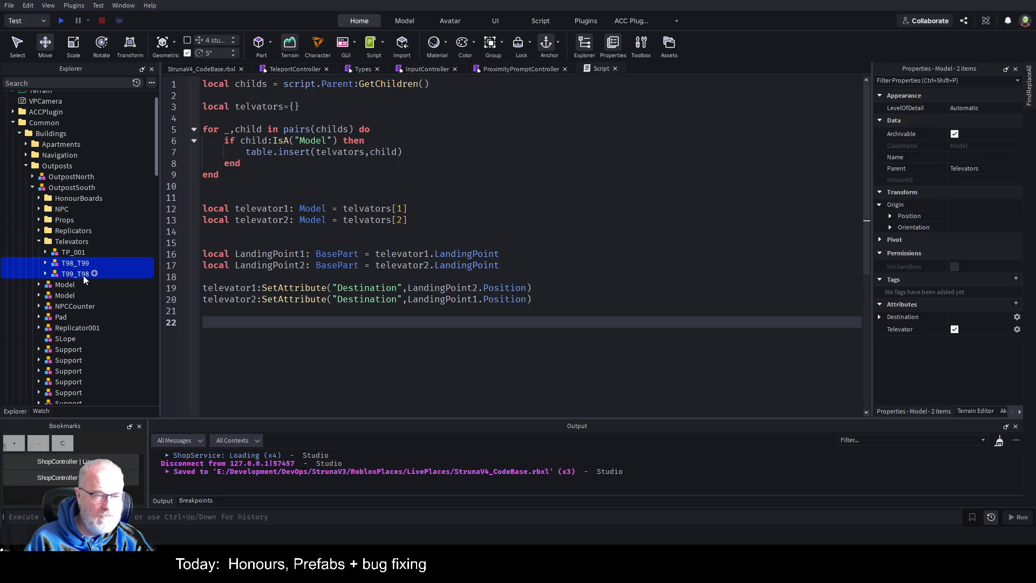
- Group T98_T99 and T99_T98 as model TP_Apartments, paste the pairing Script inside, and open it
key("ctrl+g")
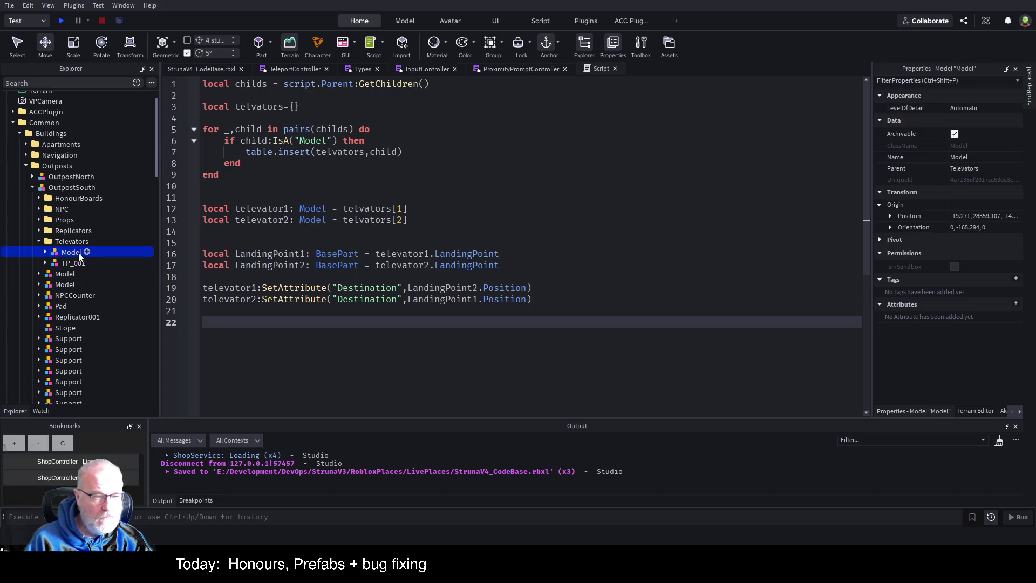
type("TP")
key("Return")
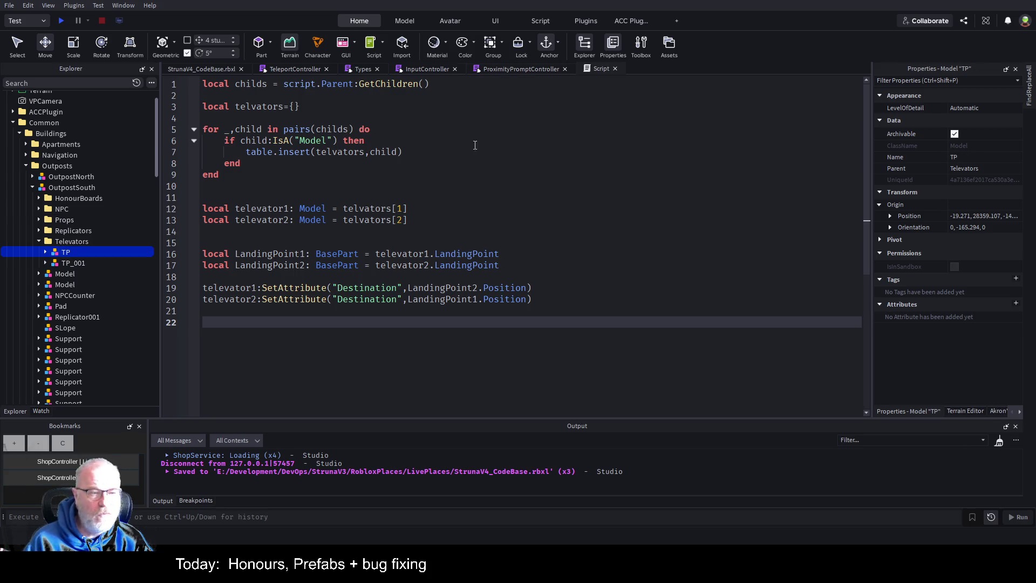
left_click(64, 252)
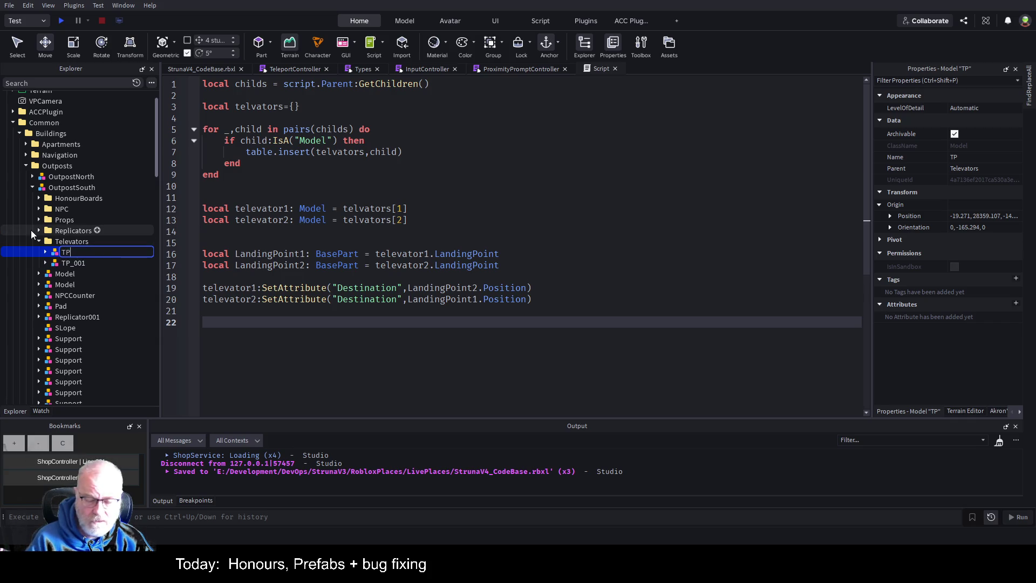
type("_Apar")
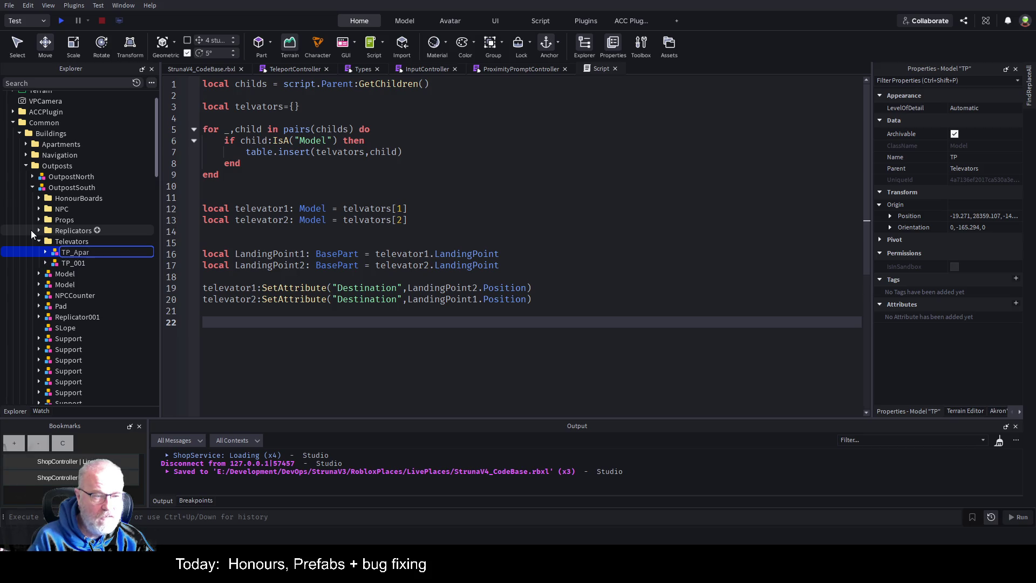
type("tments")
key("Return")
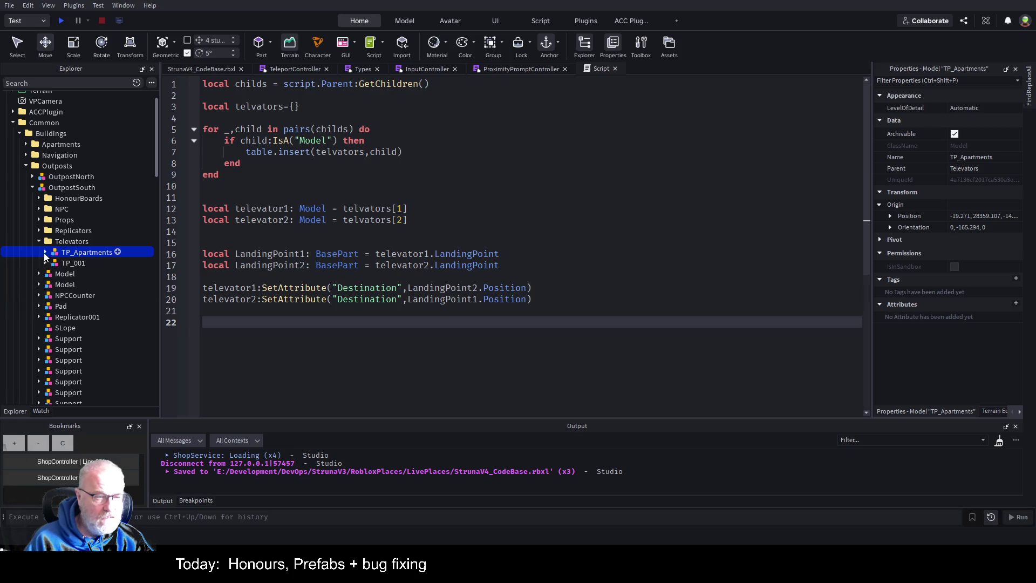
left_click(46, 252)
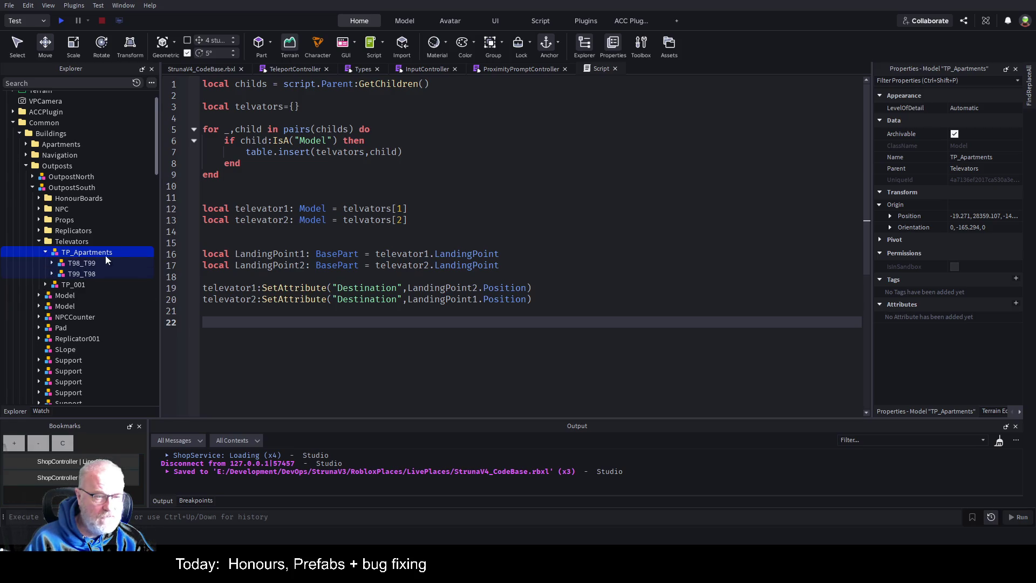
key("ctrl+shift+v")
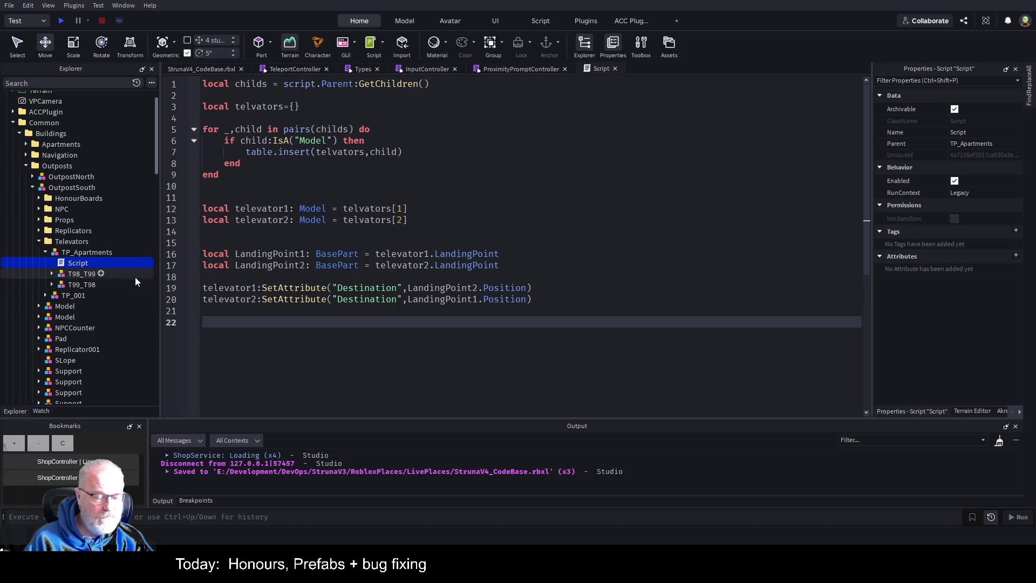
double_click(71, 267)
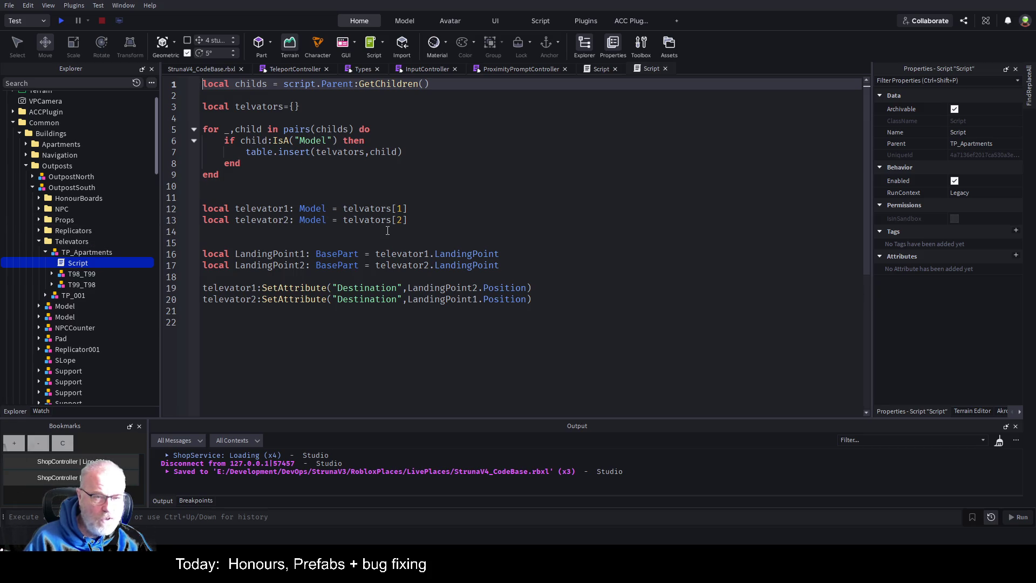
- Check the T98_T99 and T99_T98 pads, then fold up the Televators folder
left_click(52, 274)
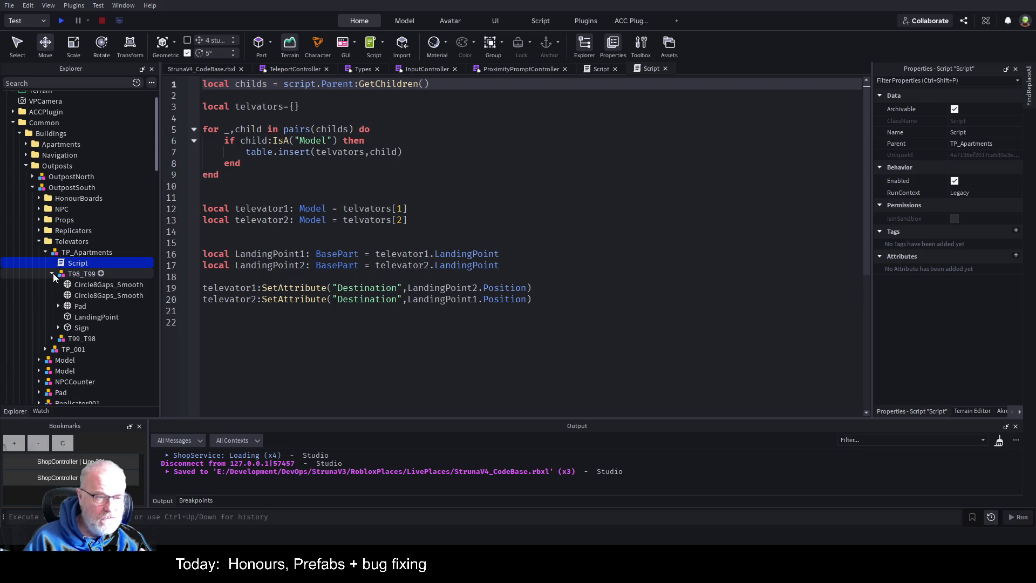
left_click(52, 339)
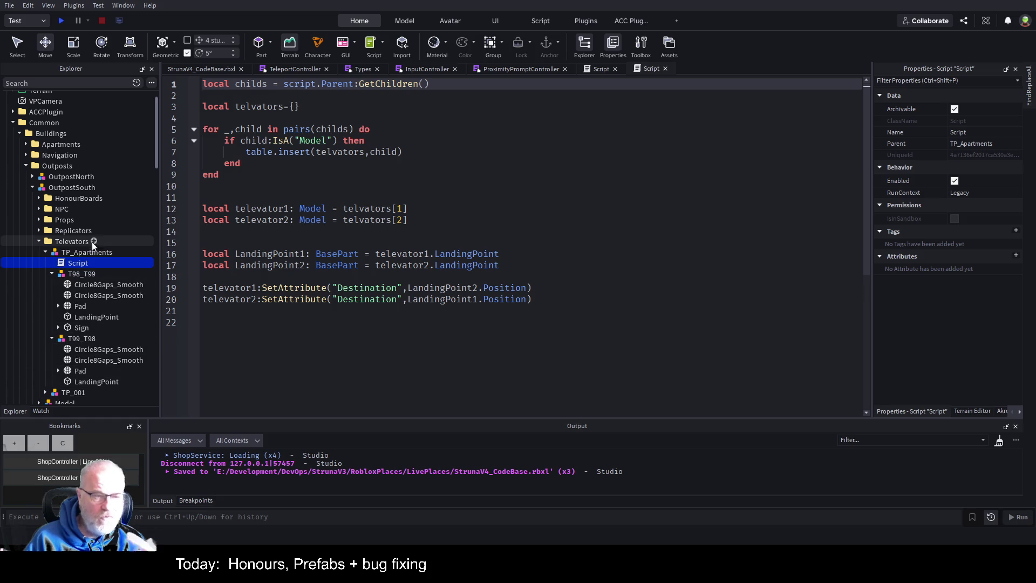
left_click(39, 241)
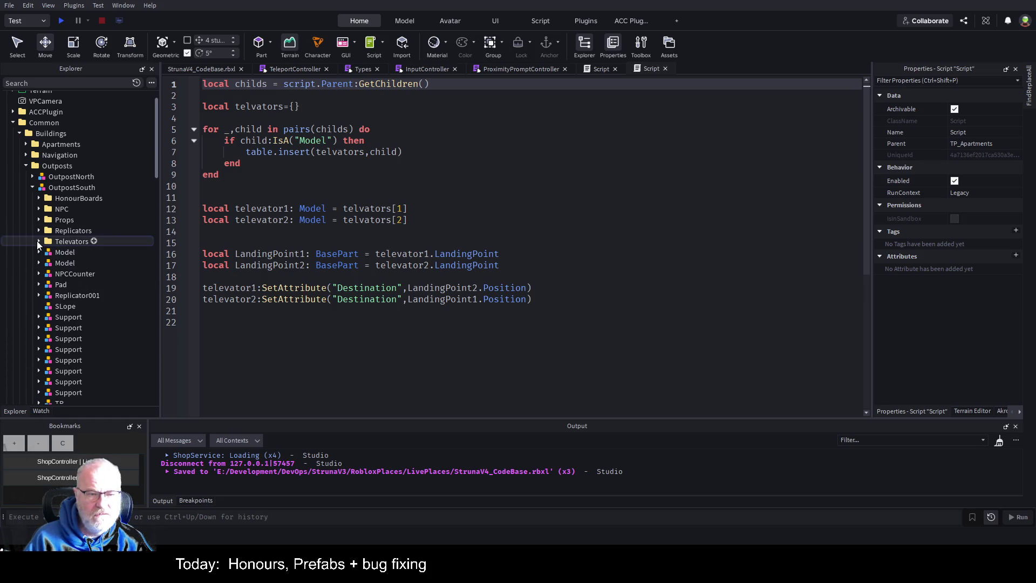
- Select the OutpostSouth model and switch to the other open place
left_click(90, 188)
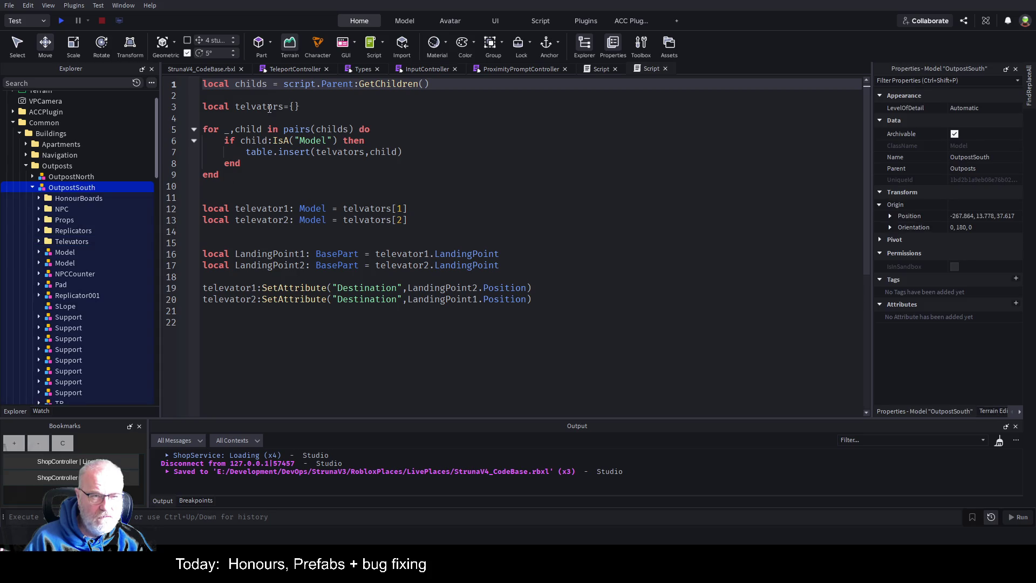
left_click(214, 70)
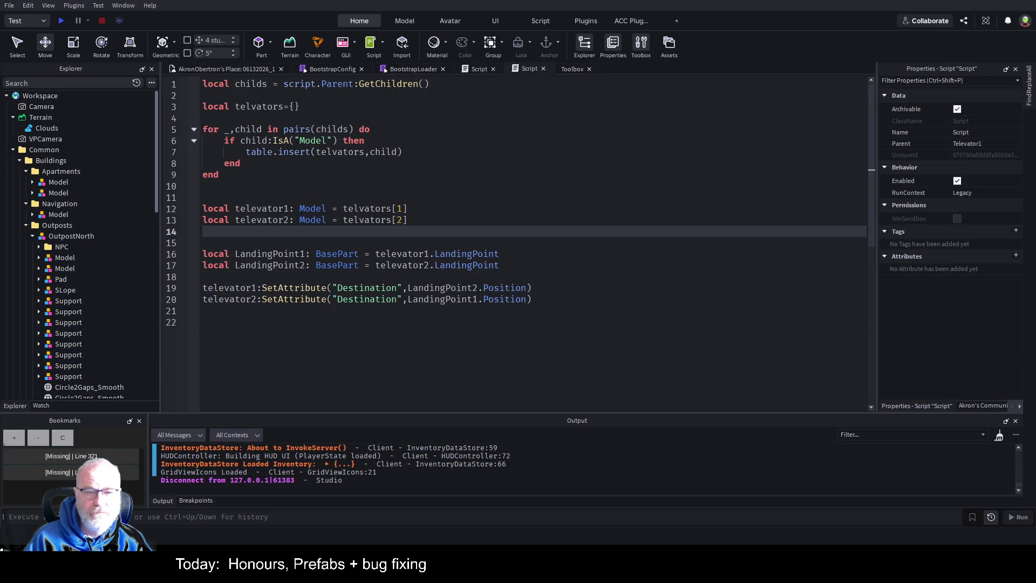
left_click(221, 68)
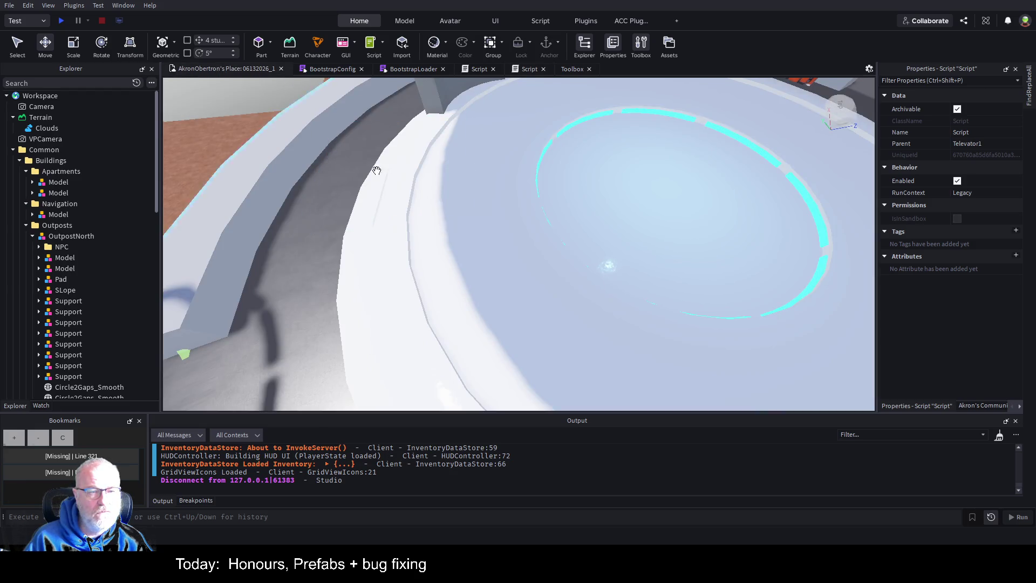
- Zoom far out over the other place's scene to see the desert outposts
scroll(575, 261, "down", 10)
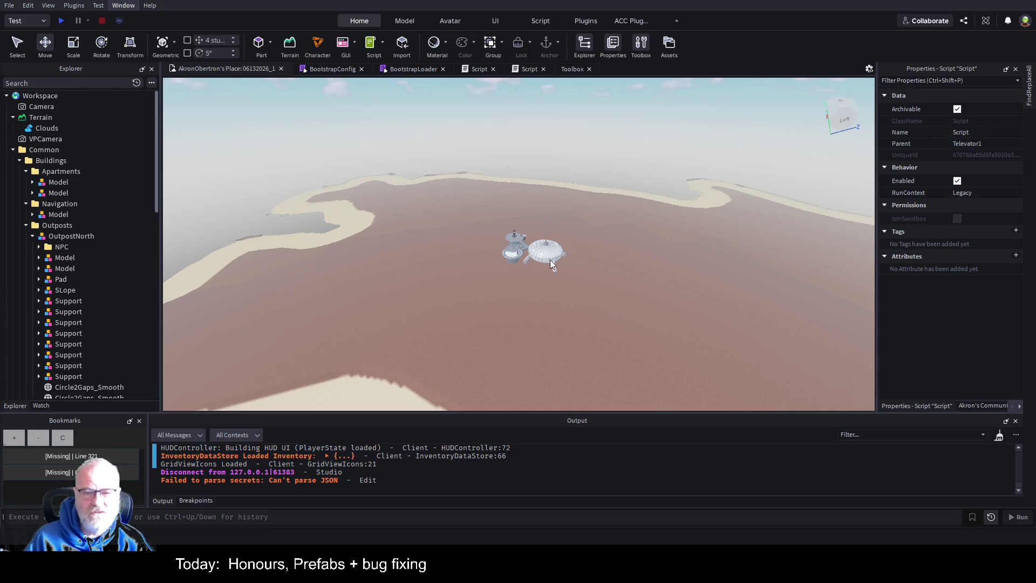
- Select the outpost's dome and the OutpostSouth model, then fold OutpostSouth up
scroll(601, 257, "up", 5)
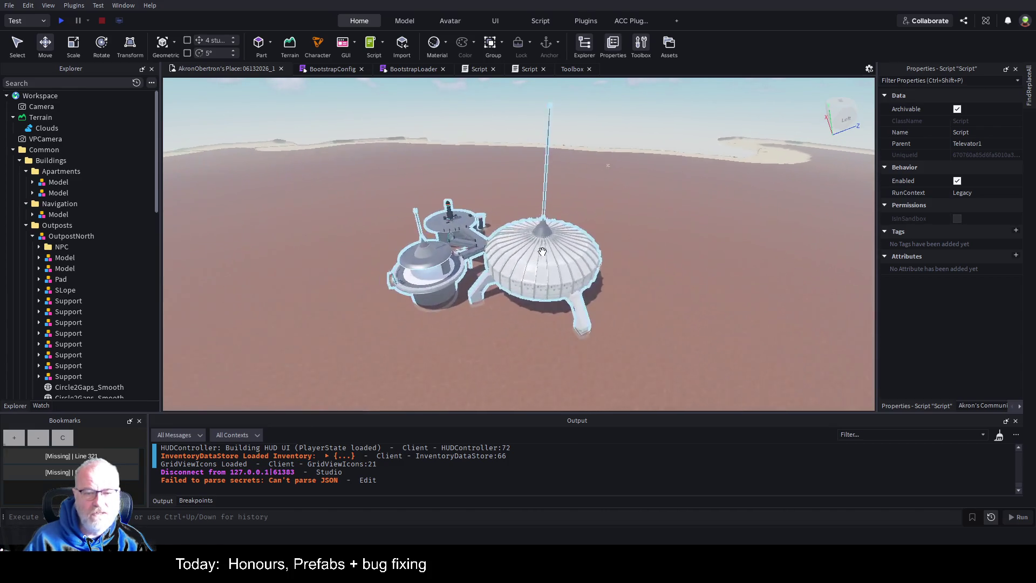
left_click(544, 254)
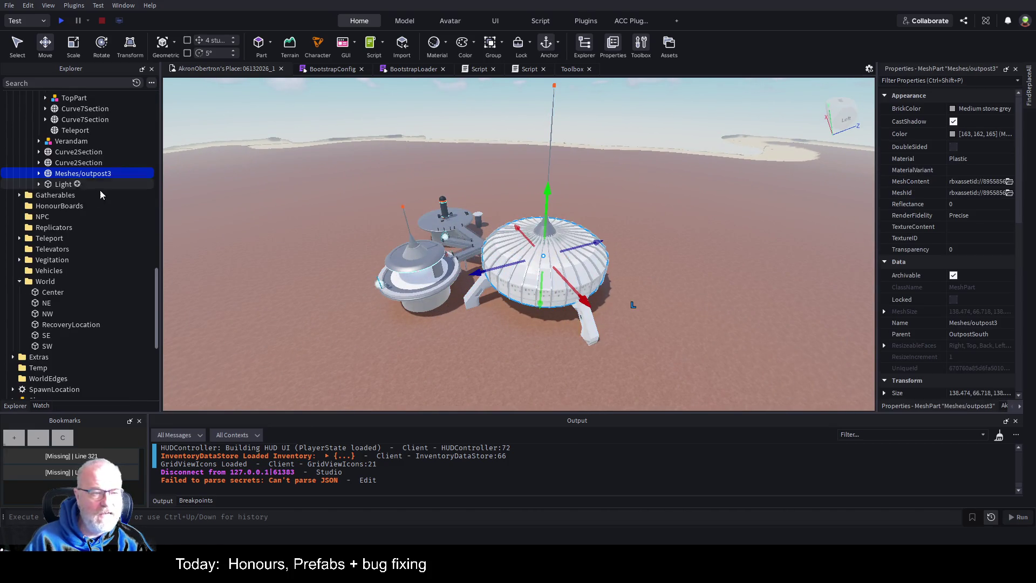
scroll(95, 185, "up", 10)
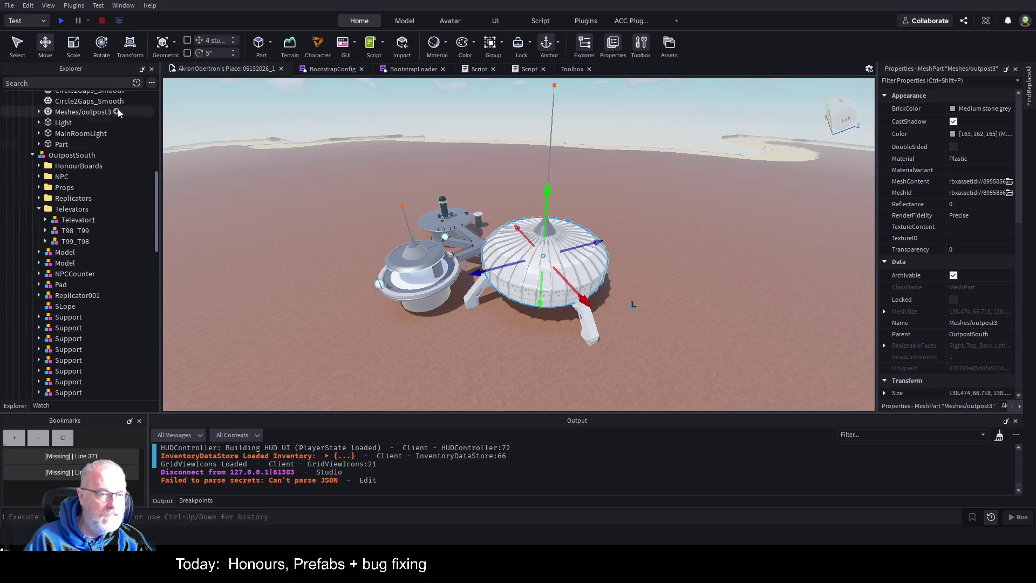
left_click(46, 155)
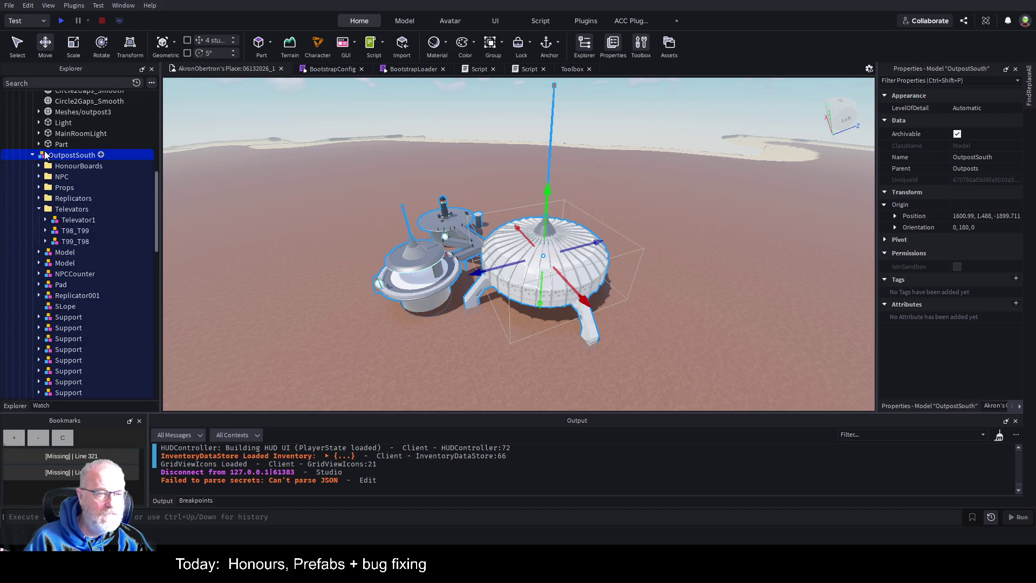
left_click(32, 155)
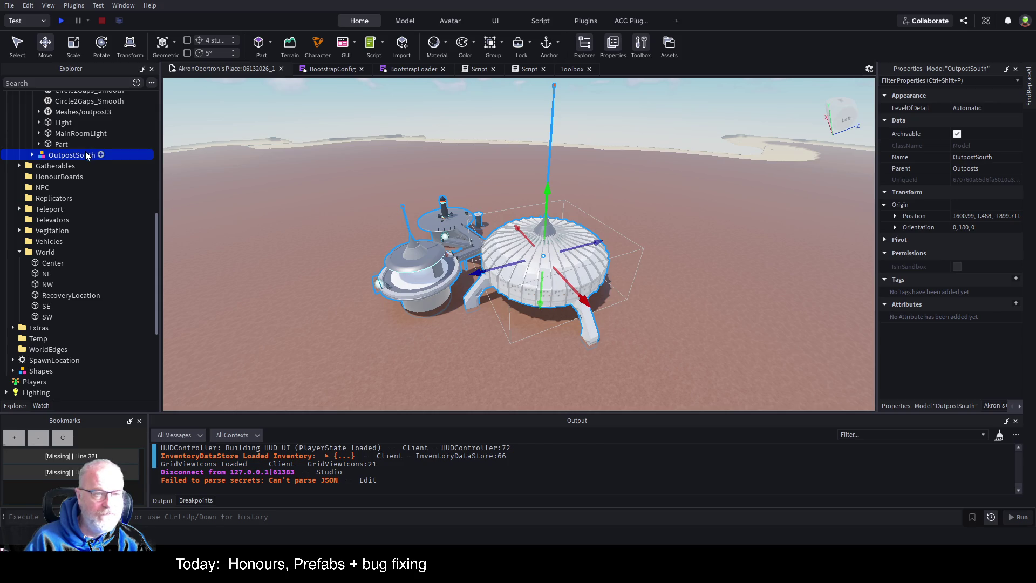
- Fold up OutpostNorth and paste the copied outpost into Outposts as OutpostSouth1
scroll(81, 159, "up", 7)
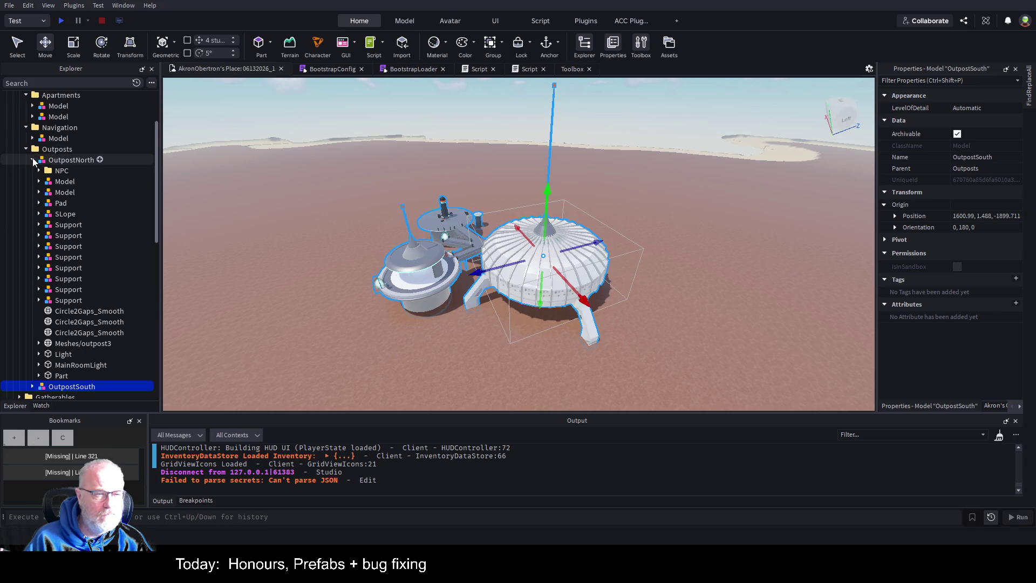
left_click(32, 159)
left_click(63, 150)
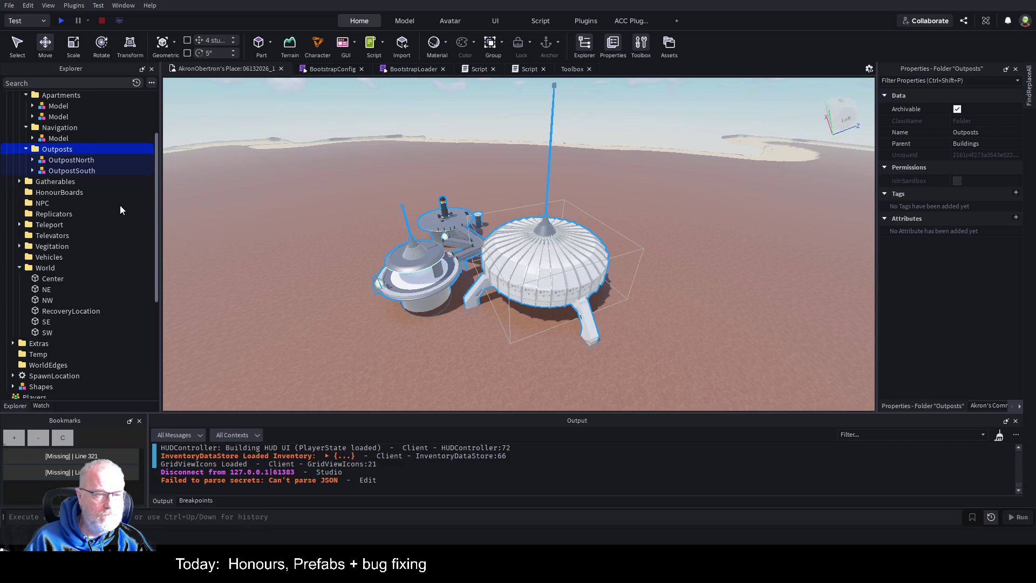
key("ctrl+v")
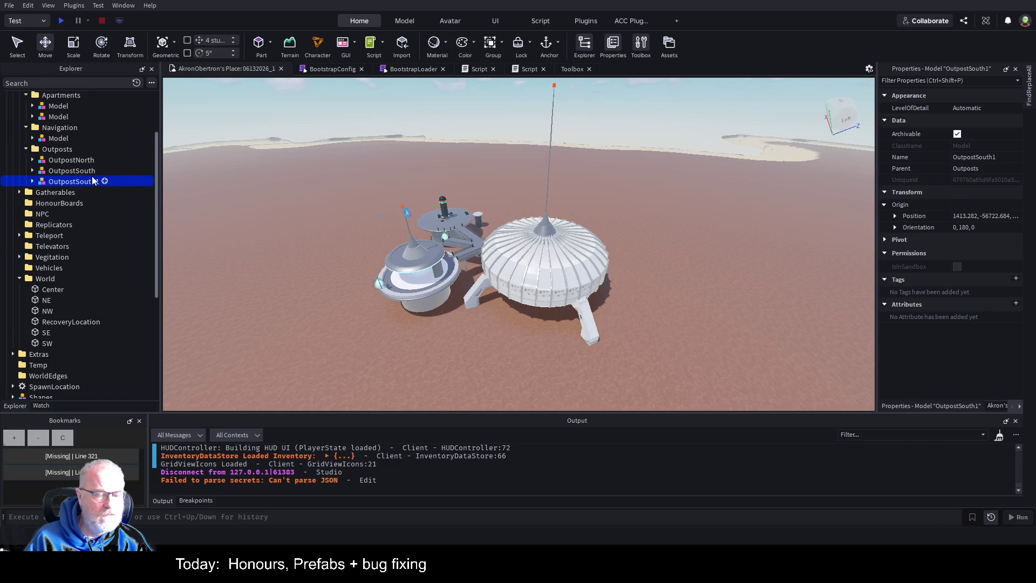
- Copy OutpostSouth's position 1600.99, 1.488, -1899.711 into OutpostSouth1's Position
left_click(86, 171)
left_click(990, 216)
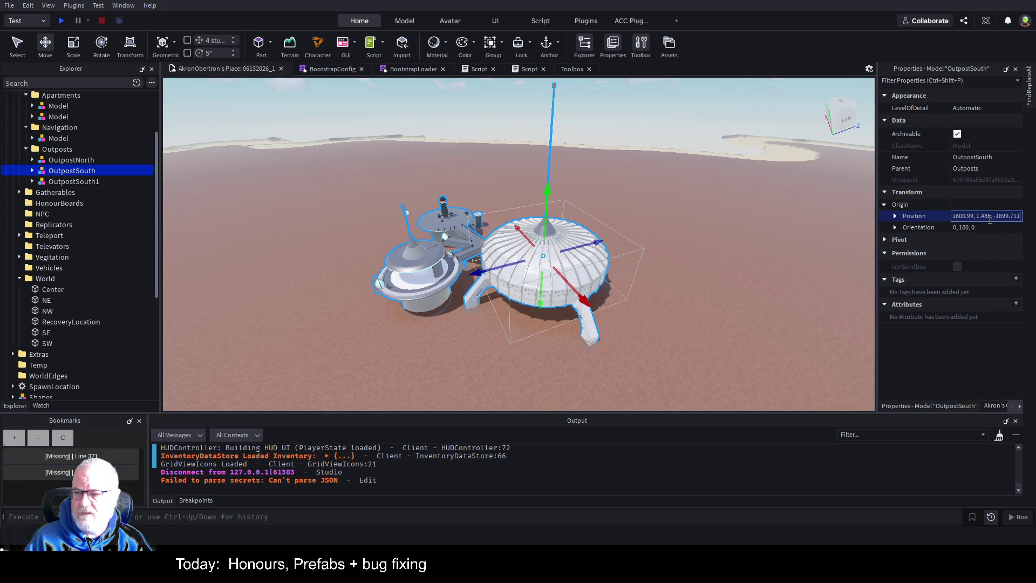
left_click(90, 184)
left_click(1000, 216)
type("1600.99, 1.488, -1899.711")
key("ctrl+a")
key("ctrl+c")
key("BackSpace")
key("ctrl+v")
key("Return")
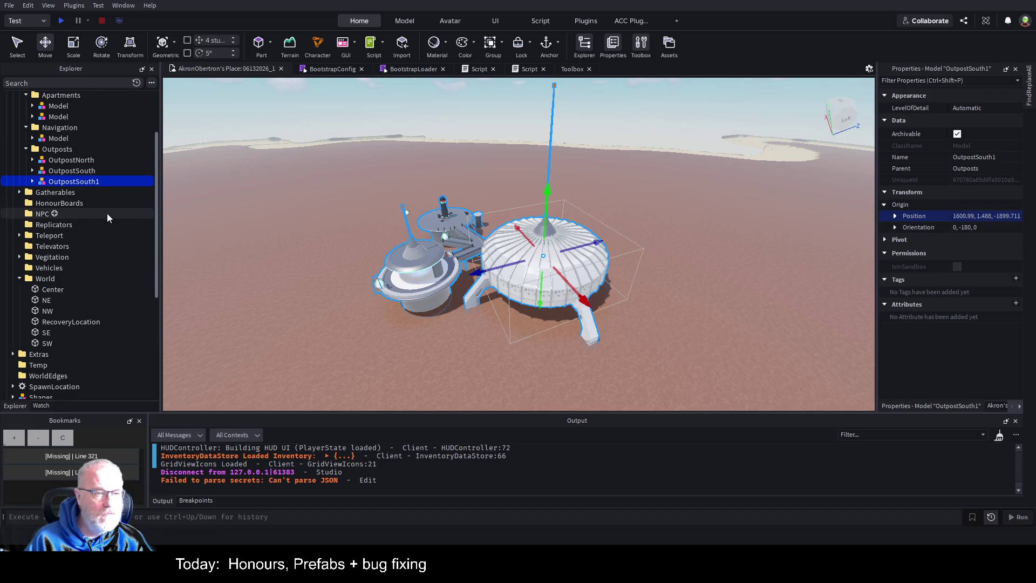
- Drag the old OutpostSouth aside, delete it, and select OutpostSouth1
left_click(81, 170)
mouse_move(495, 266)
left_mouse_down()
mouse_move(630, 277)
mouse_move(786, 232)
mouse_move(730, 285)
left_mouse_up()
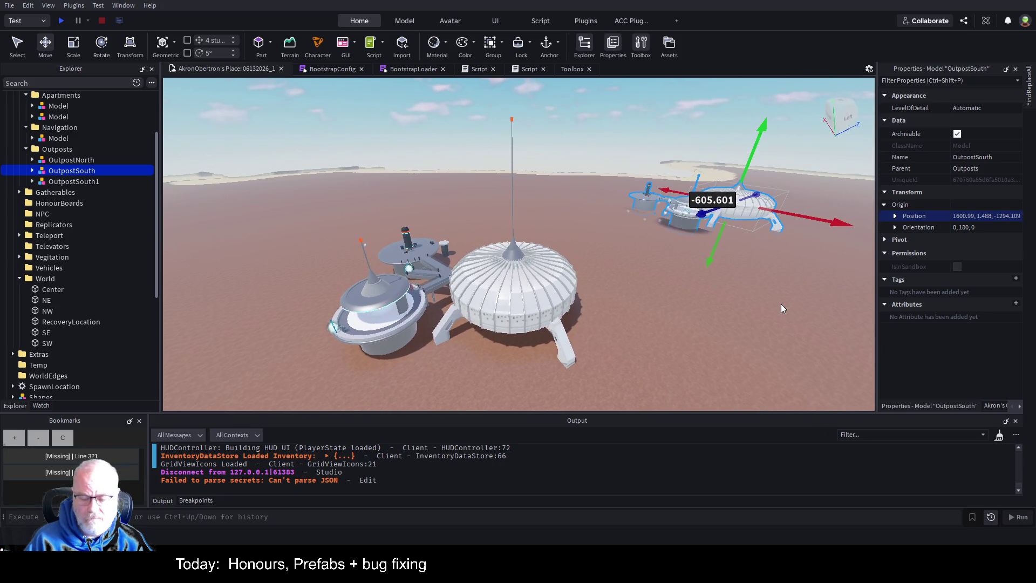
key("Delete")
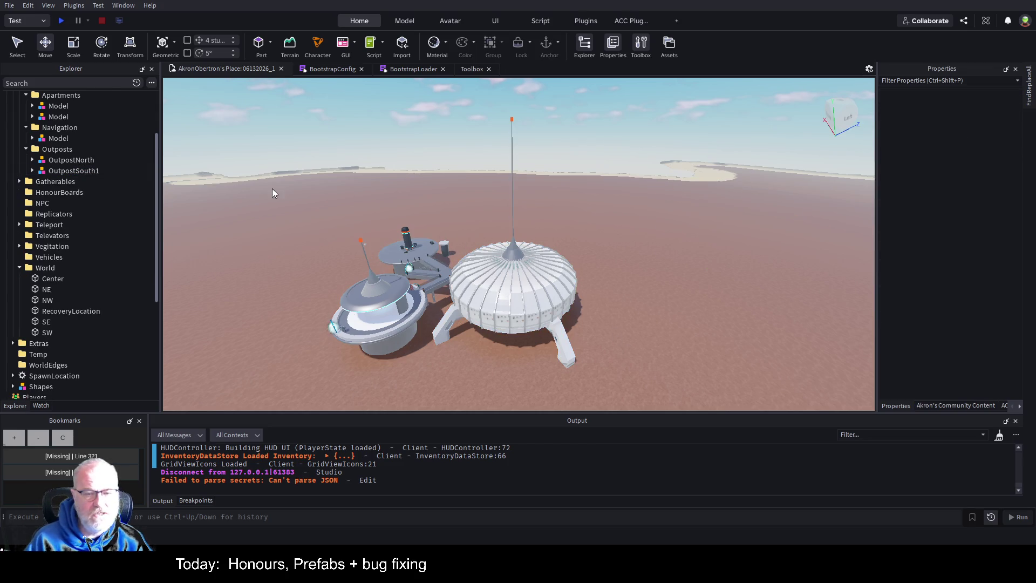
left_click(41, 171)
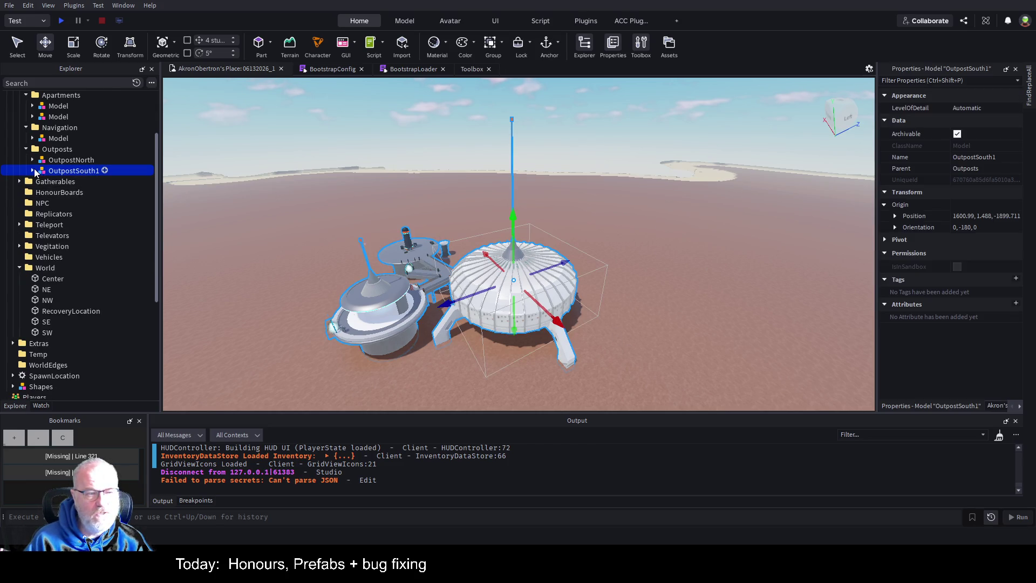
- Expand OutpostSouth1 and its Televators folder to show TP_001 and TP_Apartments
left_click(32, 170)
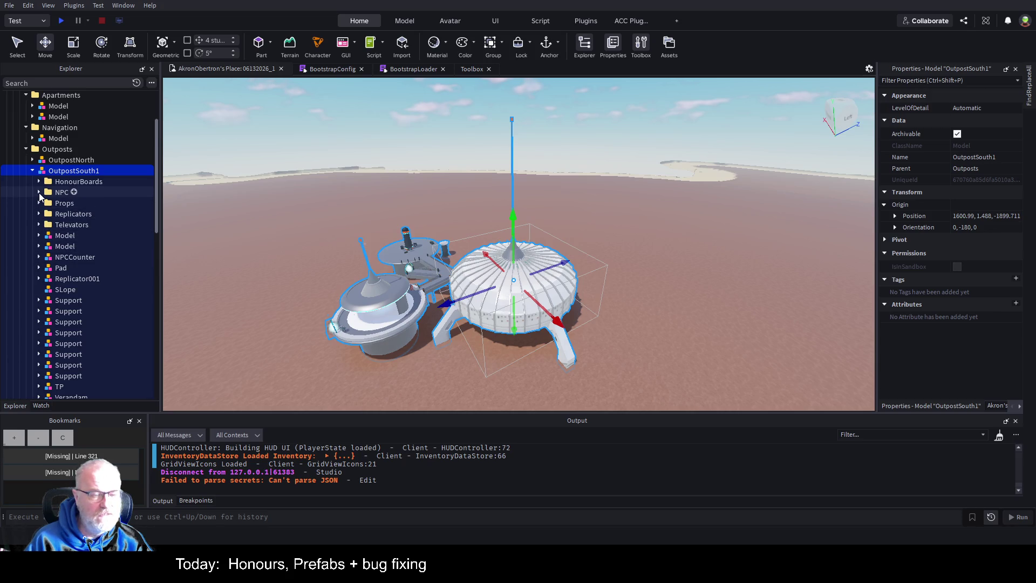
scroll(67, 266, "down", 3)
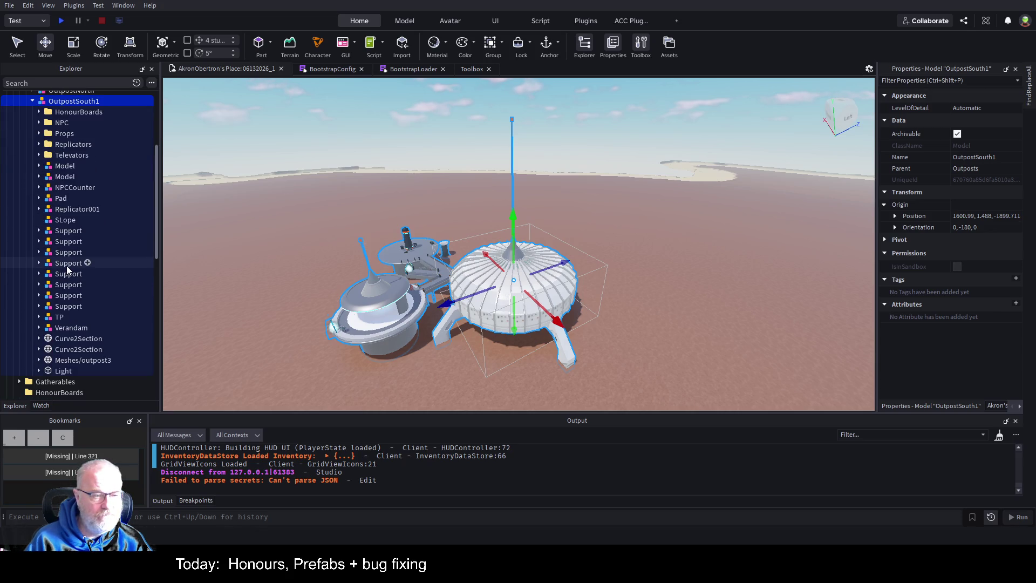
scroll(67, 265, "up", 1)
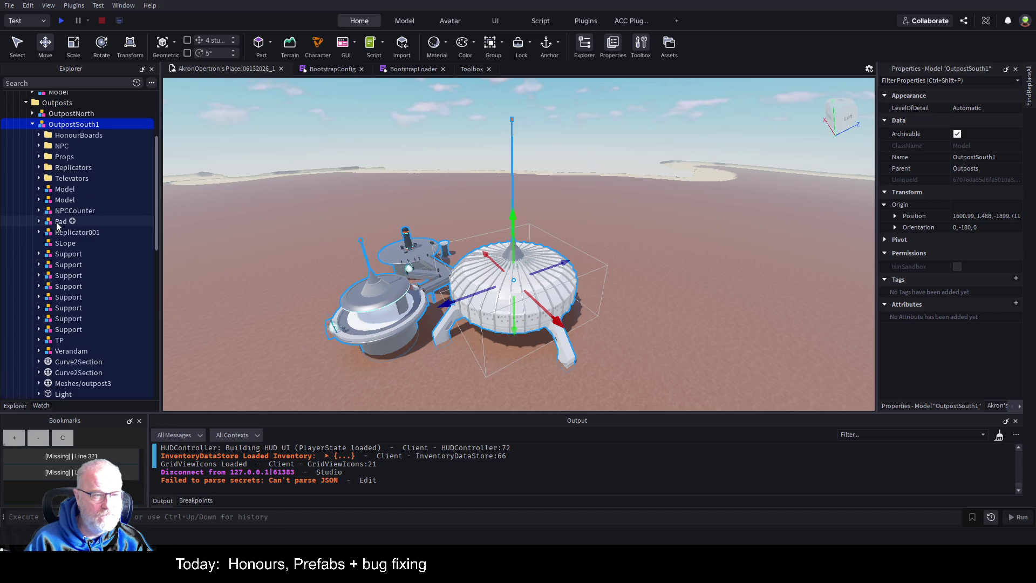
left_click(40, 179)
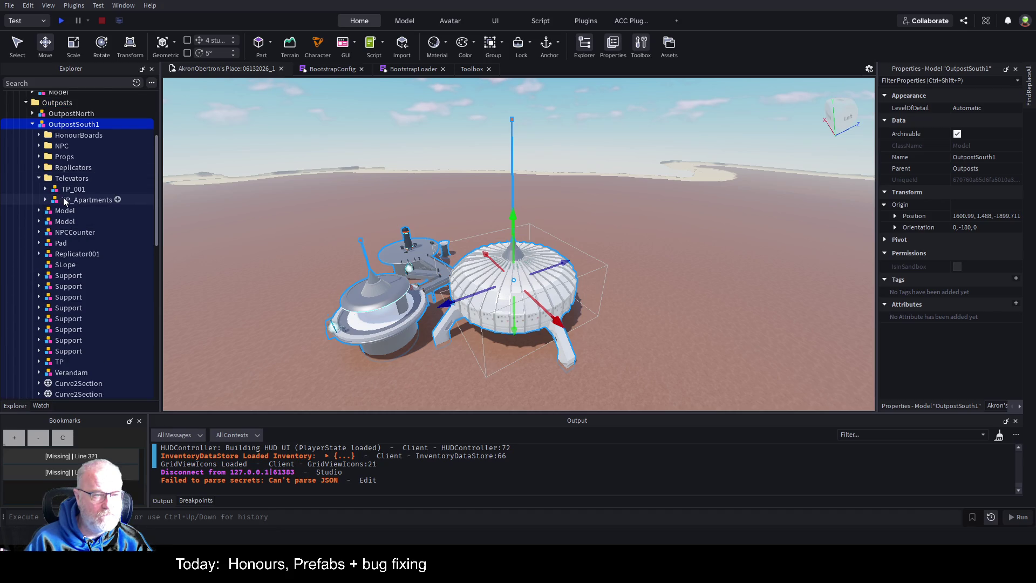
scroll(501, 301, "up", 3)
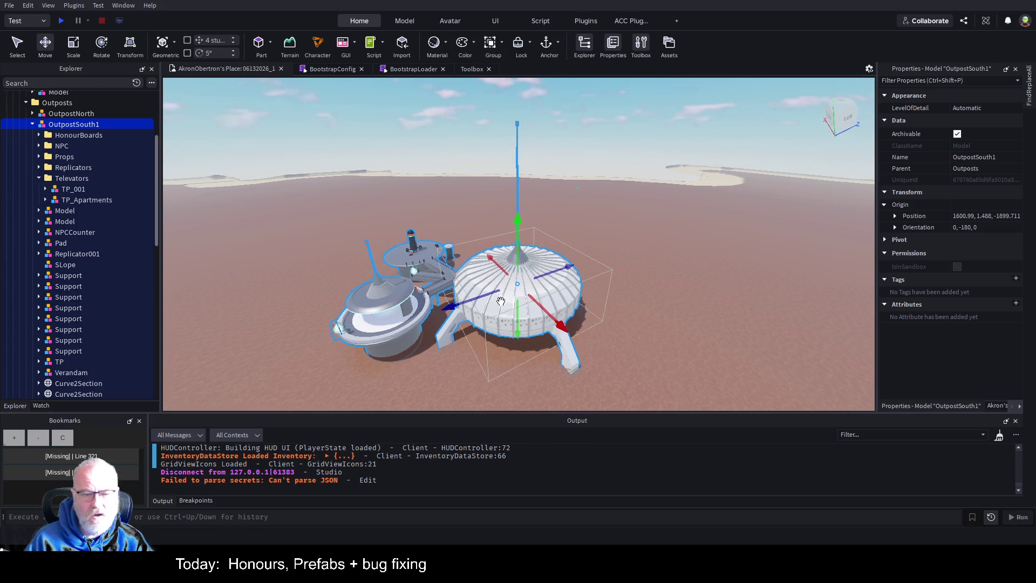
scroll(500, 301, "up", 5)
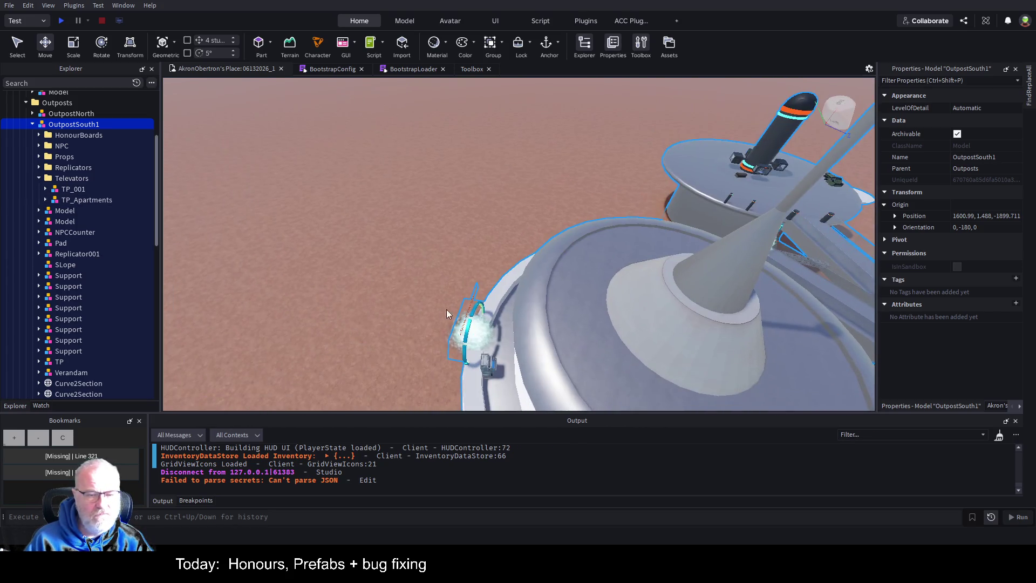
- Expand TP_Apartments, select the T99_T98 pad and frame it in the viewport
left_click(46, 200)
left_click(81, 232)
key("f")
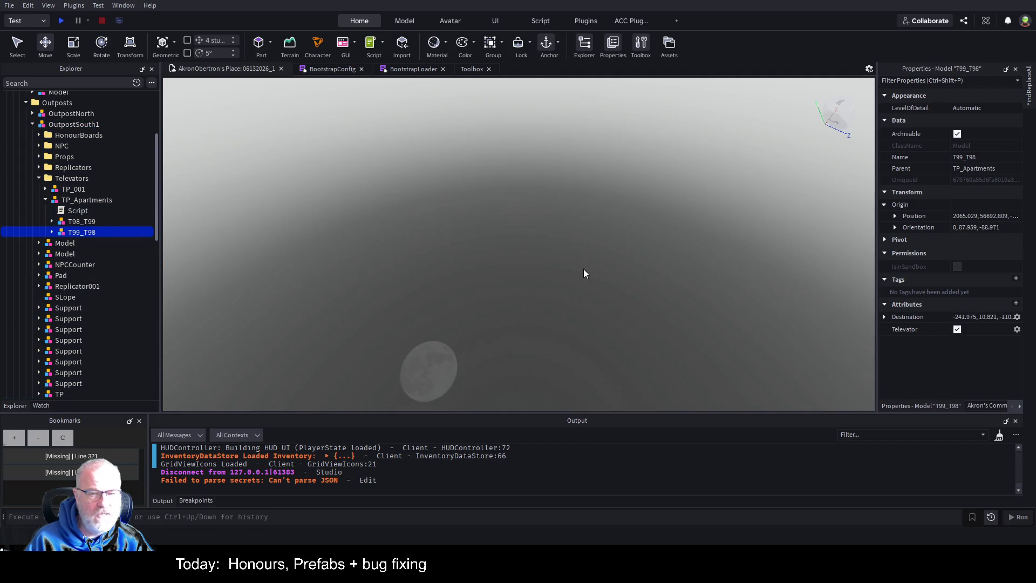
scroll(571, 260, "down", 2)
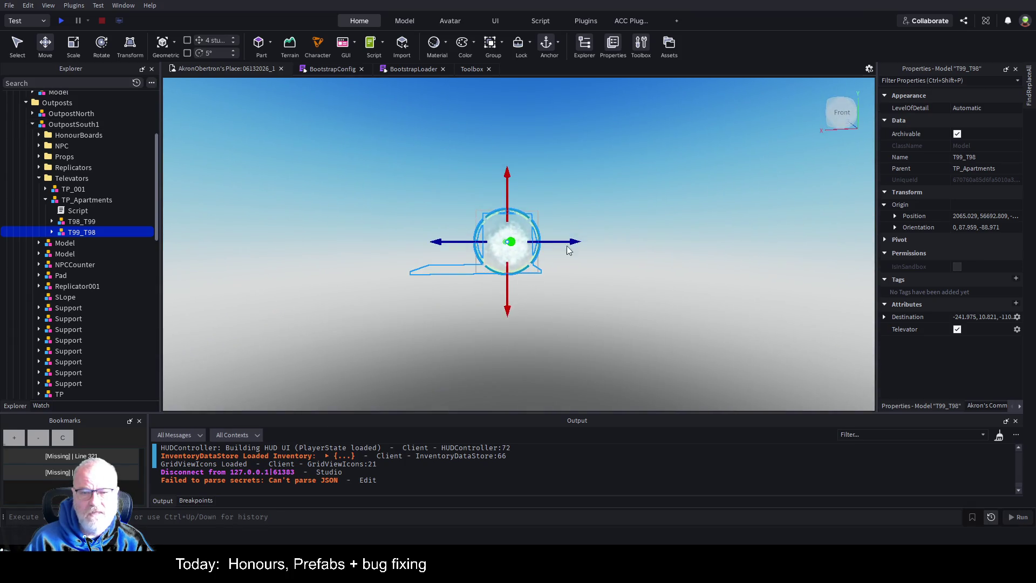
scroll(559, 253, "down", 2)
scroll(559, 254, "down", 2)
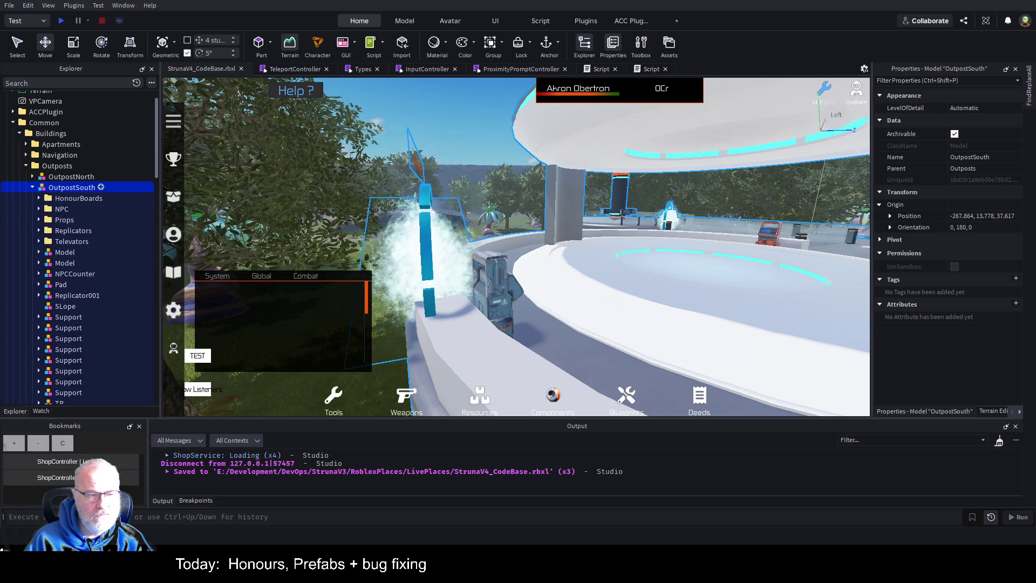
- Open OutpostSouth's Televators and inspect TP_Apartments' T98_T99 and T99_T98 pads
scroll(76, 194, "down", 2)
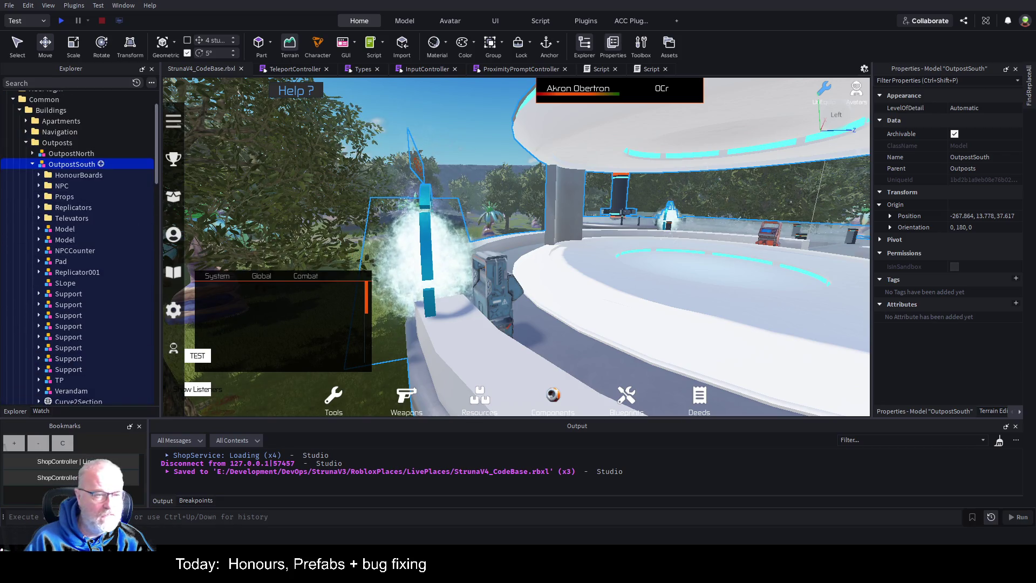
left_click(39, 218)
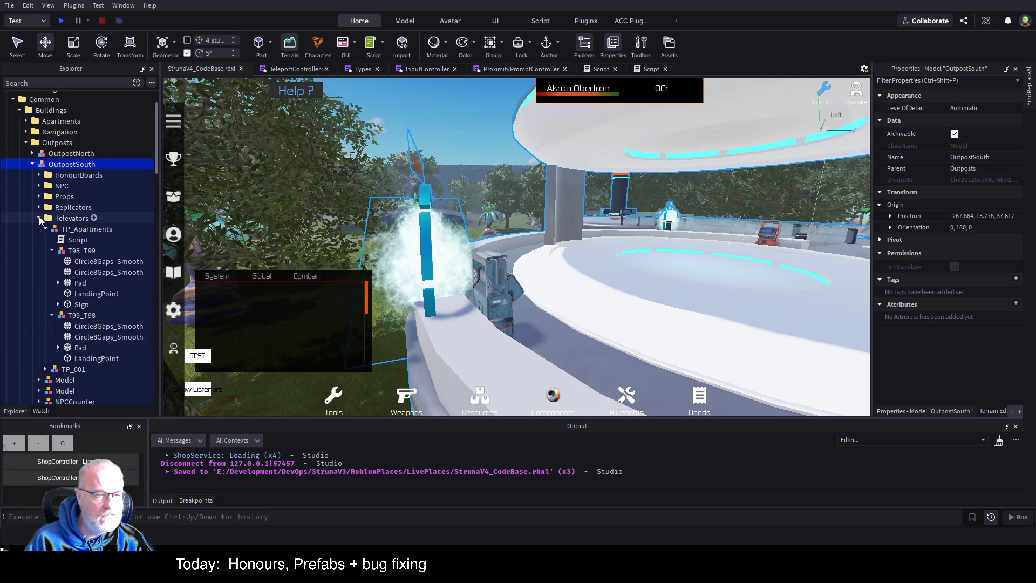
left_click(89, 230)
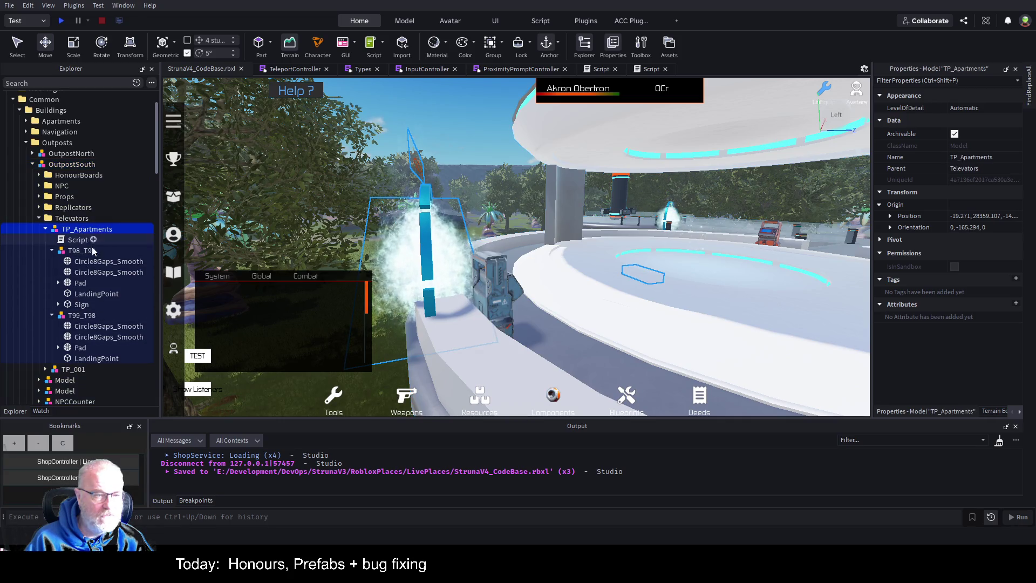
left_click(92, 252)
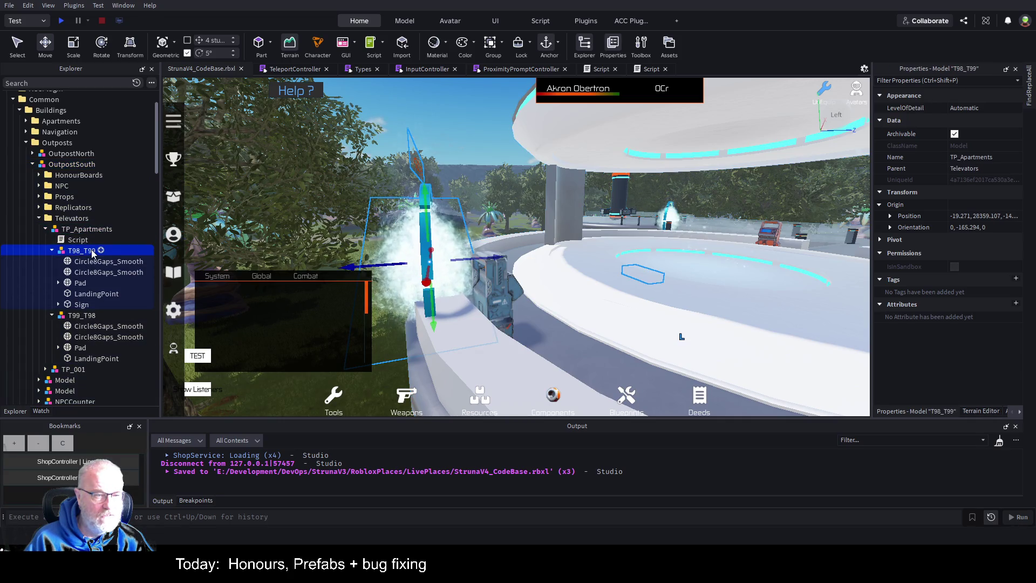
left_click(81, 315)
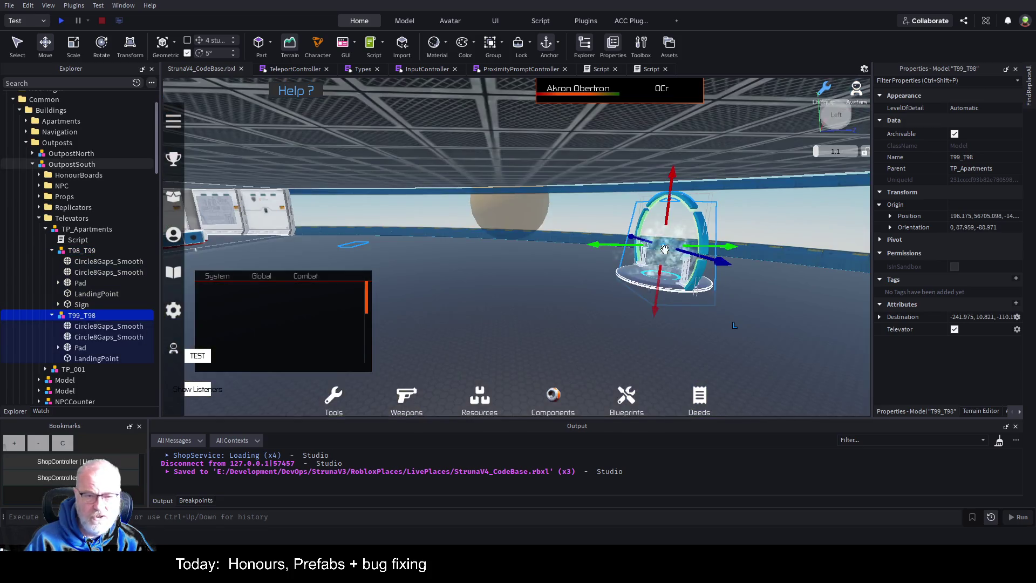
left_click(377, 140)
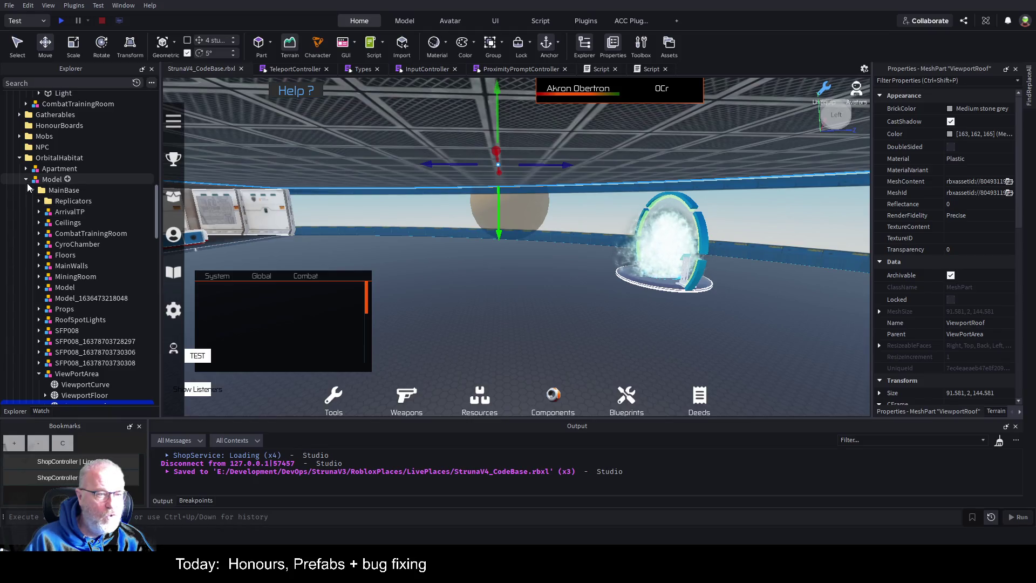
- Collapse Model, select the OrbitalHabitat folder, and collapse the Outposts folder
left_click(26, 179)
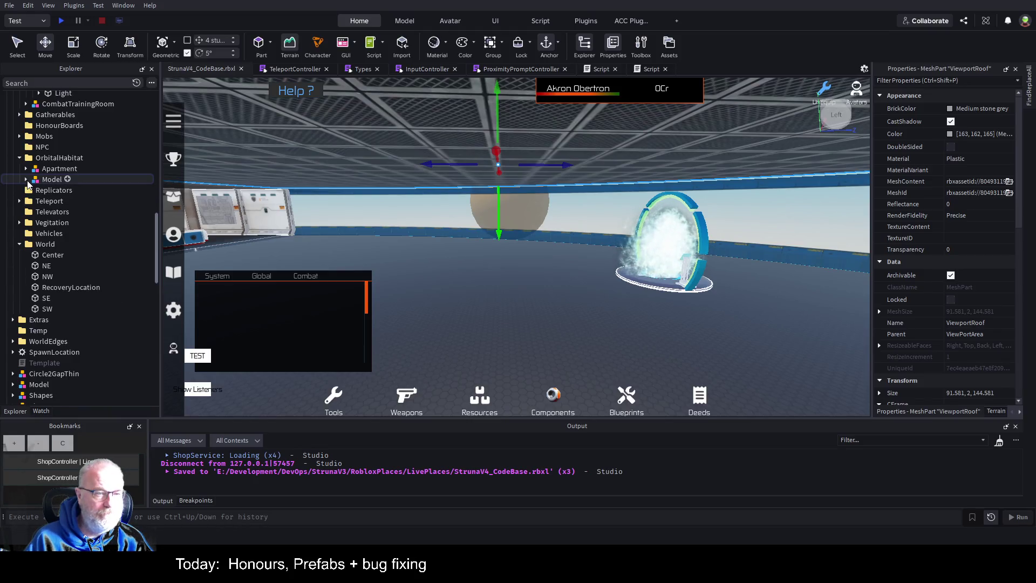
left_click(47, 159)
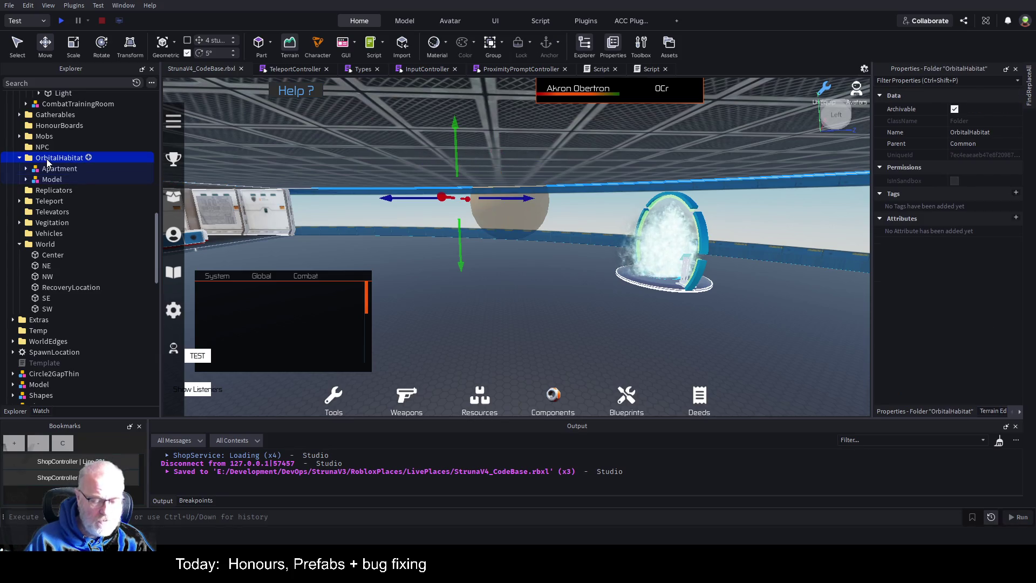
scroll(91, 216, "up", 5)
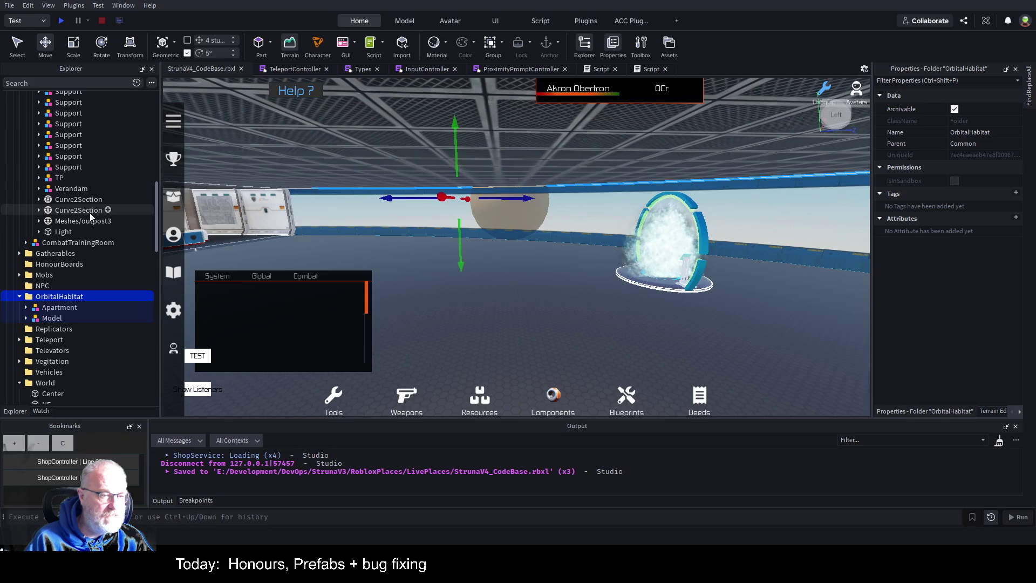
scroll(91, 216, "up", 15)
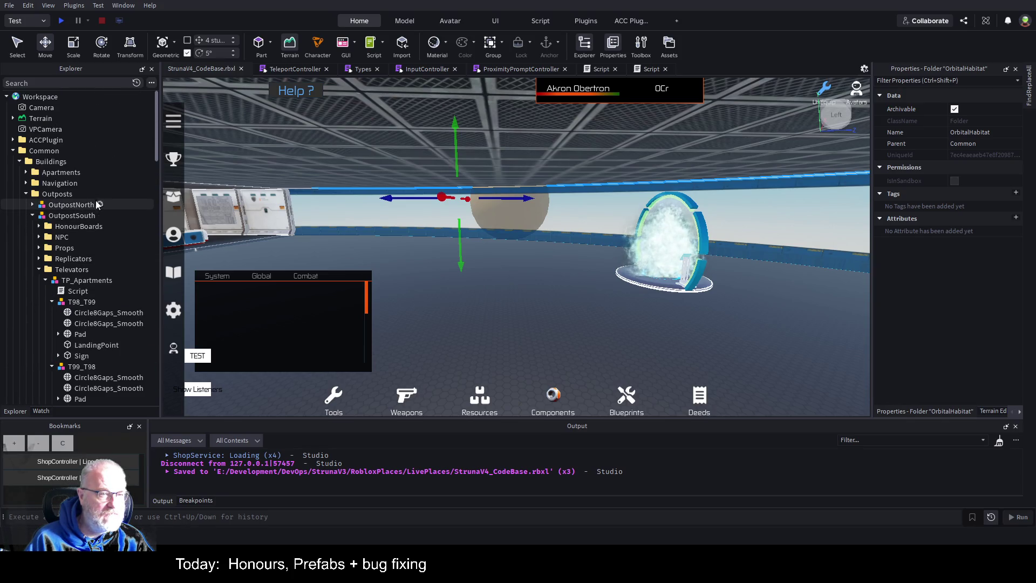
left_click(26, 193)
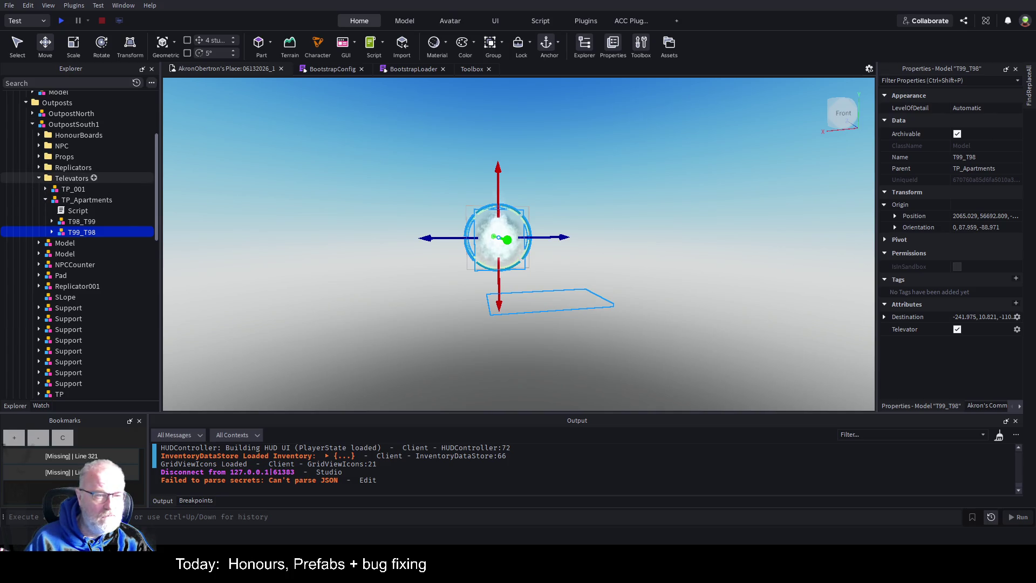
- Collapse Televators, OutpostSouth1, Outposts, Apartments and Buildings, then paste OrbitalHabitat into Common
left_click(40, 178)
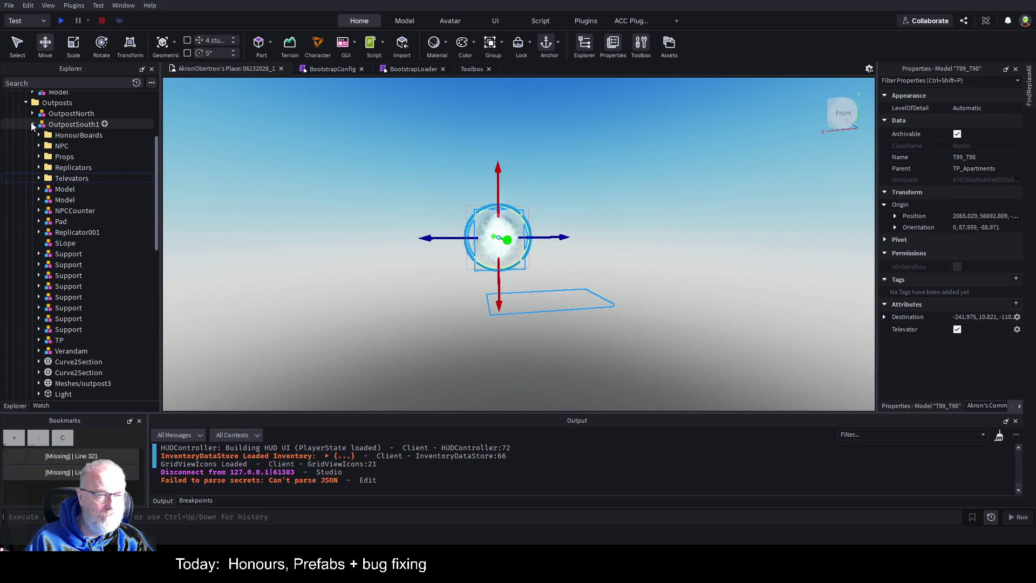
left_click(32, 124)
scroll(27, 162, "up", 3)
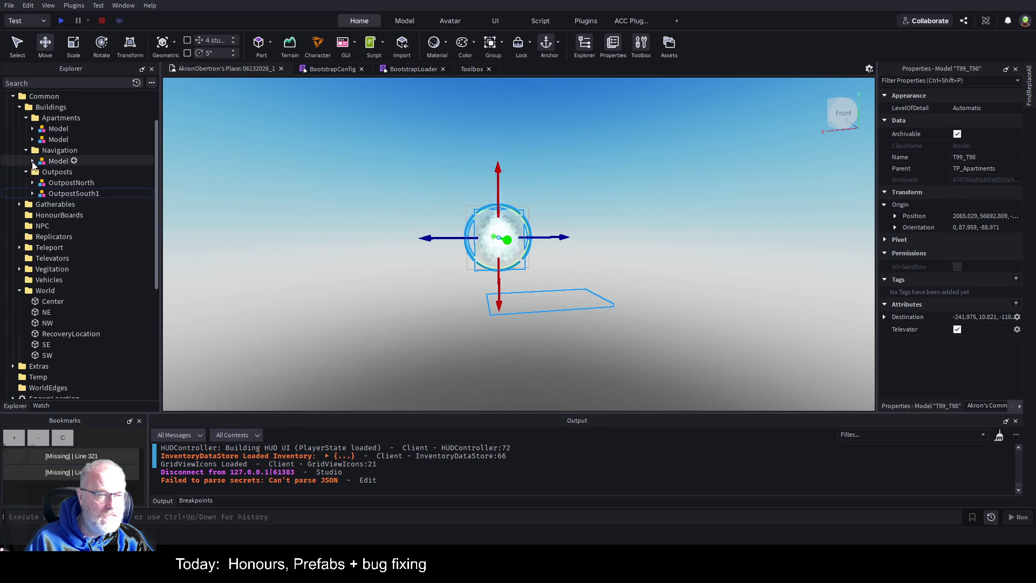
left_click(26, 172)
left_click(26, 118)
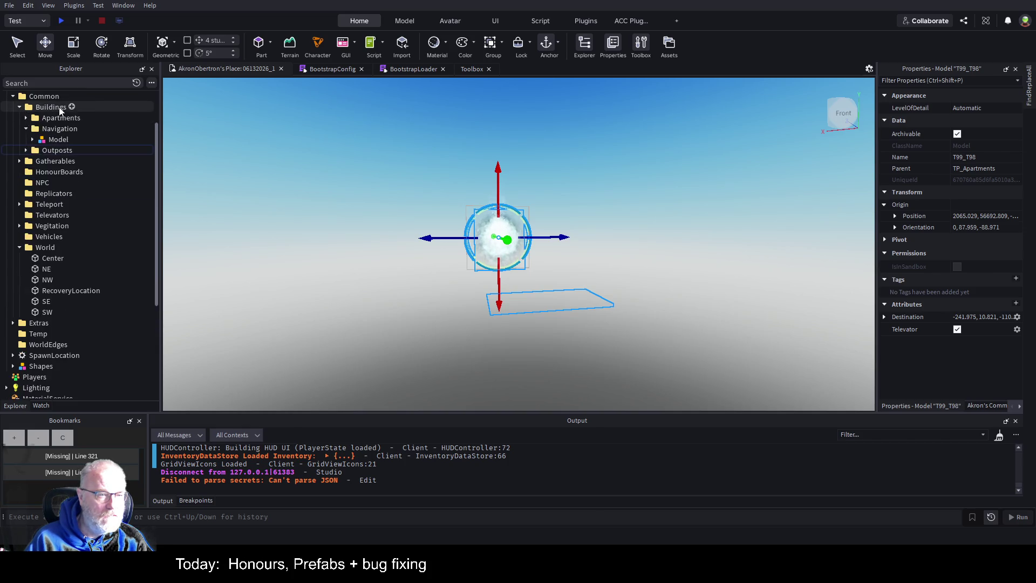
left_click(20, 107)
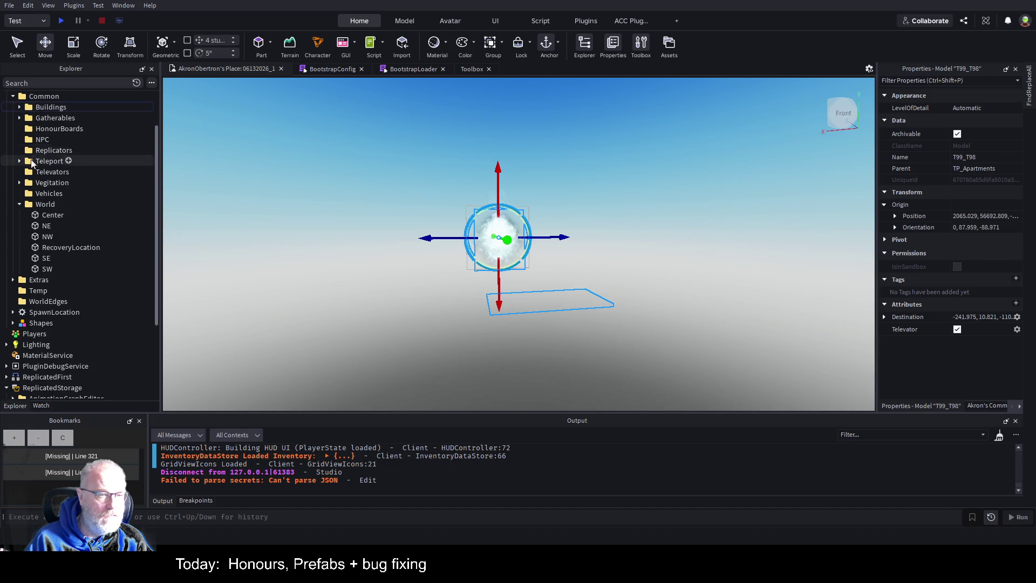
left_click(43, 96)
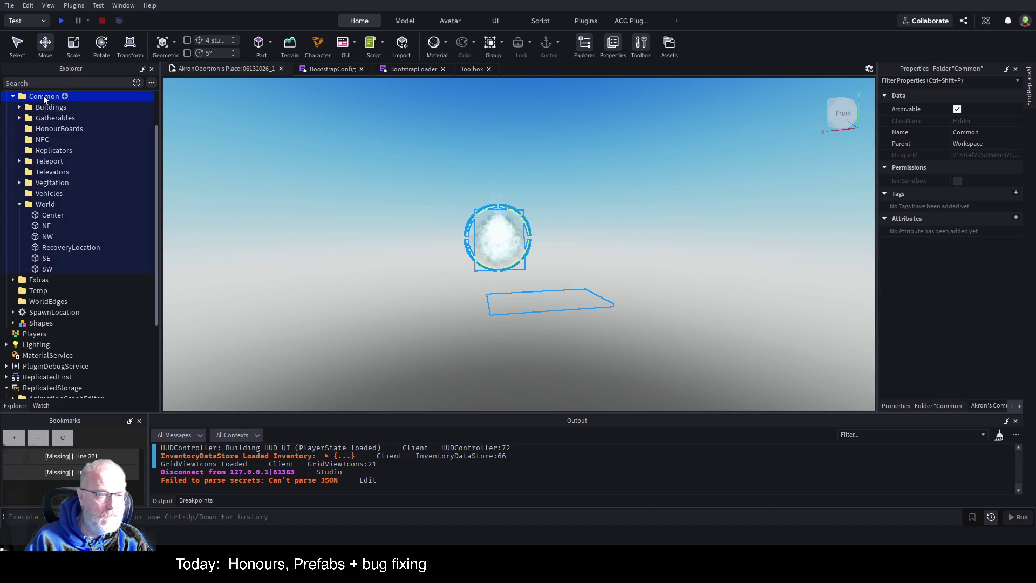
key("ctrl+shift+v")
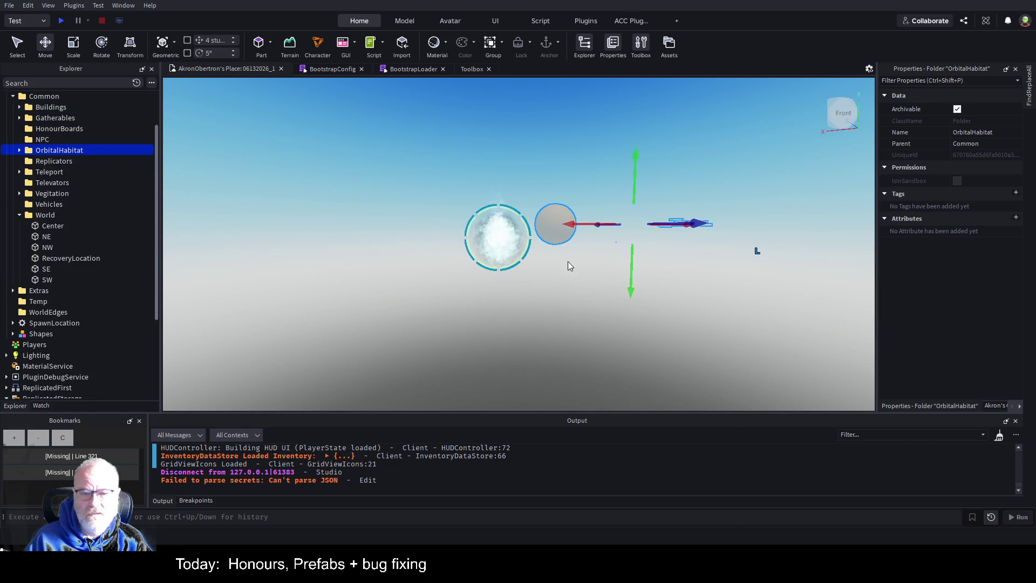
- Expand OrbitalHabitat, select the Apartment model and fly the camera up to it
left_click(19, 151)
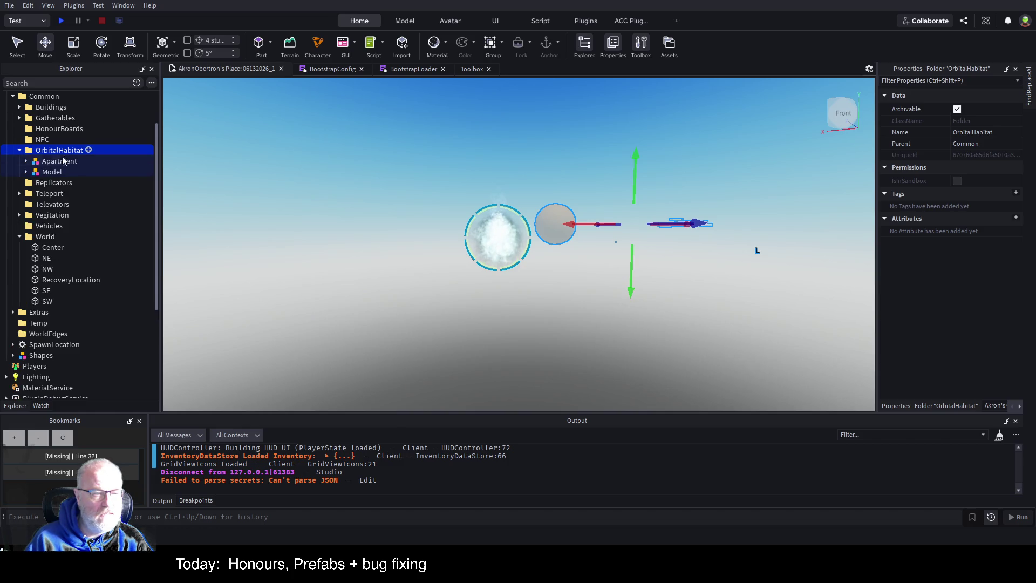
left_click(56, 161)
key("w")
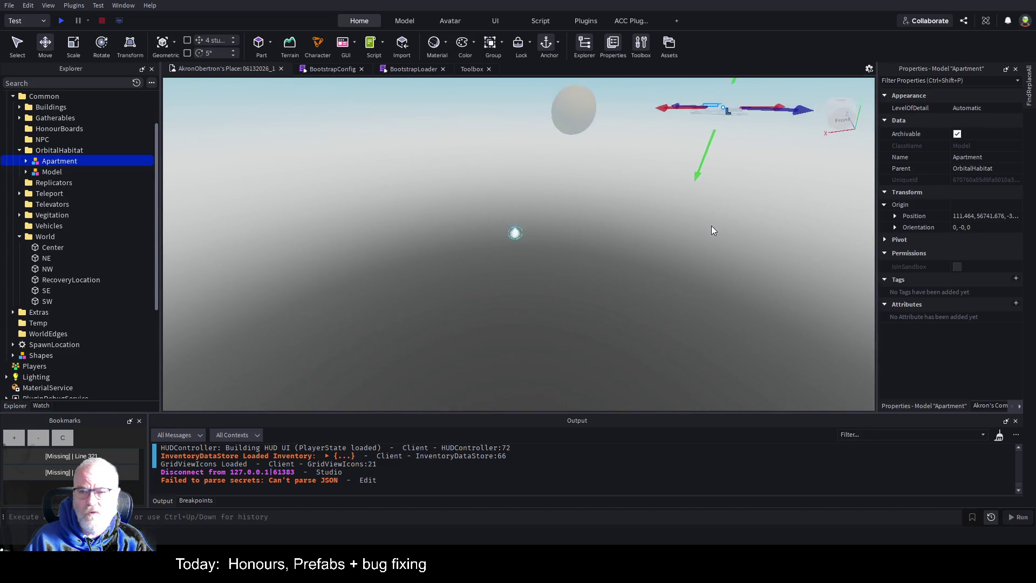
key("e")
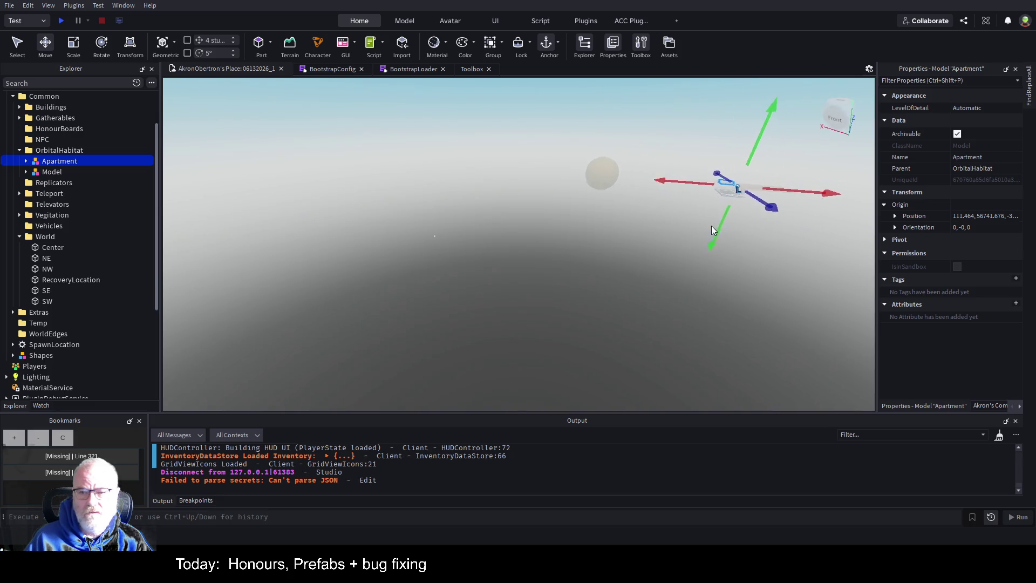
key("w")
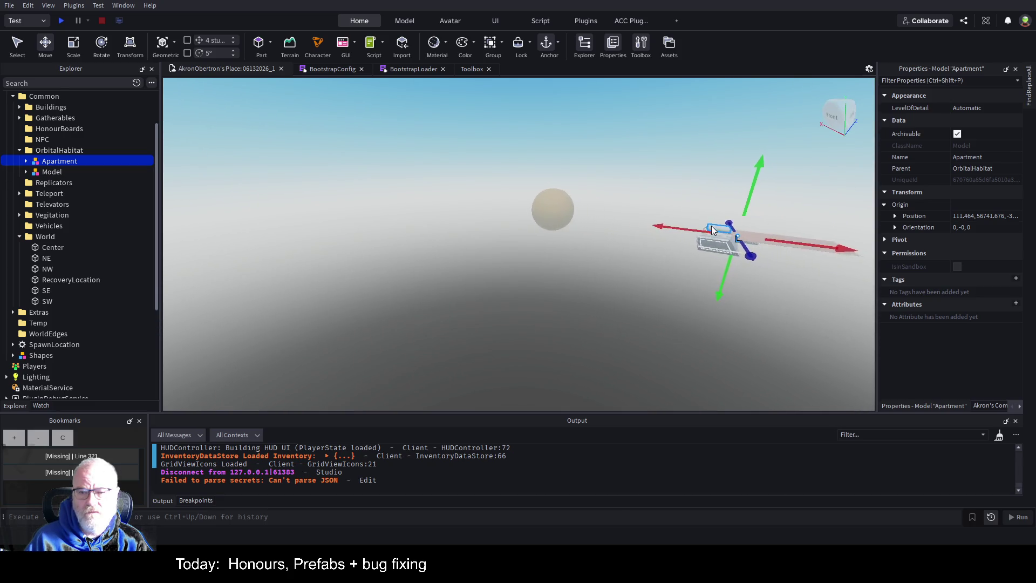
key("w")
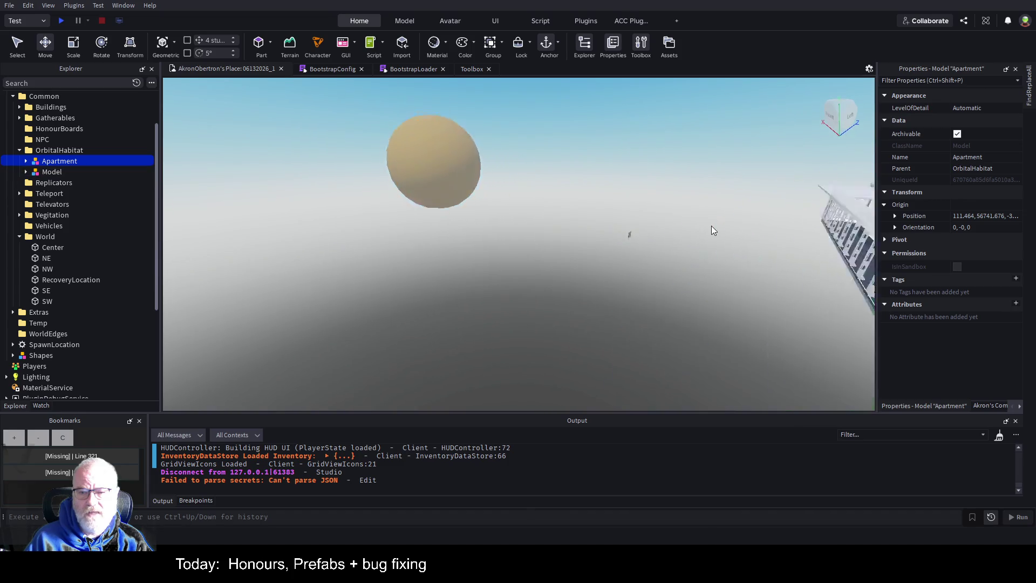
- Fly through and beneath the apartment, then expand the Apartment model
key("w")
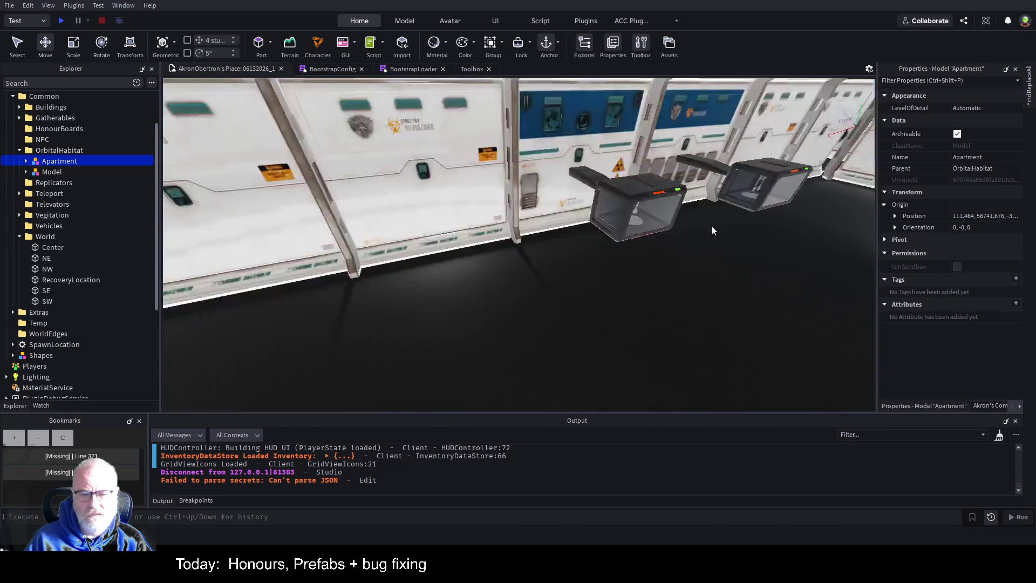
key("w")
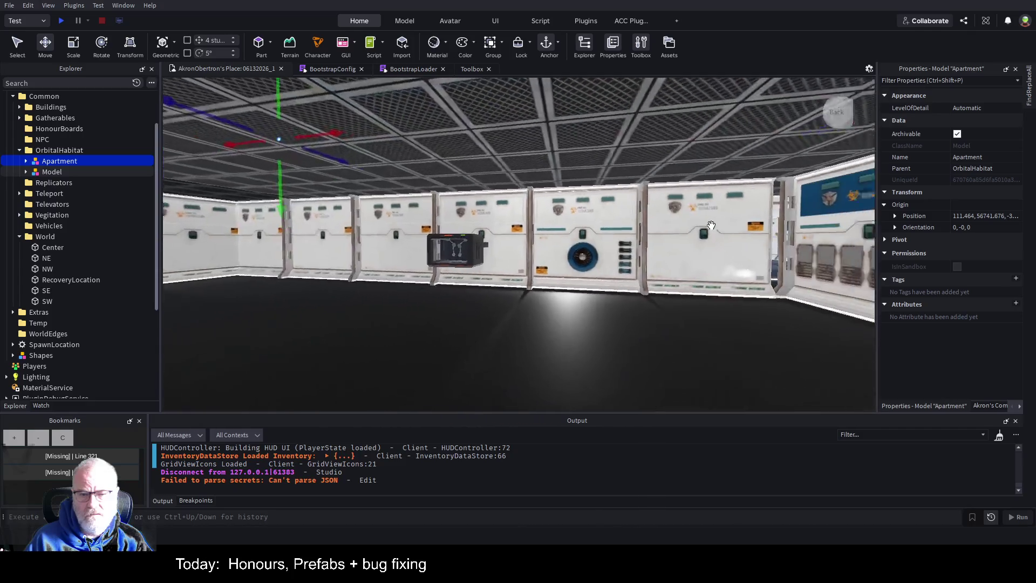
key("q")
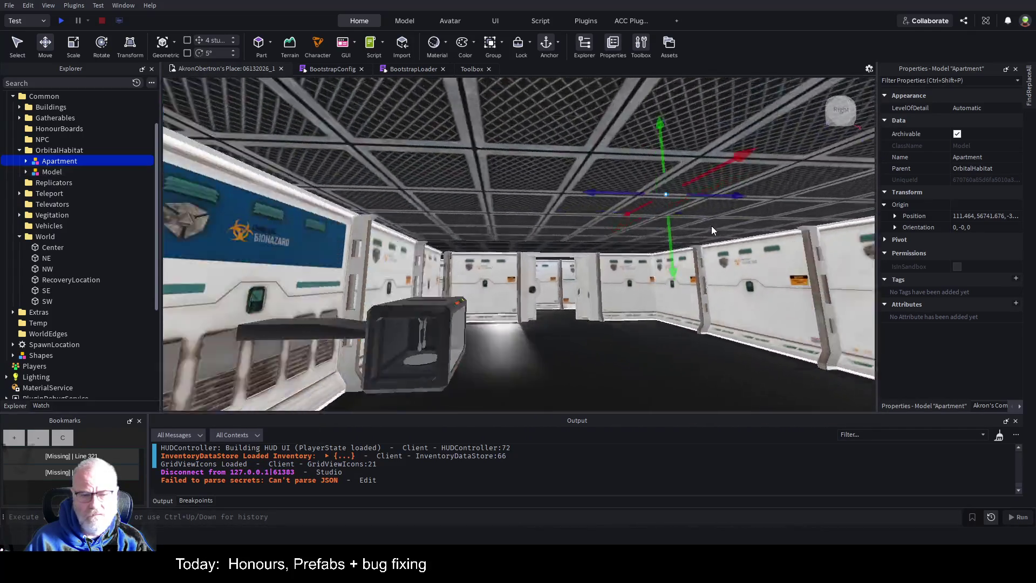
key("e")
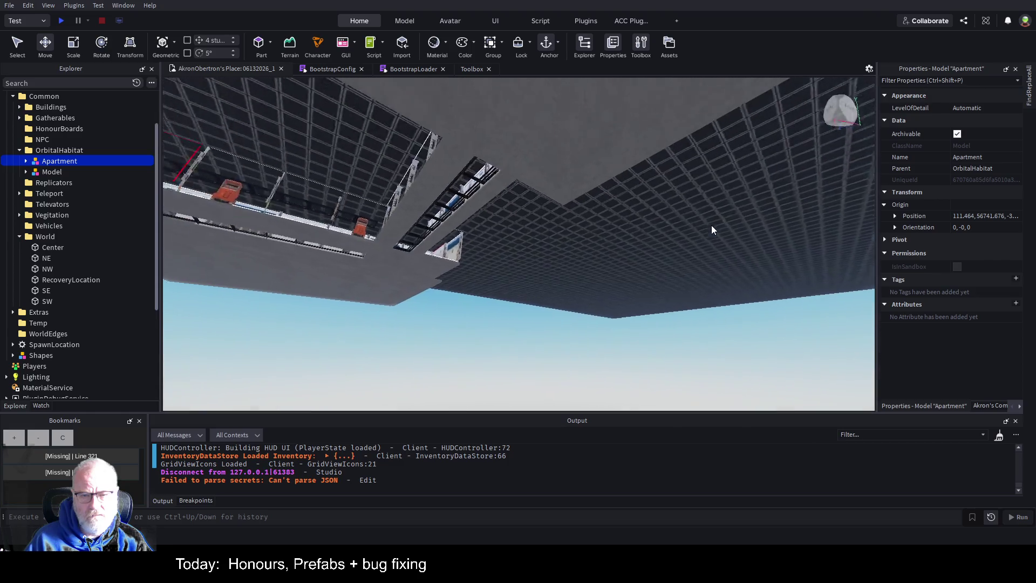
key("q")
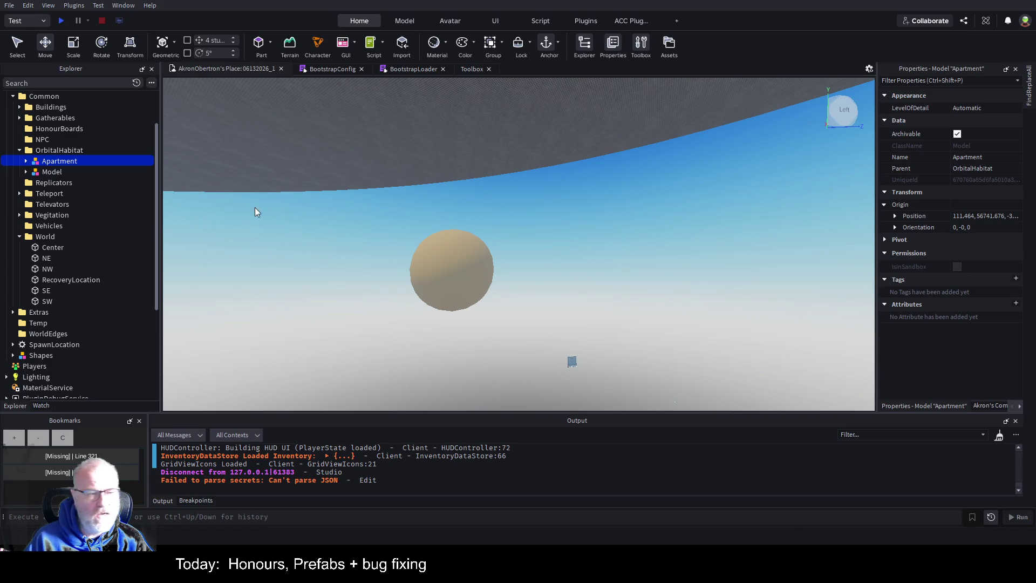
left_click(26, 161)
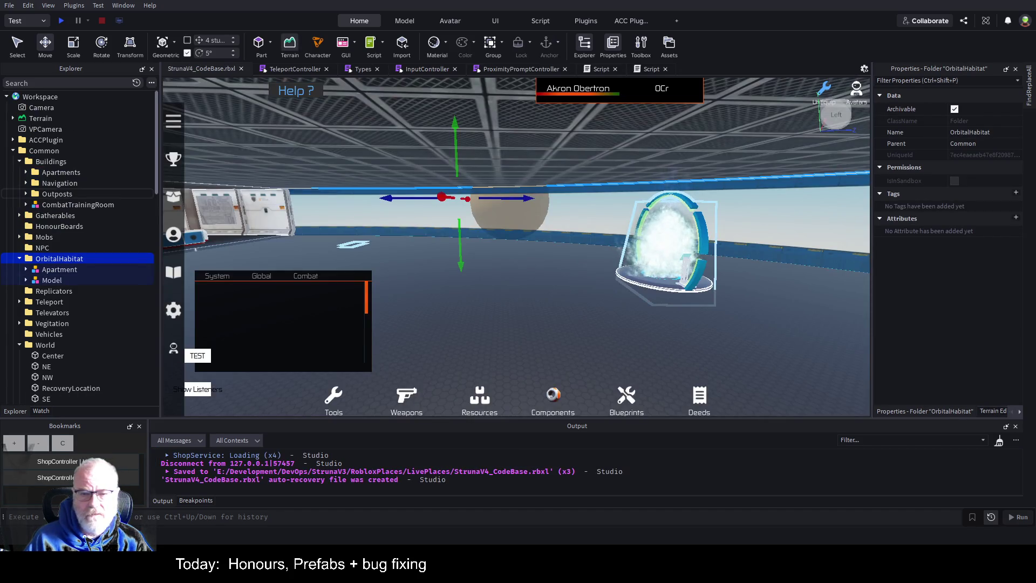
- Select OutpostSouth's televator Pad, then the T99_T98 model to view its Destination
left_click(669, 243)
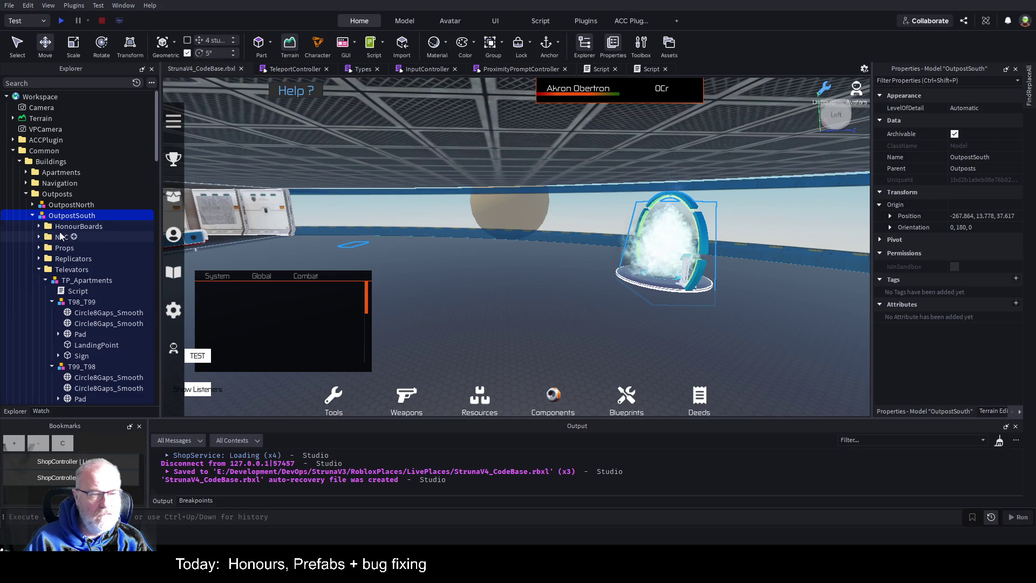
left_click(683, 246)
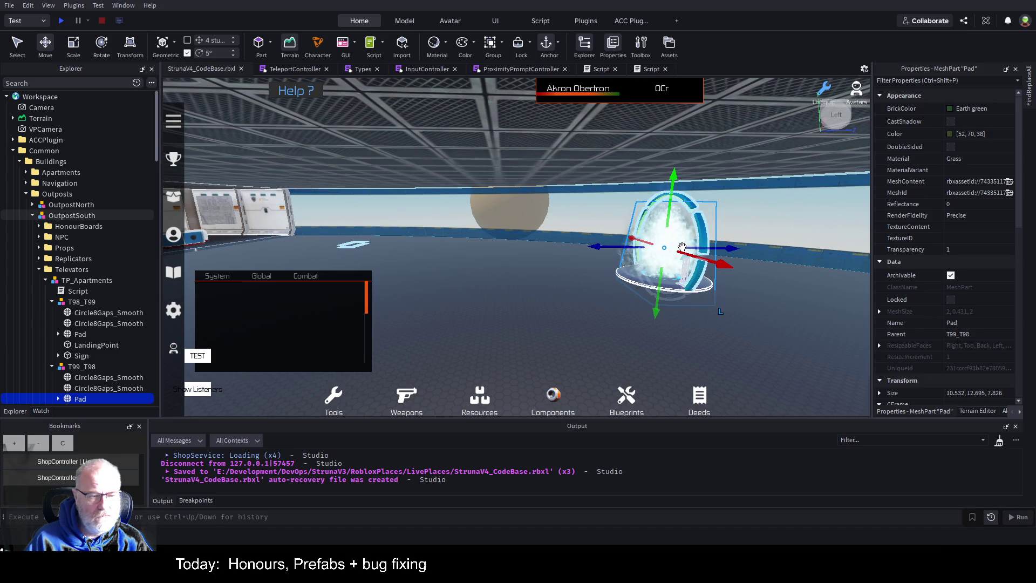
left_click(86, 370)
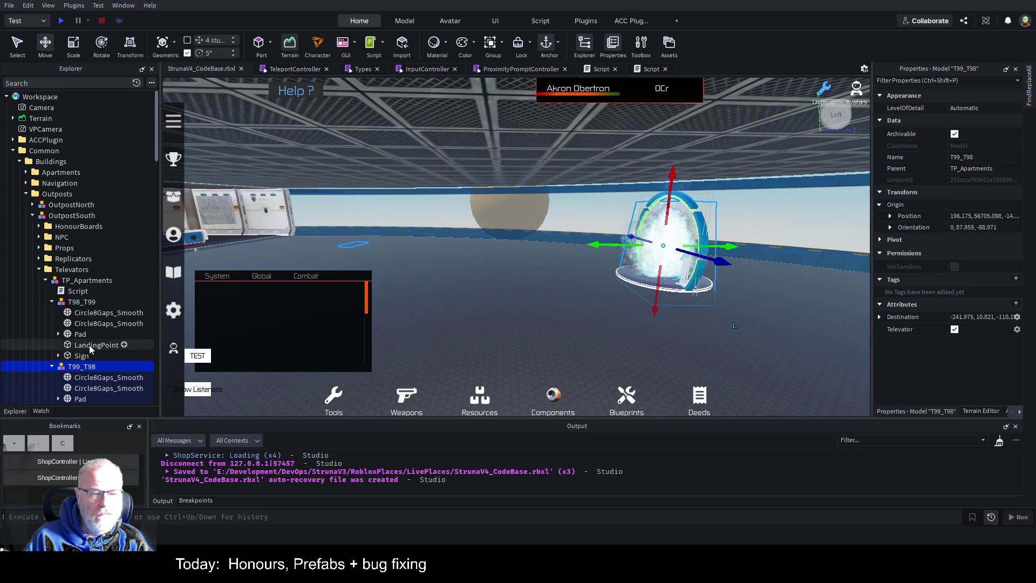
scroll(91, 336, "down", 2)
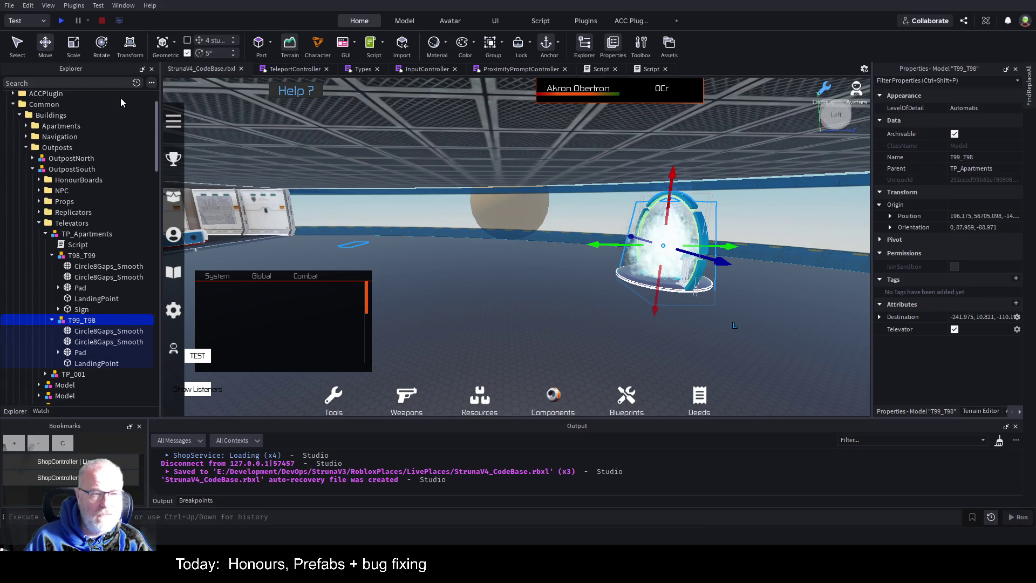
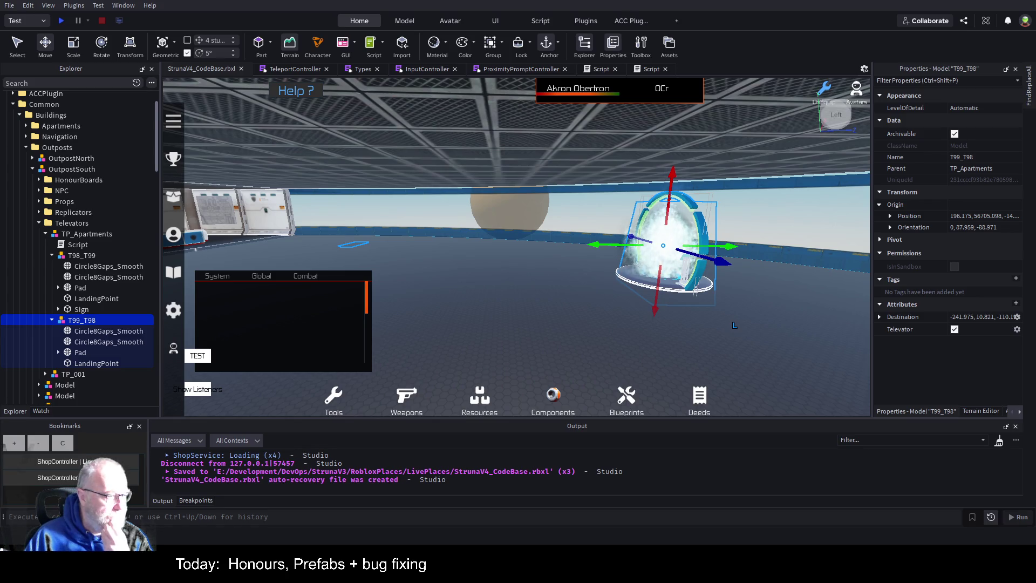
- Launch a playtest of the outpost place with F5
key("F5")
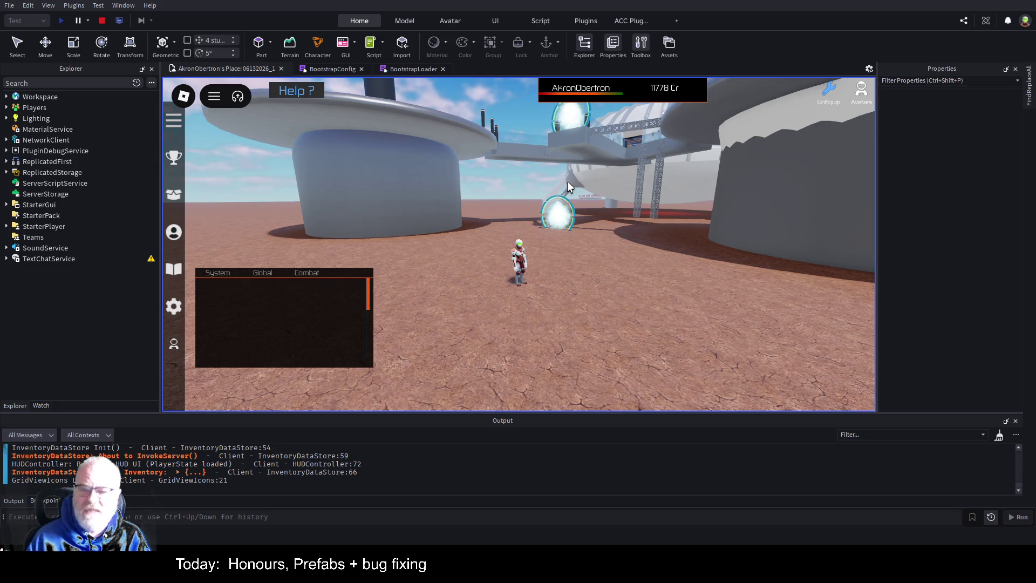
- Run the character along the walkway onto the round central platform
key("w")
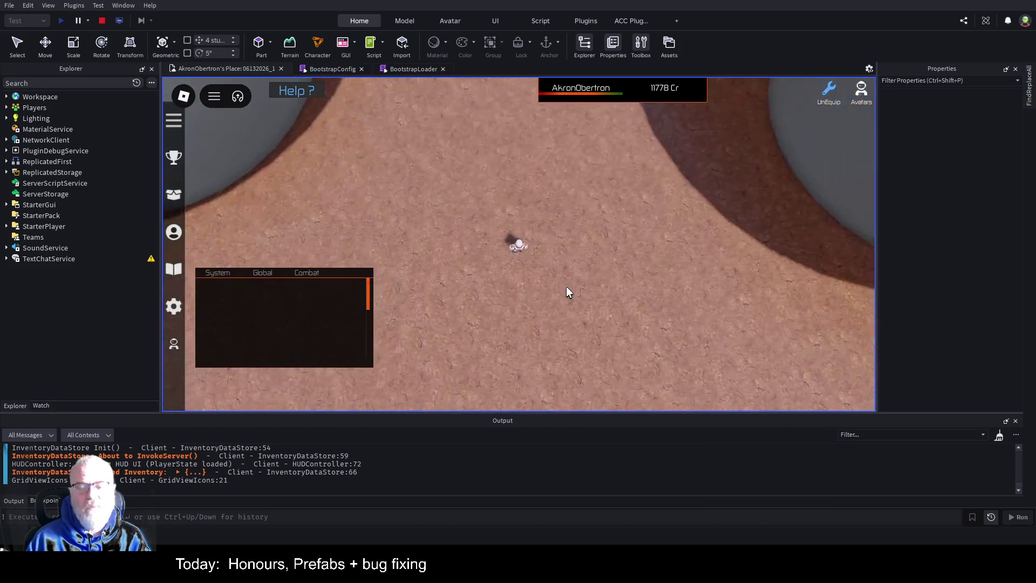
key("w")
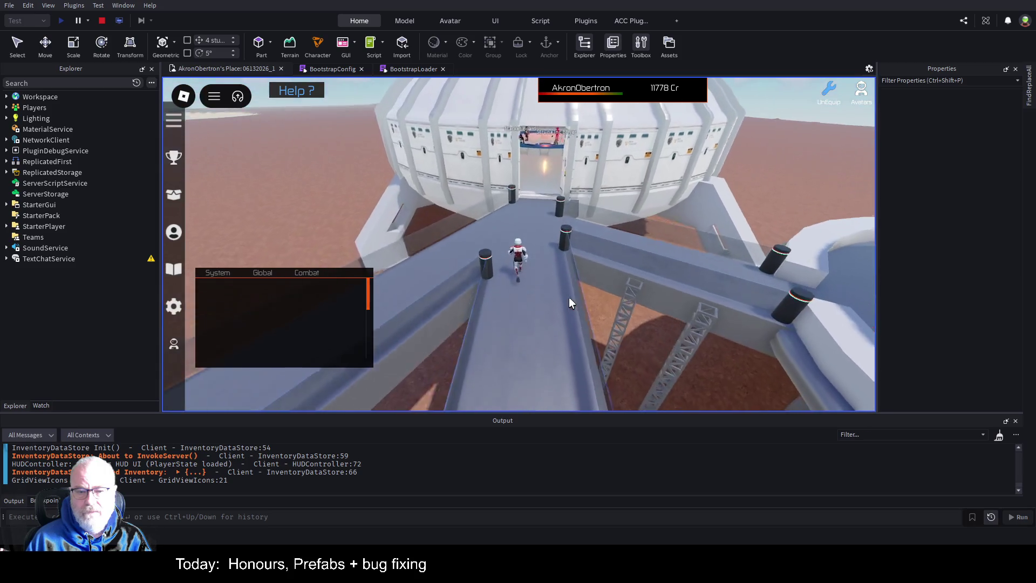
key("w")
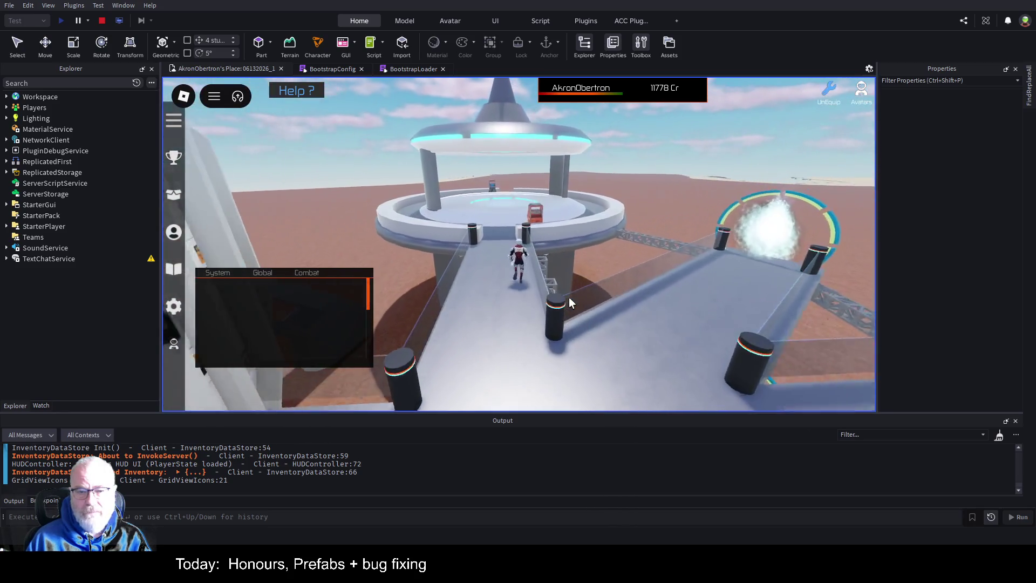
key("w")
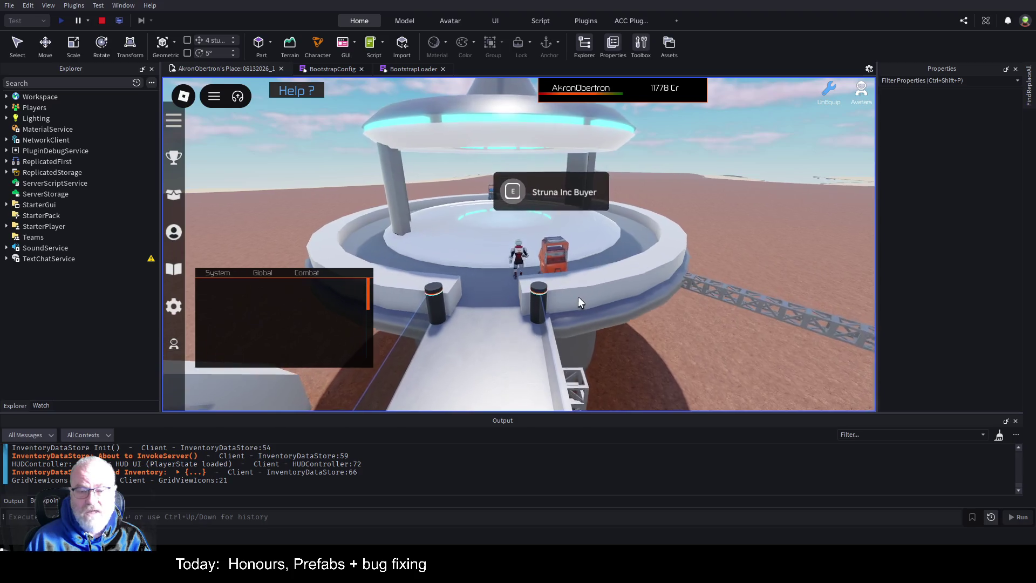
key("w")
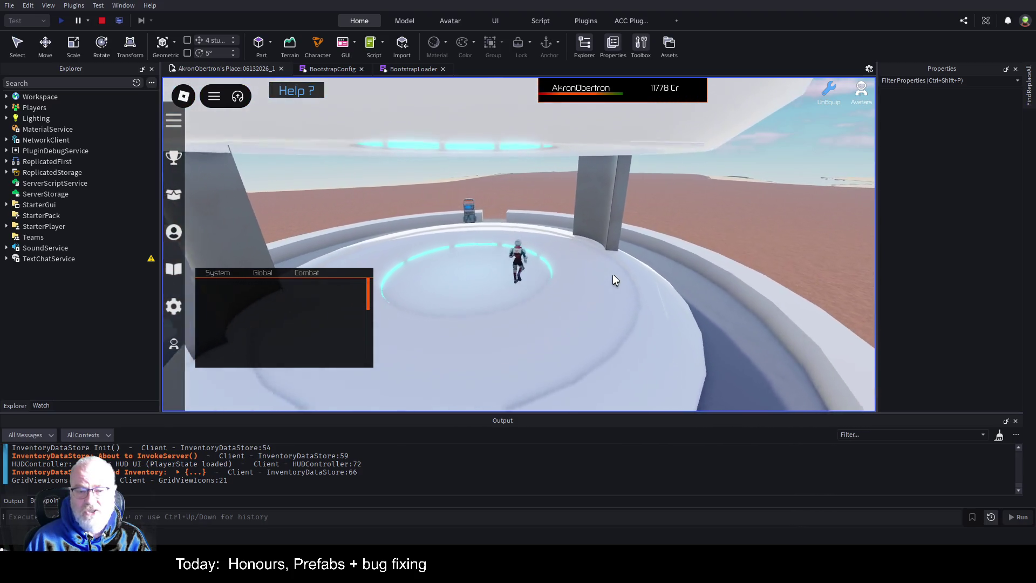
key("w")
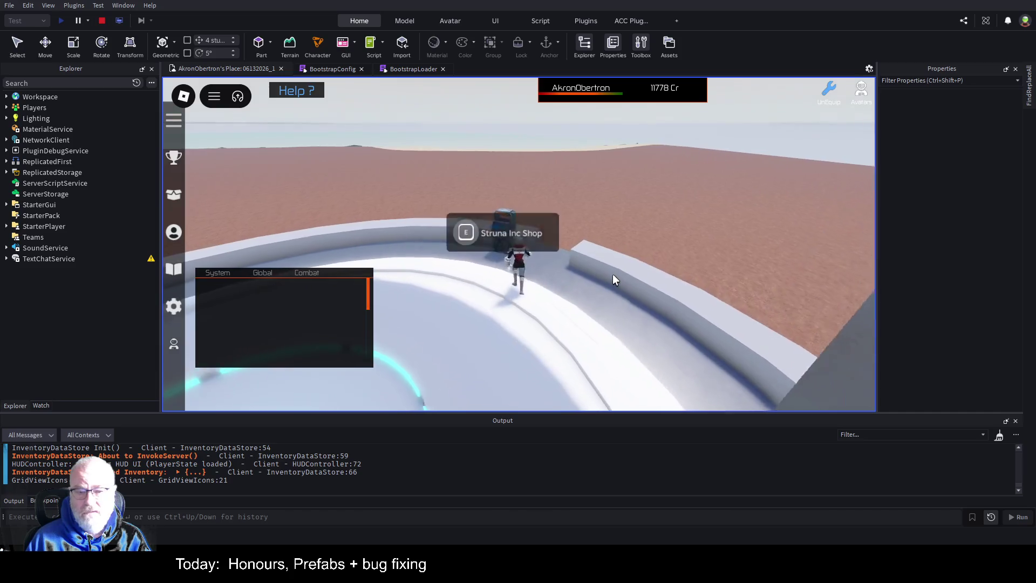
key("w")
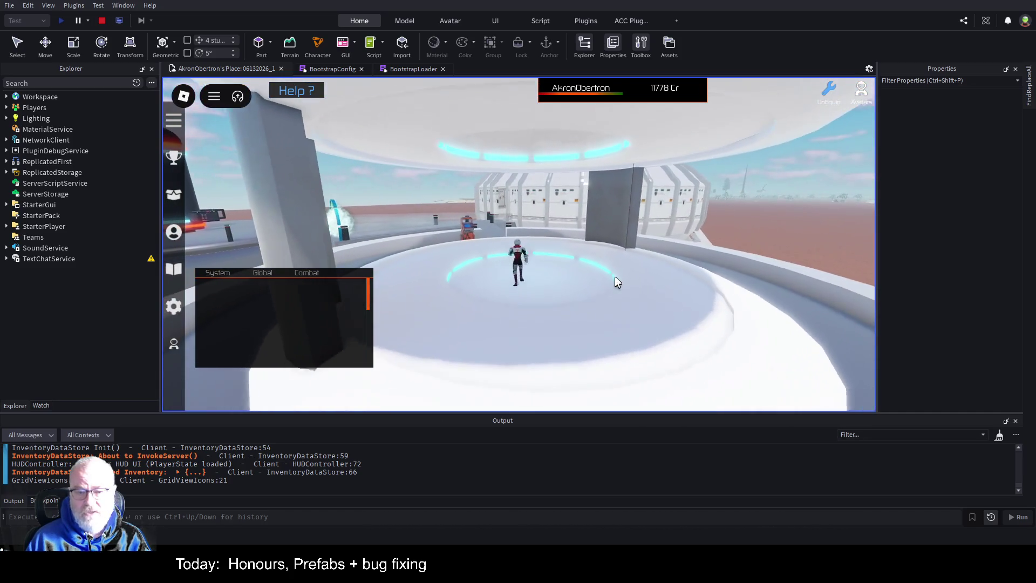
- Turn around on the platform and walk up beside the Struna Shop kiosk
key("s")
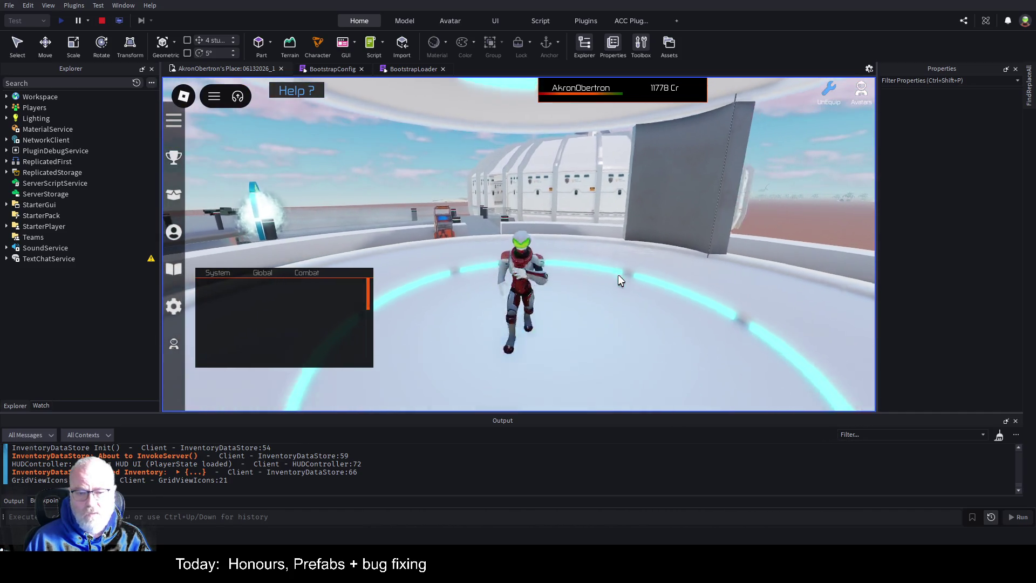
key("w")
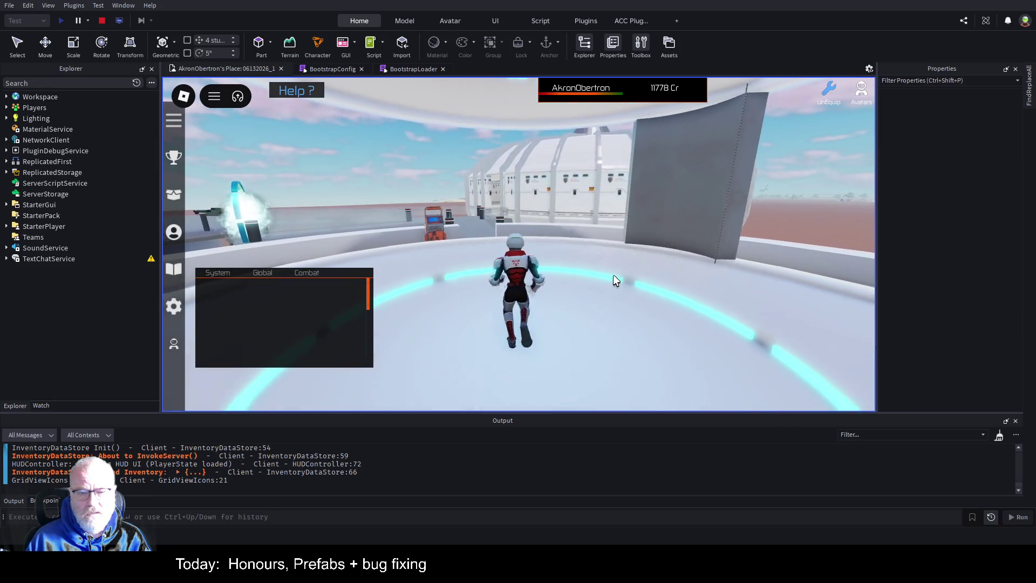
key("s")
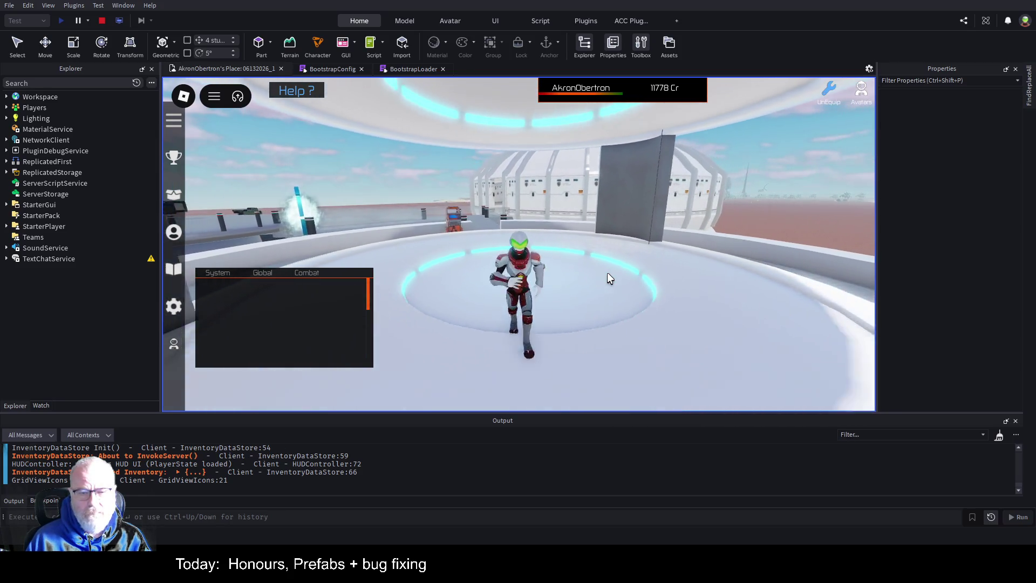
key("w")
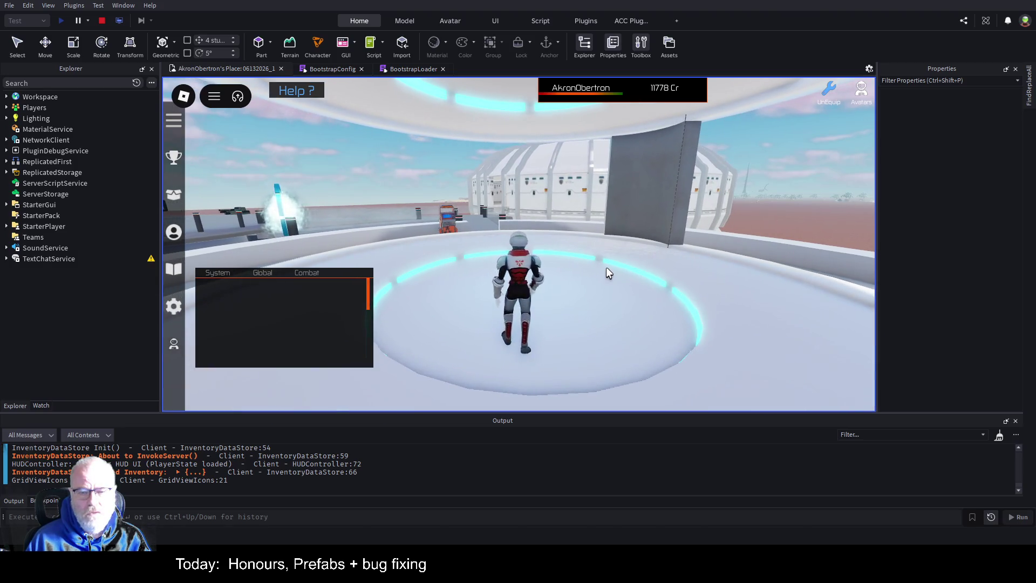
key("s")
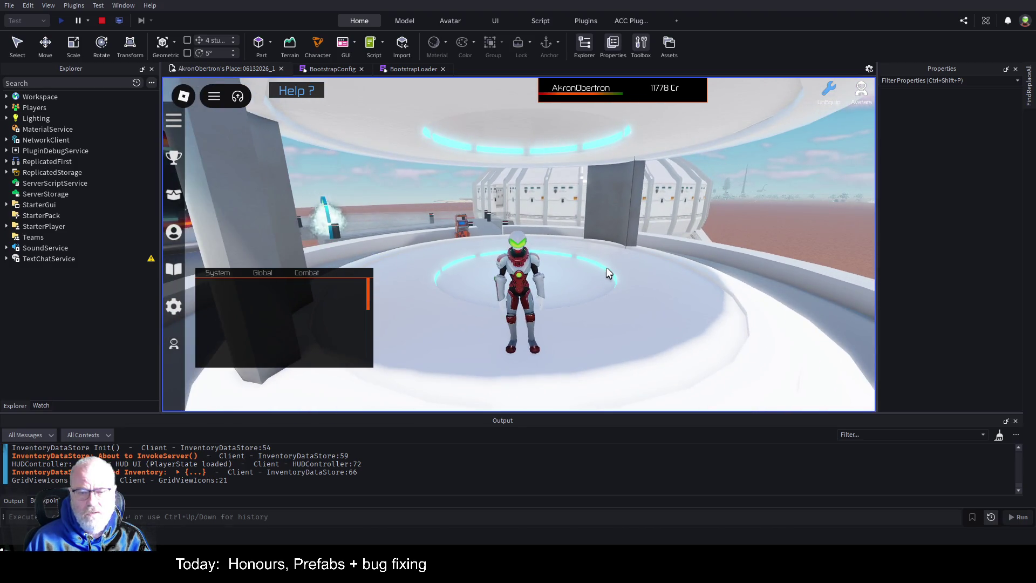
key("w")
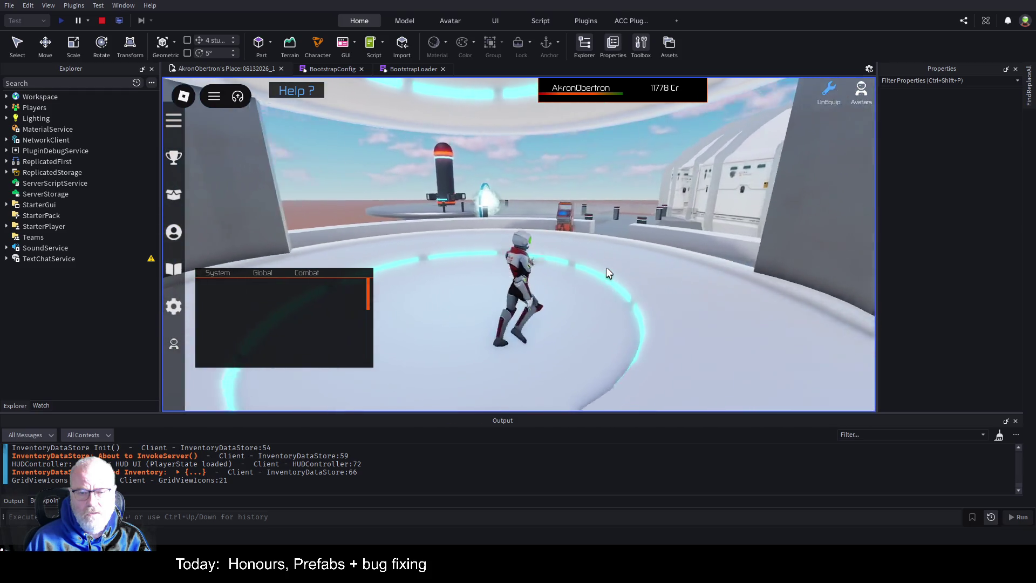
key("w")
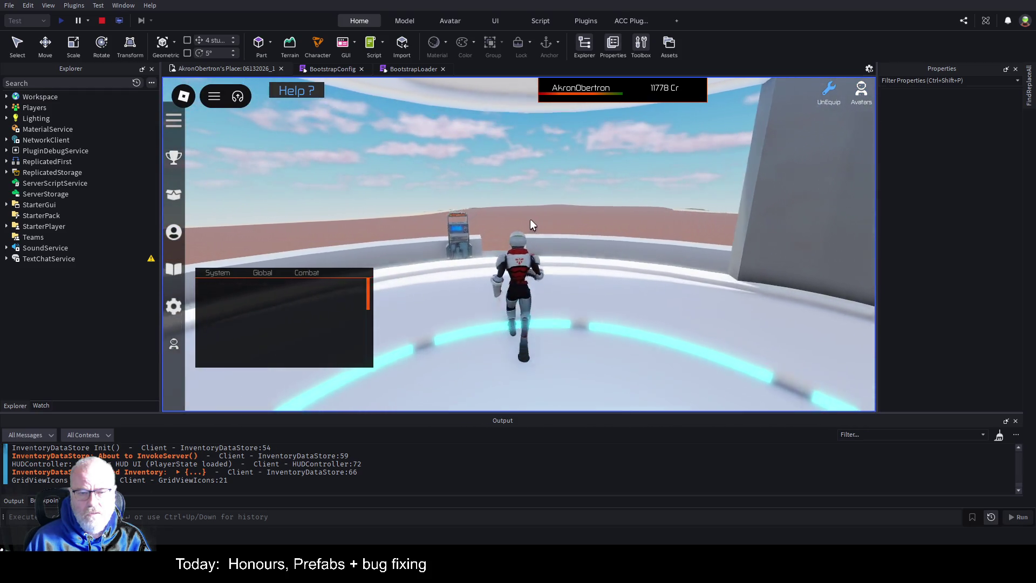
key("w")
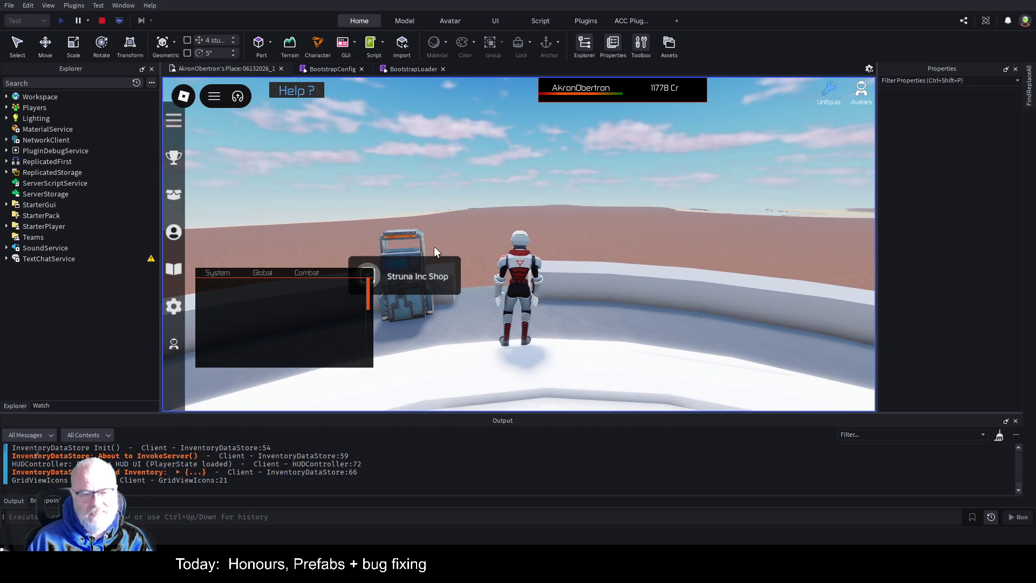
- Open and close the Struna Shop at the kiosk, then stop the playtest
key("e")
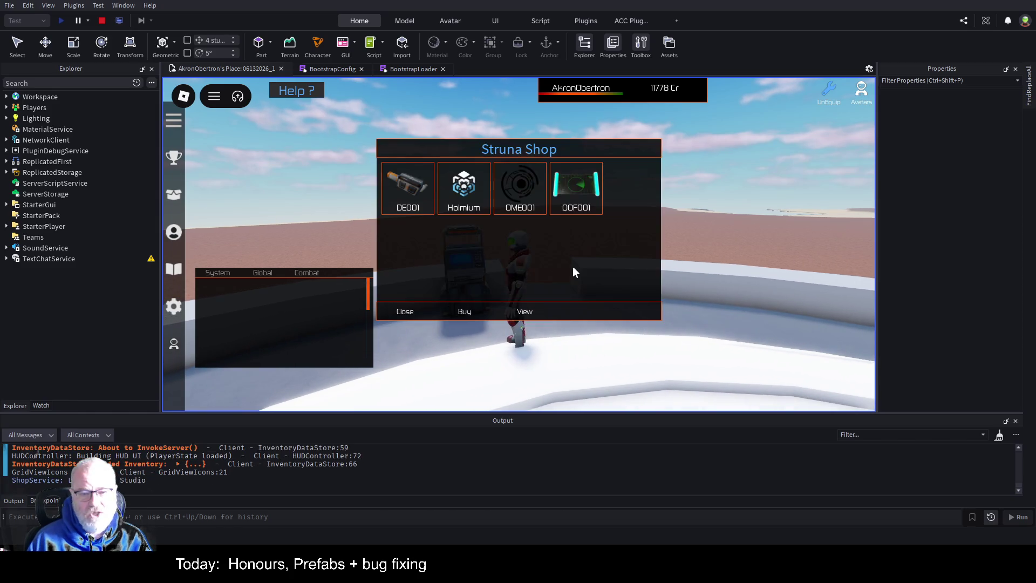
left_click(396, 313)
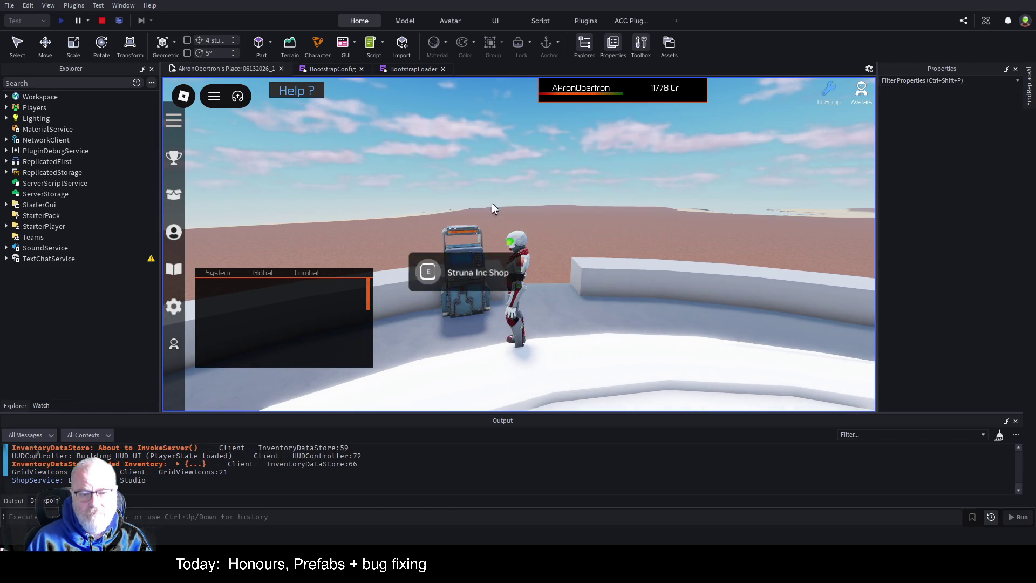
key("w")
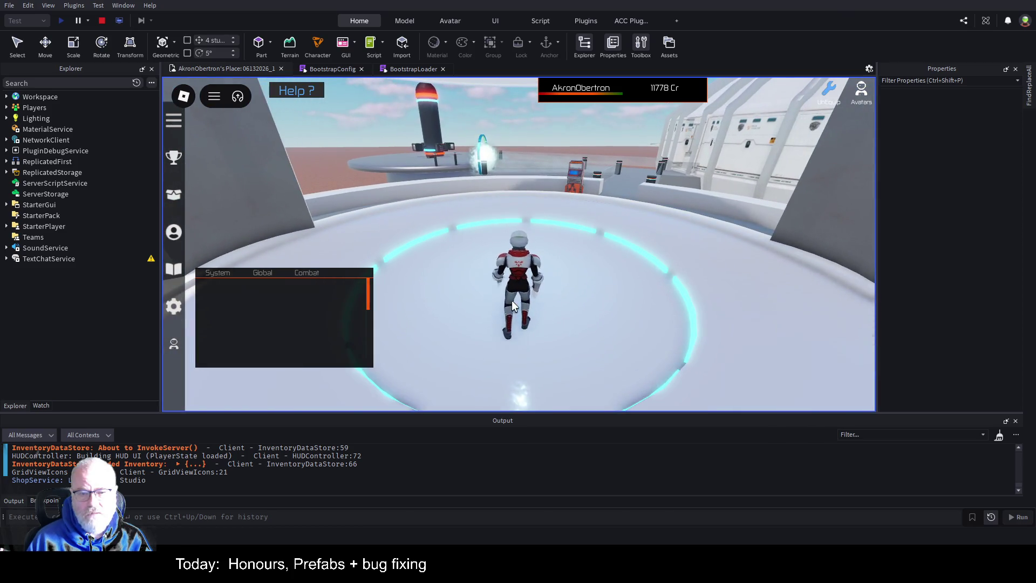
key("s")
key("w")
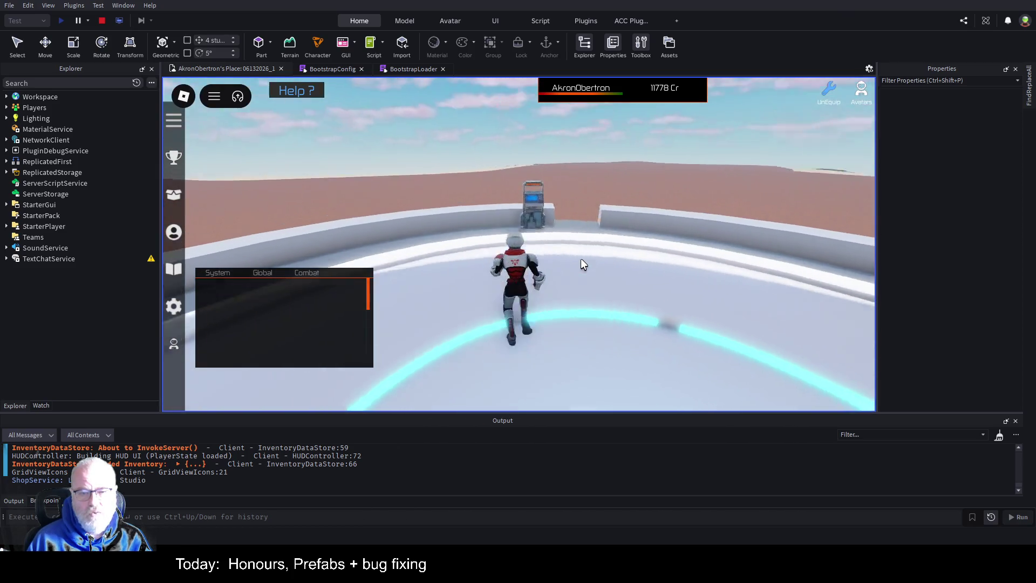
left_click(103, 21)
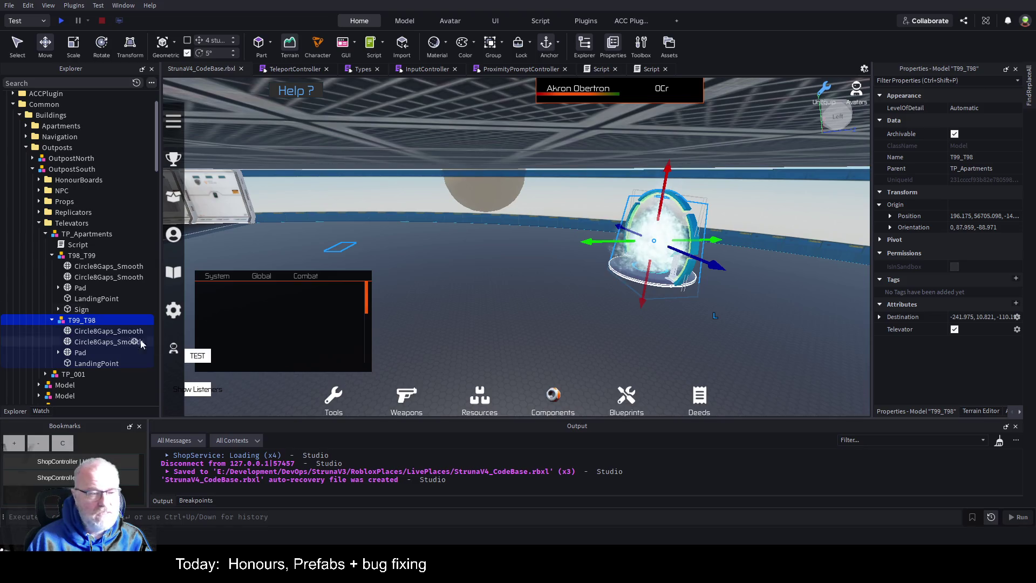
- Frame the TP_Apartments model and the TP_001 teleporter in the viewport to inspect them
left_click(45, 234)
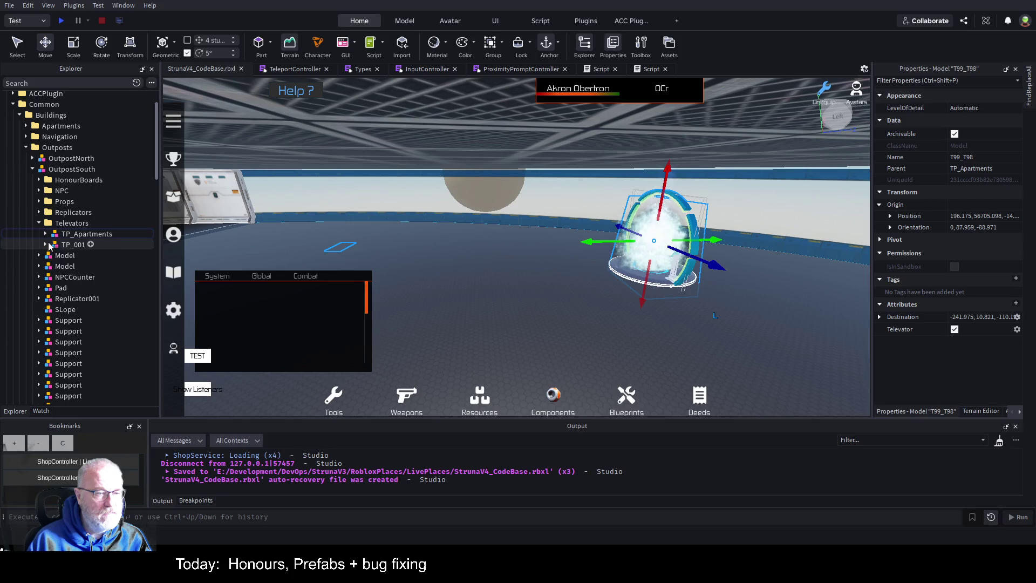
left_click(74, 247)
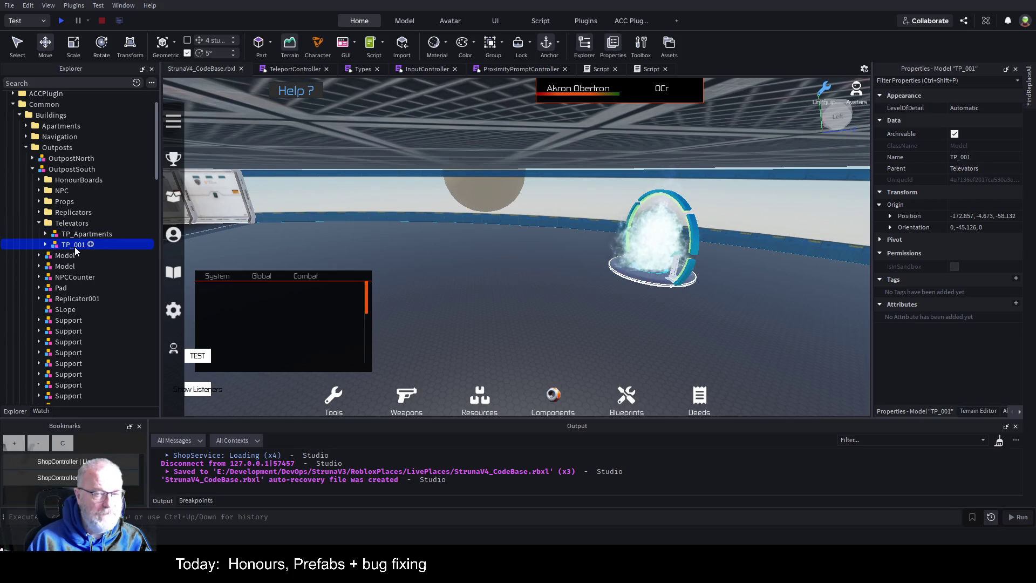
key("Left")
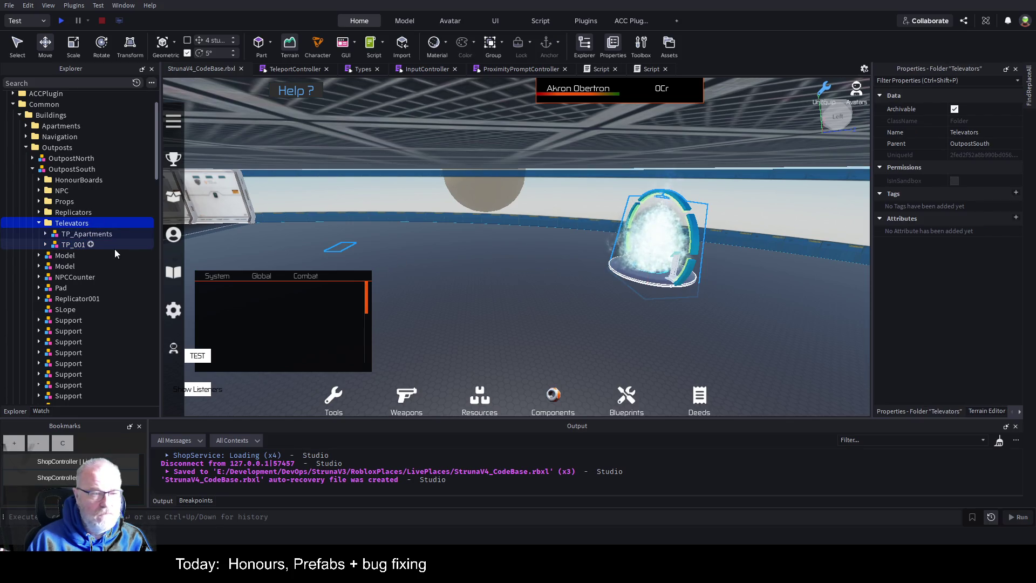
left_click(89, 234)
key("f")
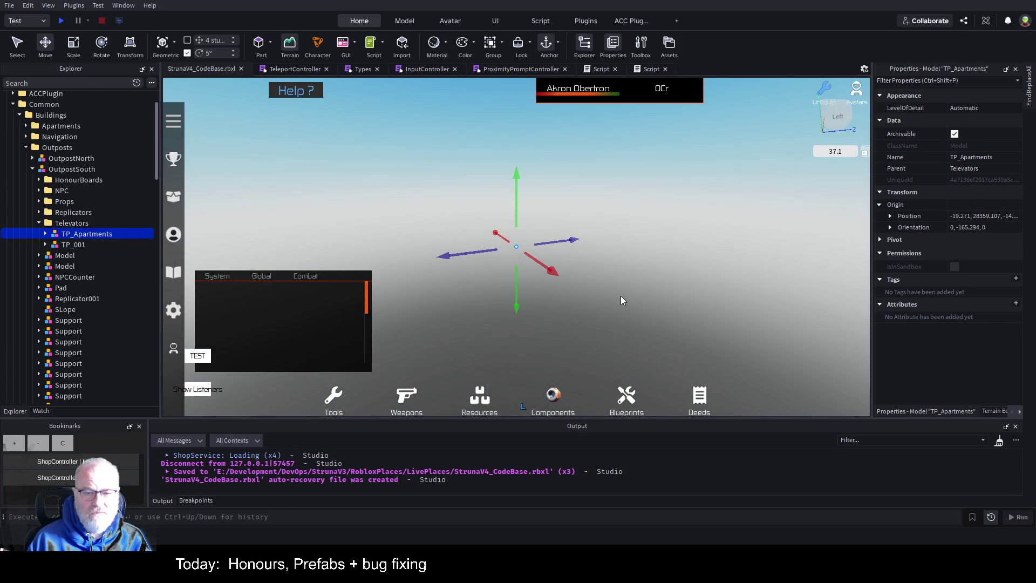
key("Down")
key("f")
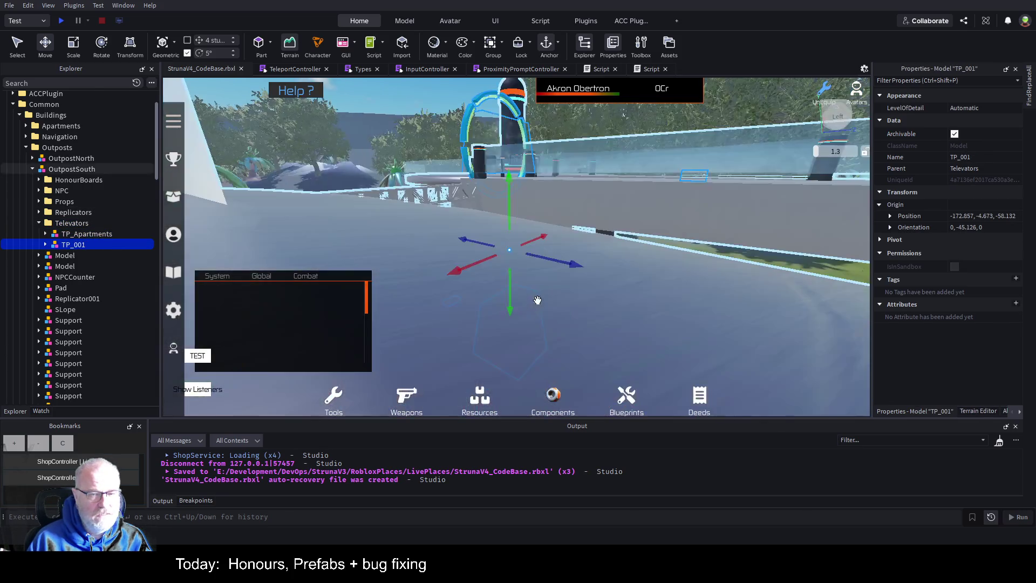
mouse_move(536, 303)
left_mouse_down()
mouse_move(607, 257)
mouse_move(591, 218)
left_mouse_up()
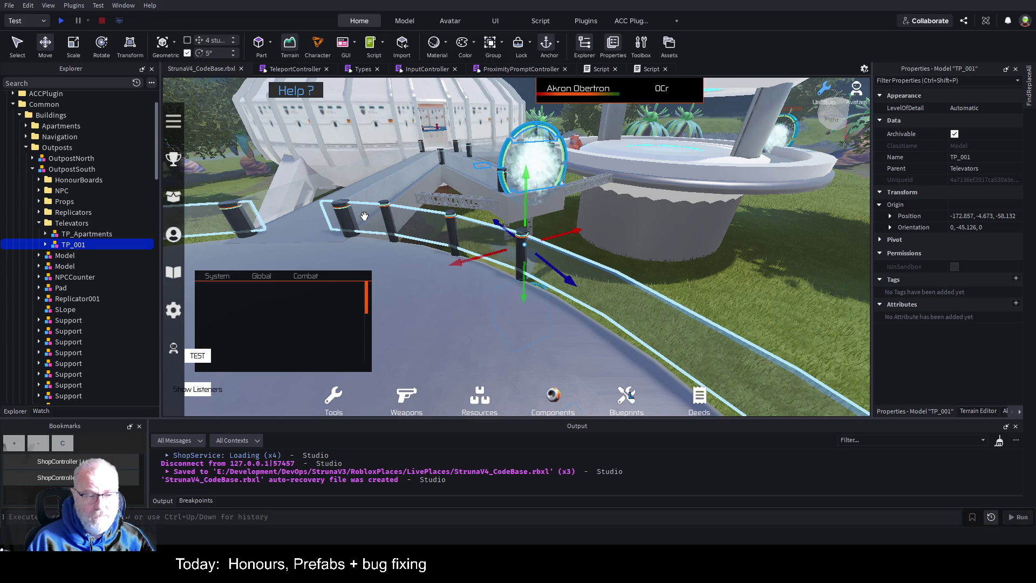
left_click(74, 234)
key("f")
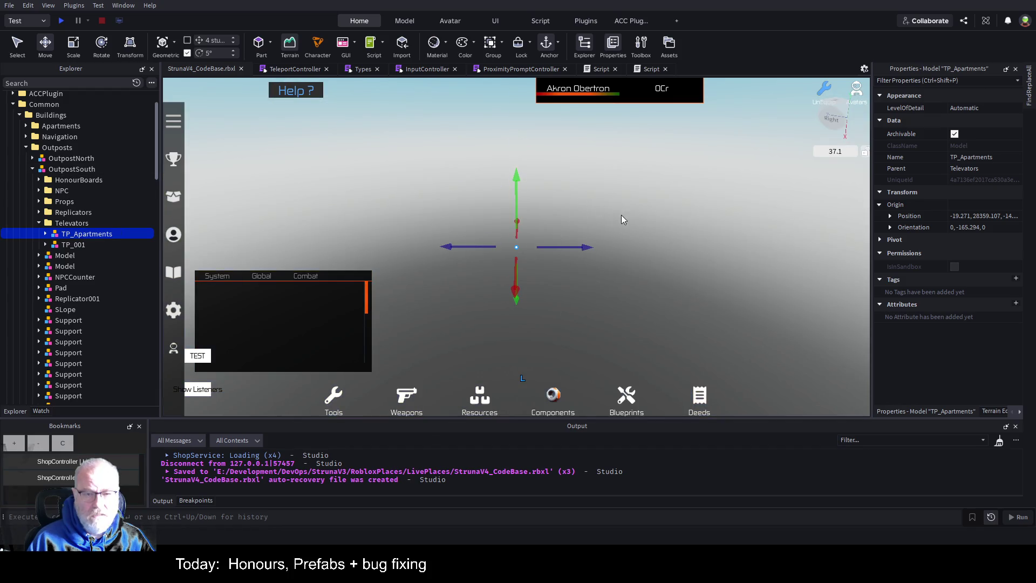
- Focus on the T98_T99 and T99_T98 teleporters in turn, then select the ViewportRoof ceiling
left_click(45, 234)
left_click(82, 255)
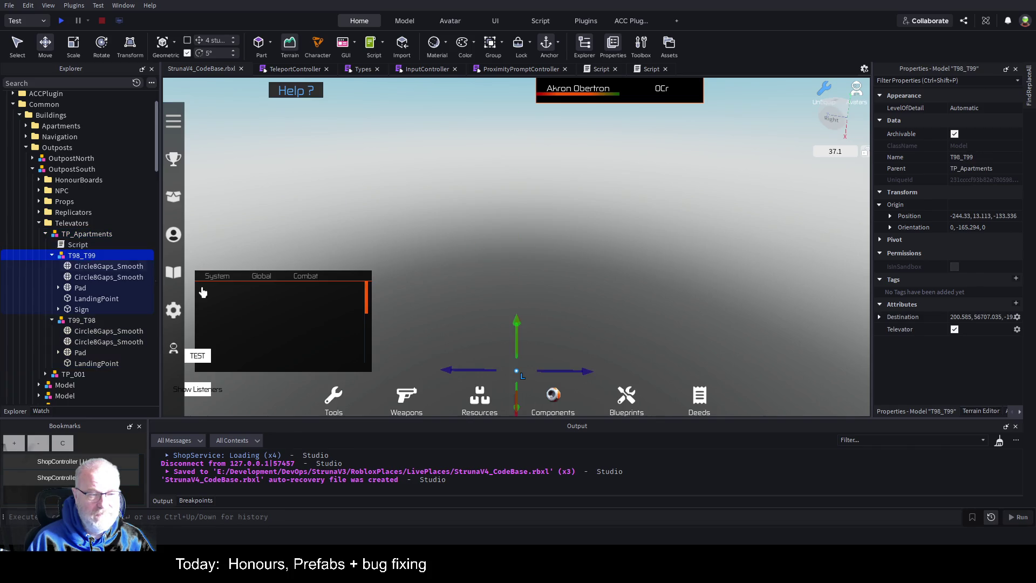
key("f")
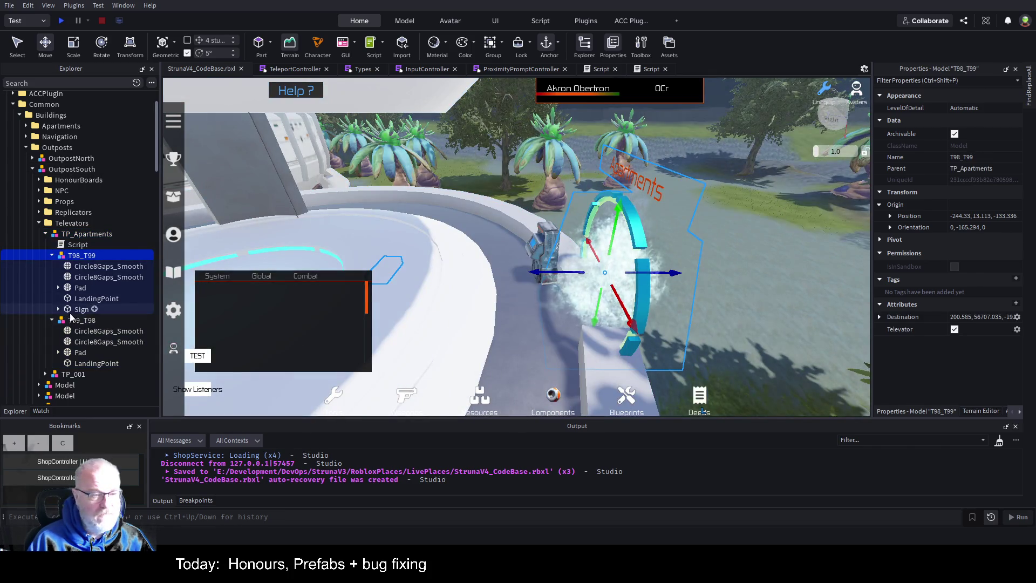
left_click(82, 320)
key("f")
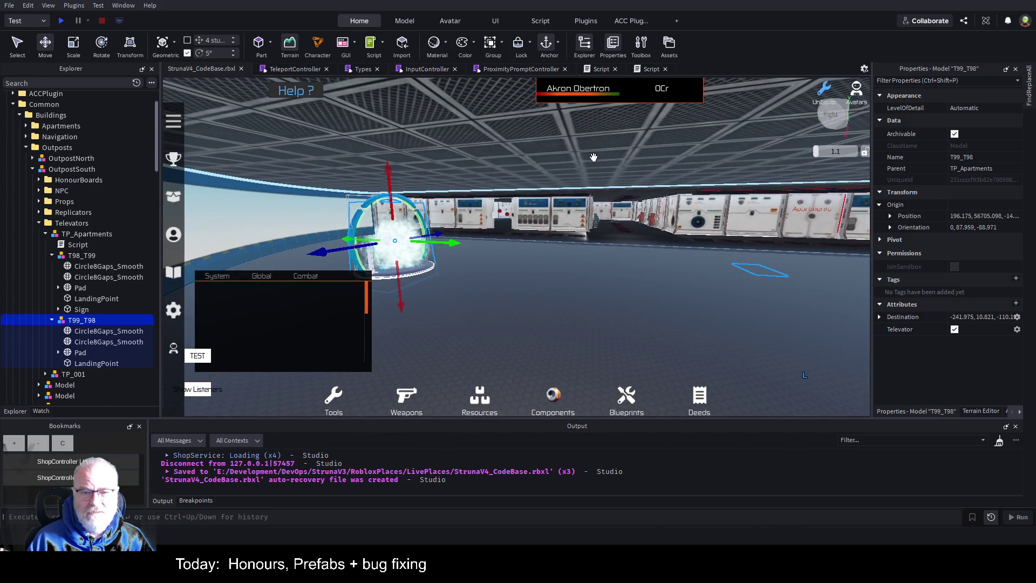
left_click(593, 157)
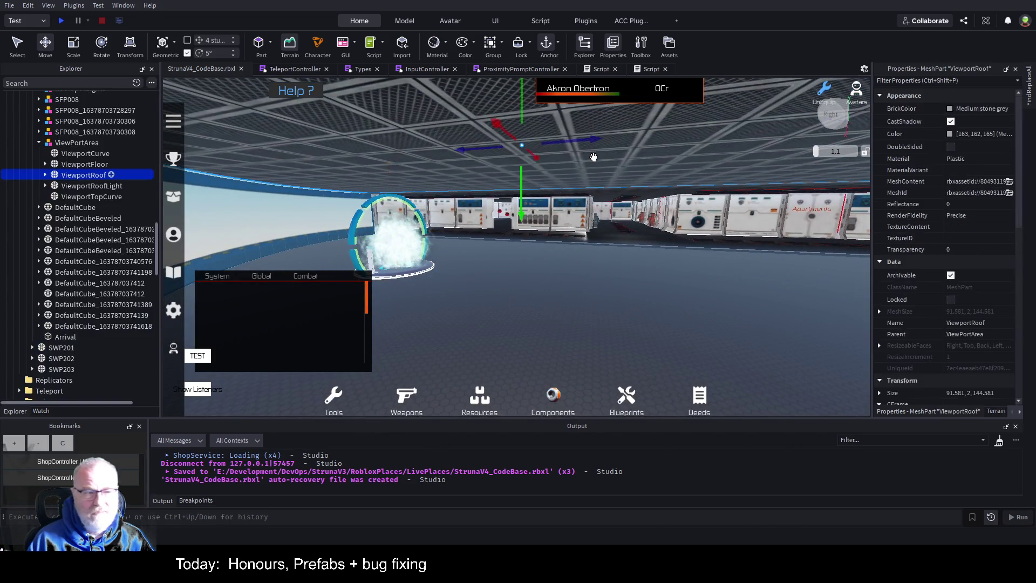
- Tidy the Explorer tree by collapsing Model, Televators and OutpostSouth groups
scroll(100, 190, "up", 5)
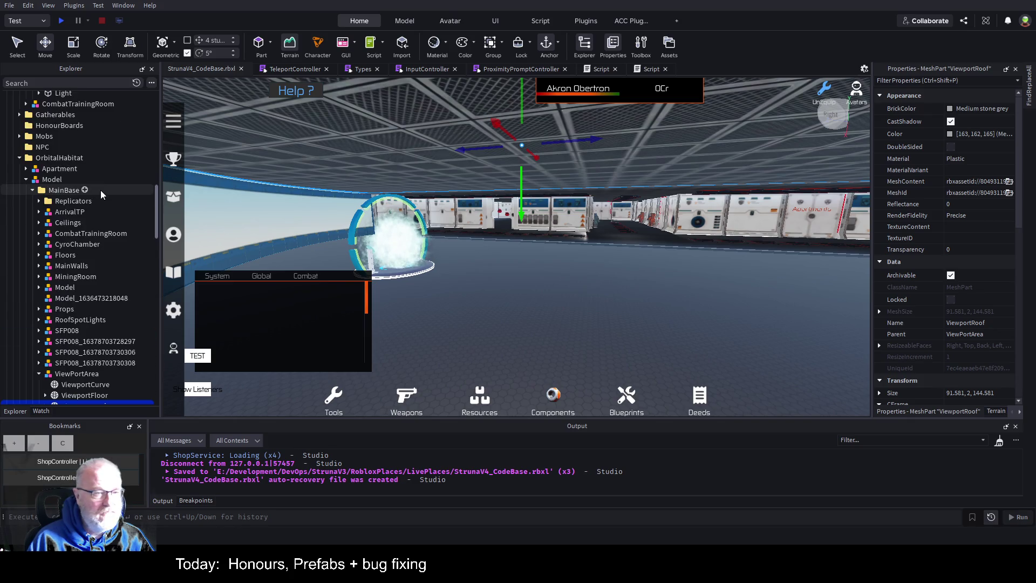
left_click(63, 159)
left_click(26, 179)
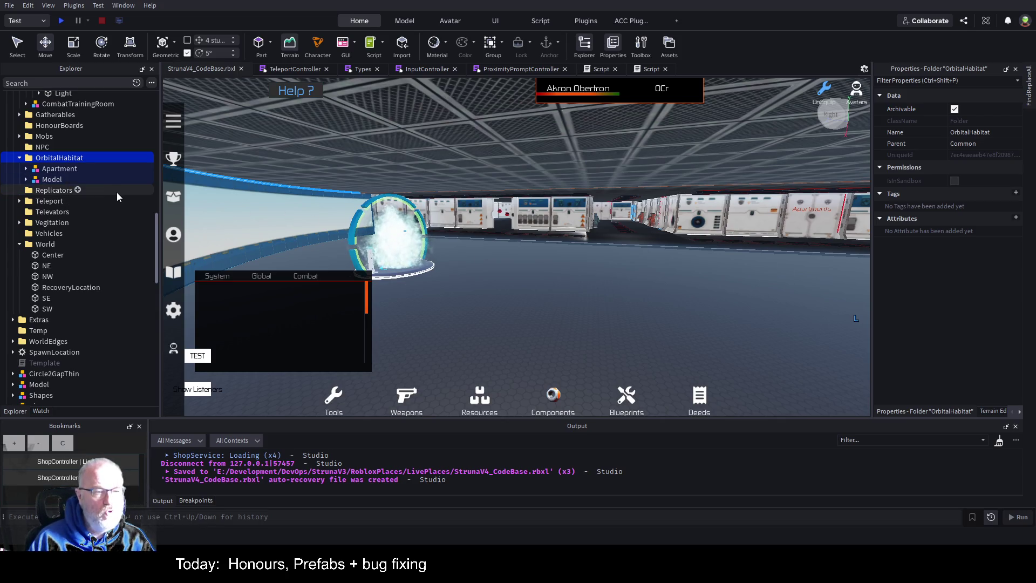
left_click(26, 179)
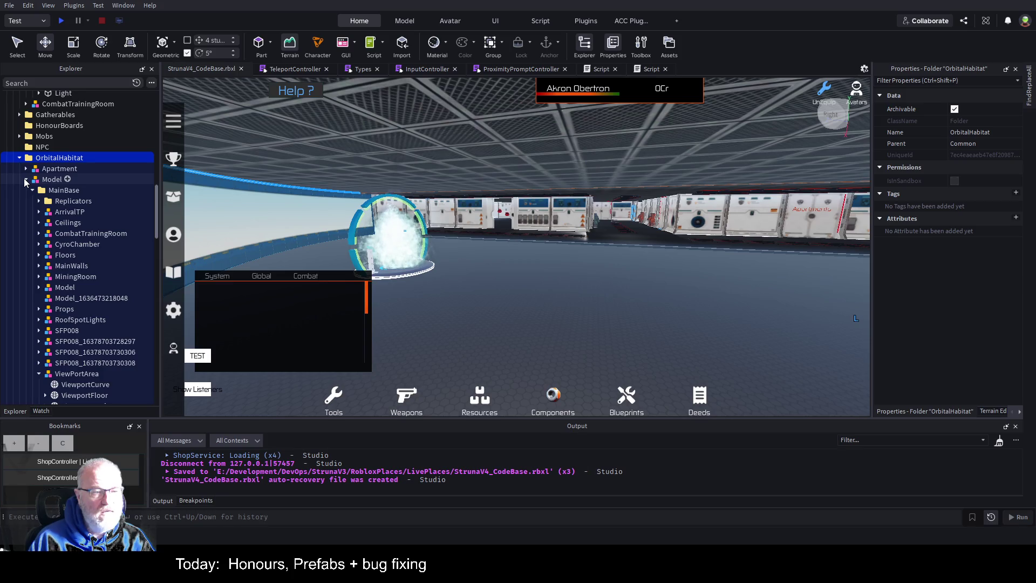
left_click(26, 180)
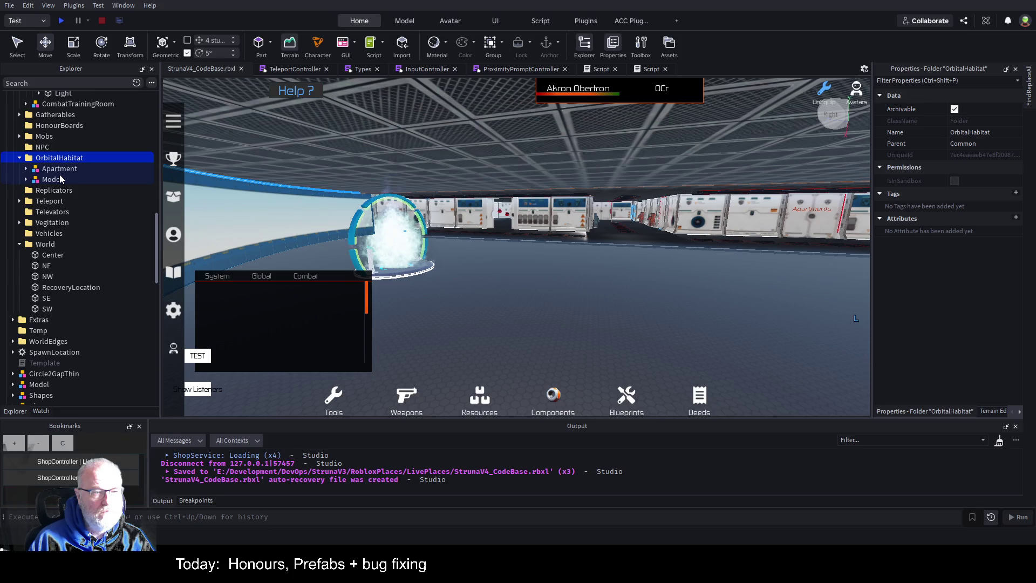
scroll(135, 218, "up", 6)
scroll(135, 217, "up", 7)
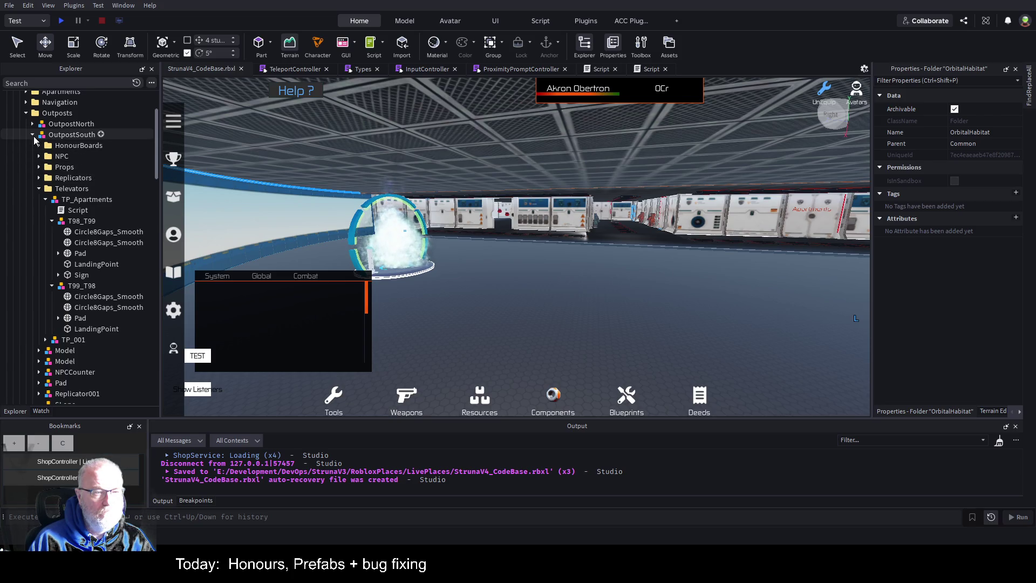
left_click(39, 188)
left_click(63, 135)
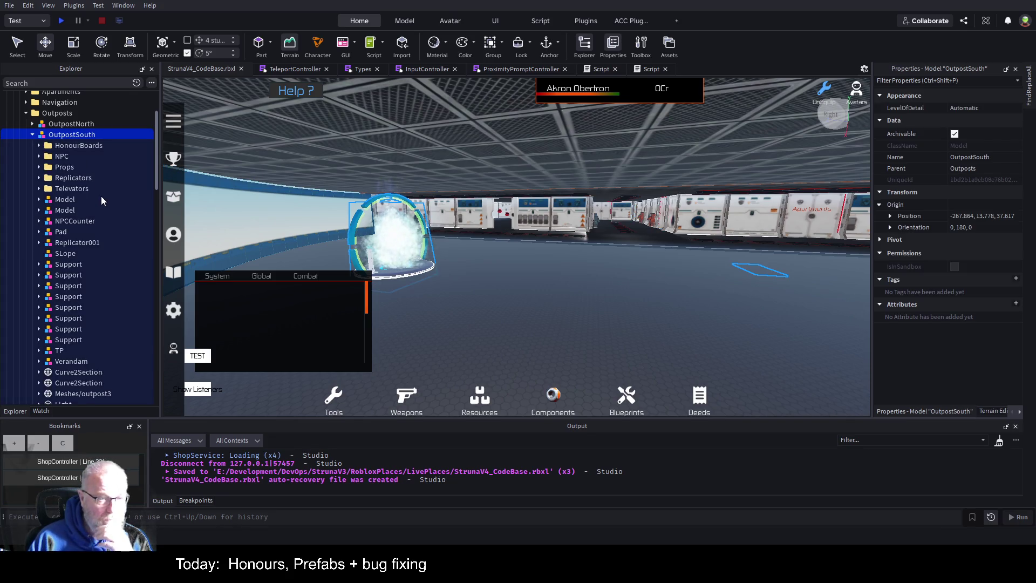
left_click(33, 135)
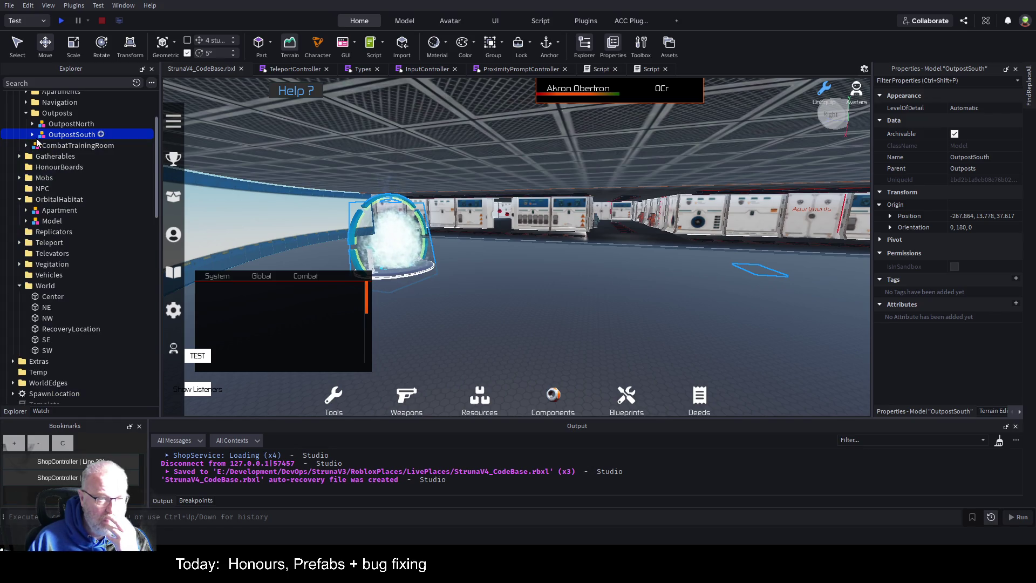
- Cut OrbitalHabitat from Common, paste it into OutpostSouth, and start a test play
left_click(70, 201)
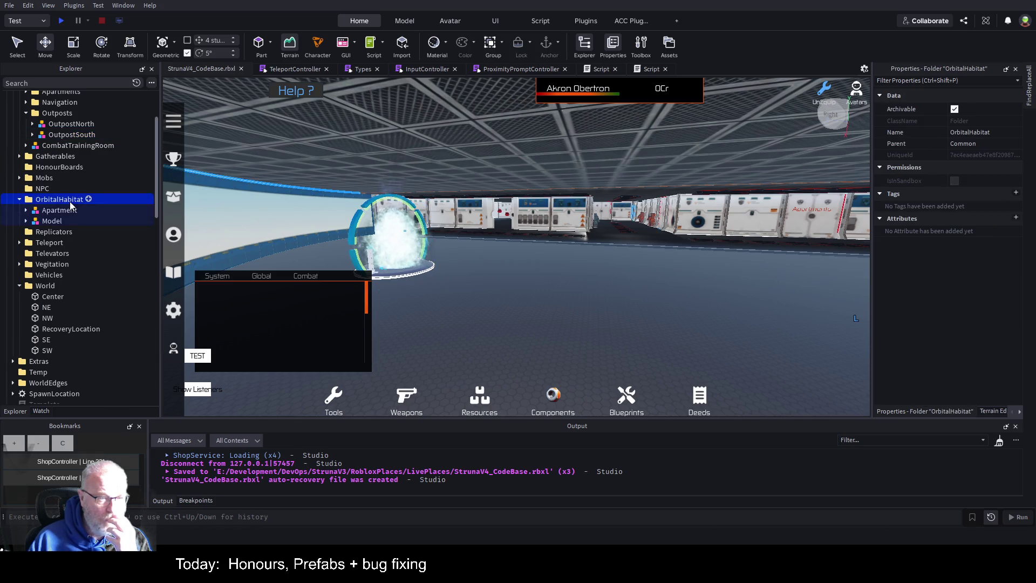
key("Delete")
scroll(94, 207, "up", 3)
left_click(67, 216)
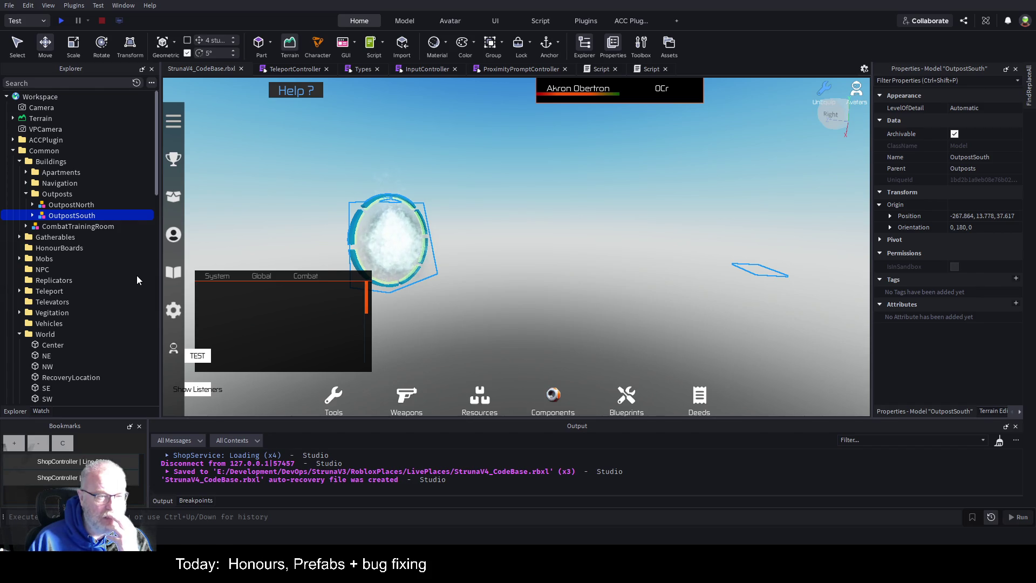
key("ctrl+shift+v")
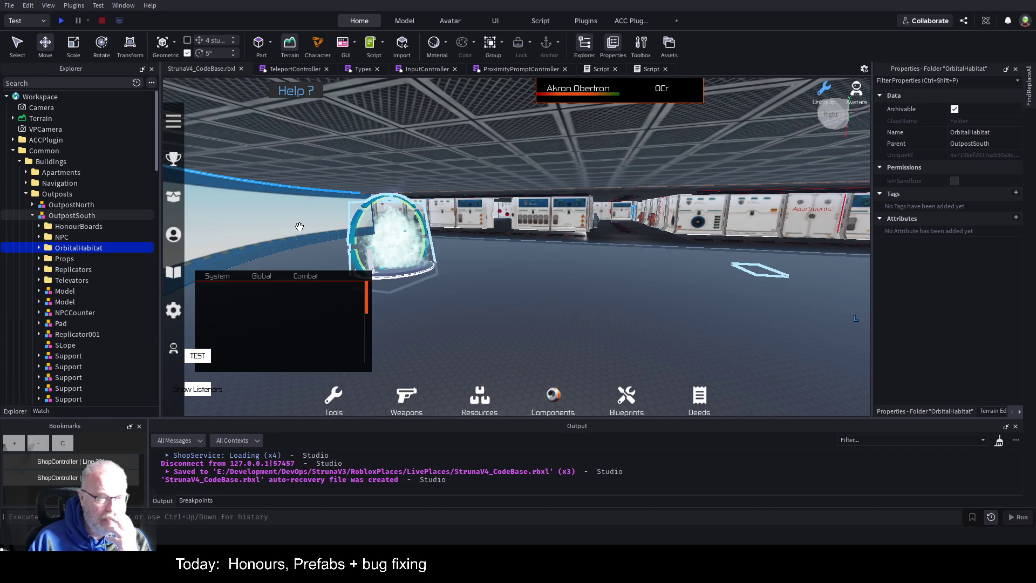
left_click(57, 22)
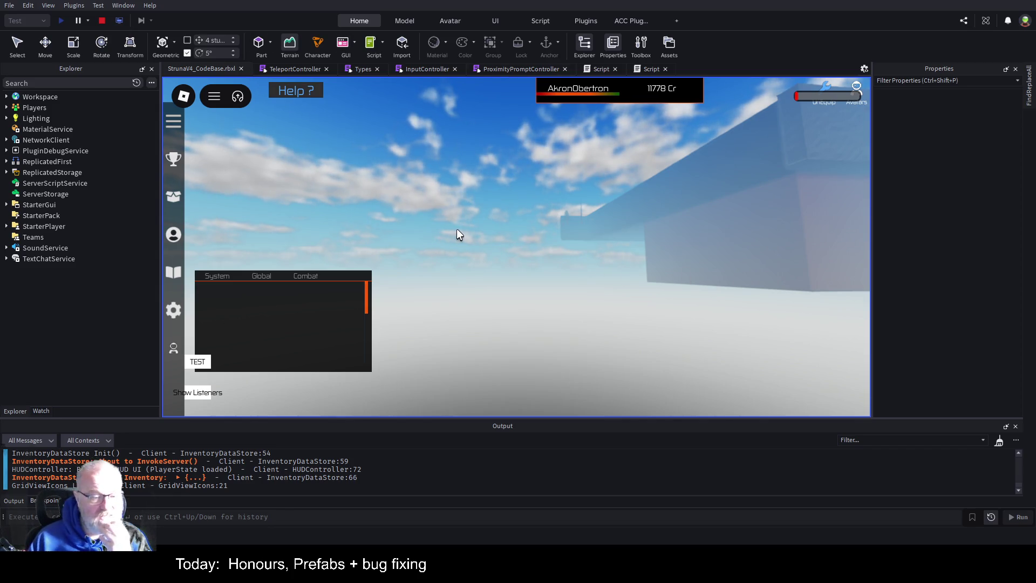
left_click(105, 23)
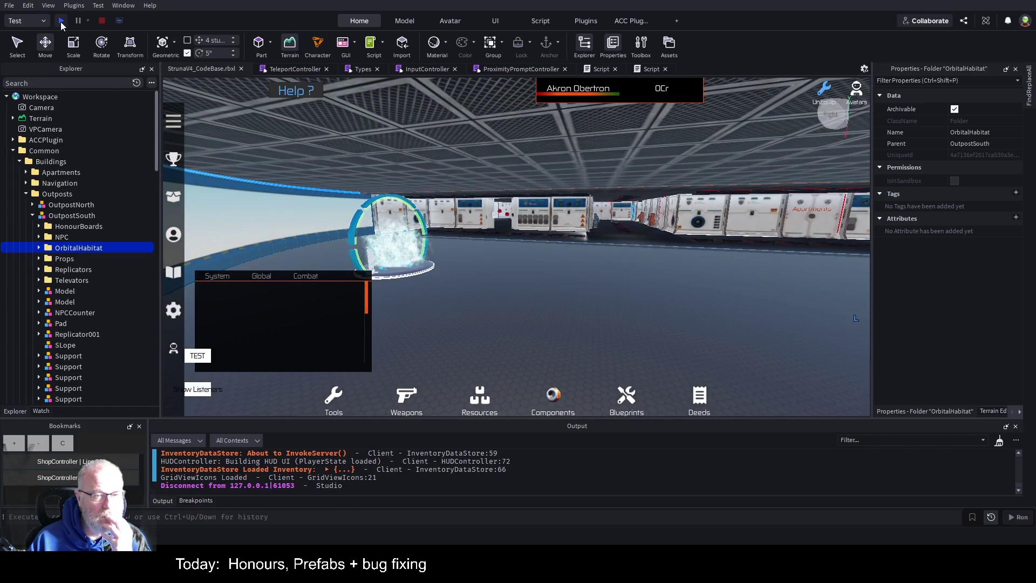
left_click(60, 22)
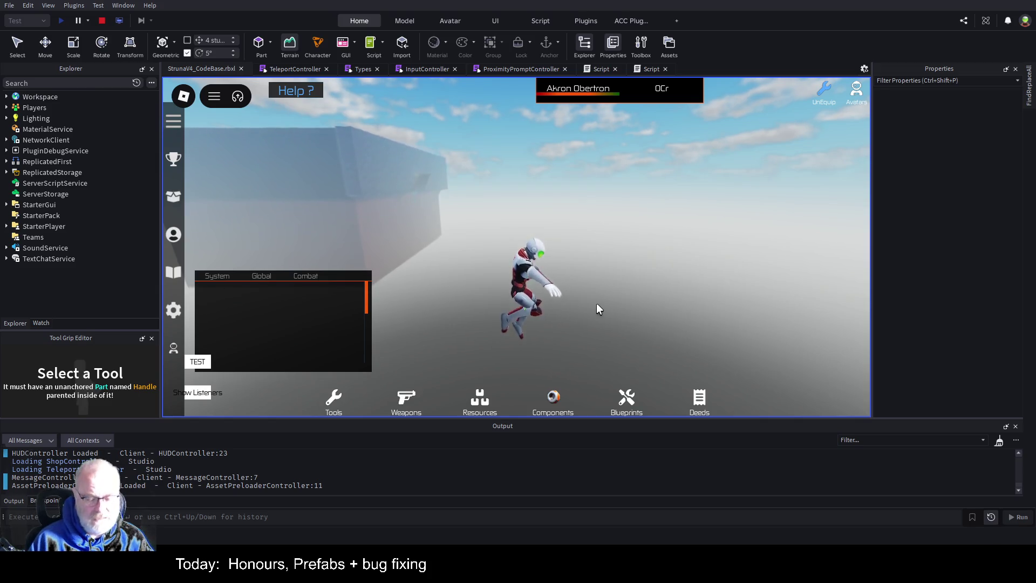
key("r")
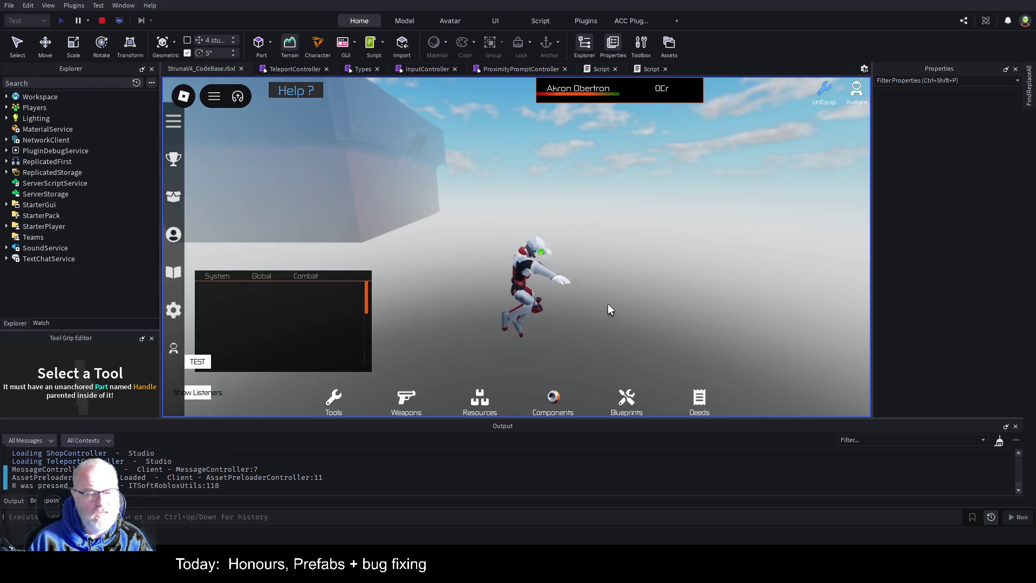
key("r")
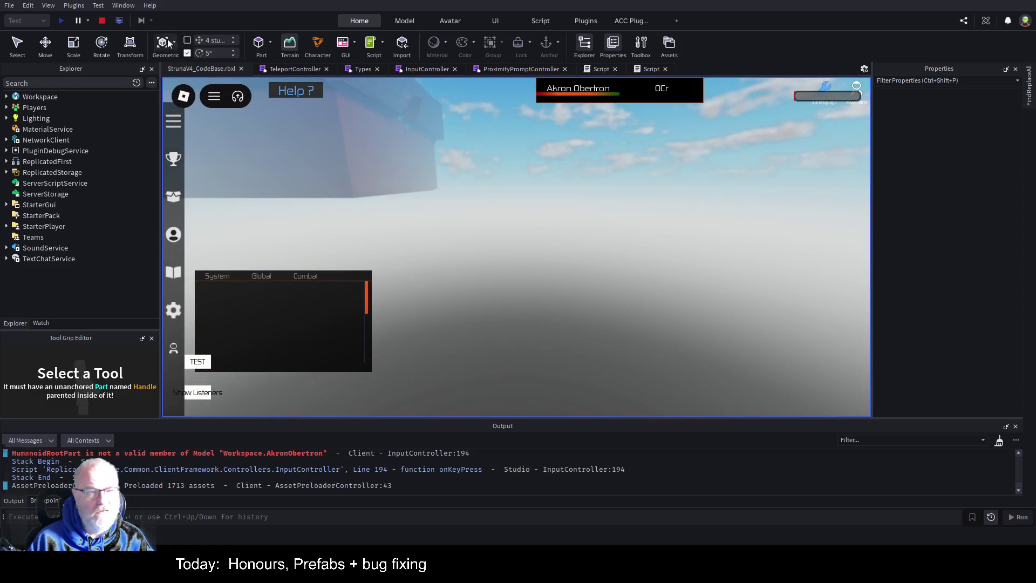
left_click(102, 22)
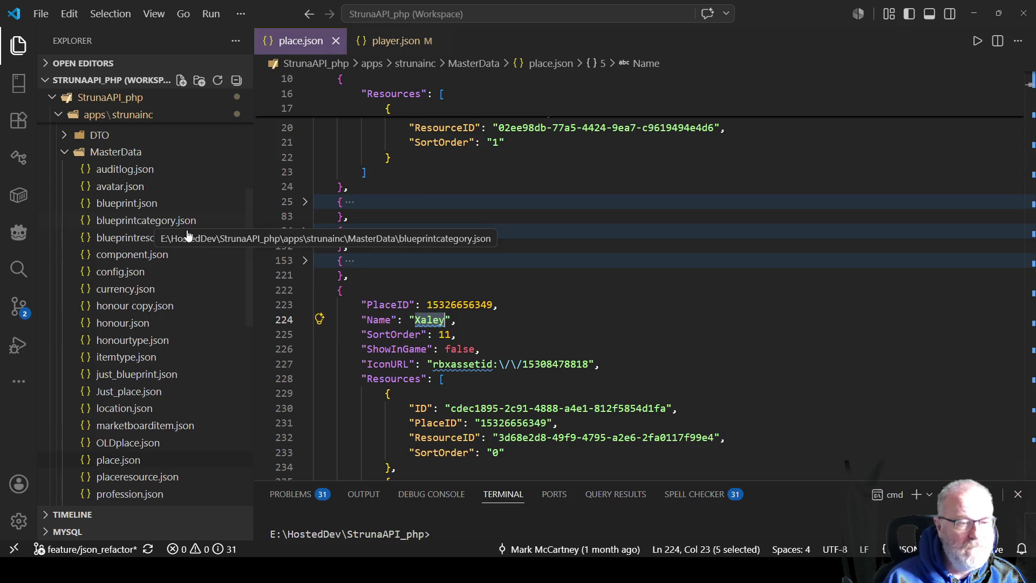
- In place.json, unfold the Central Province entry at line 25 and select its PlaceID
left_click(552, 294)
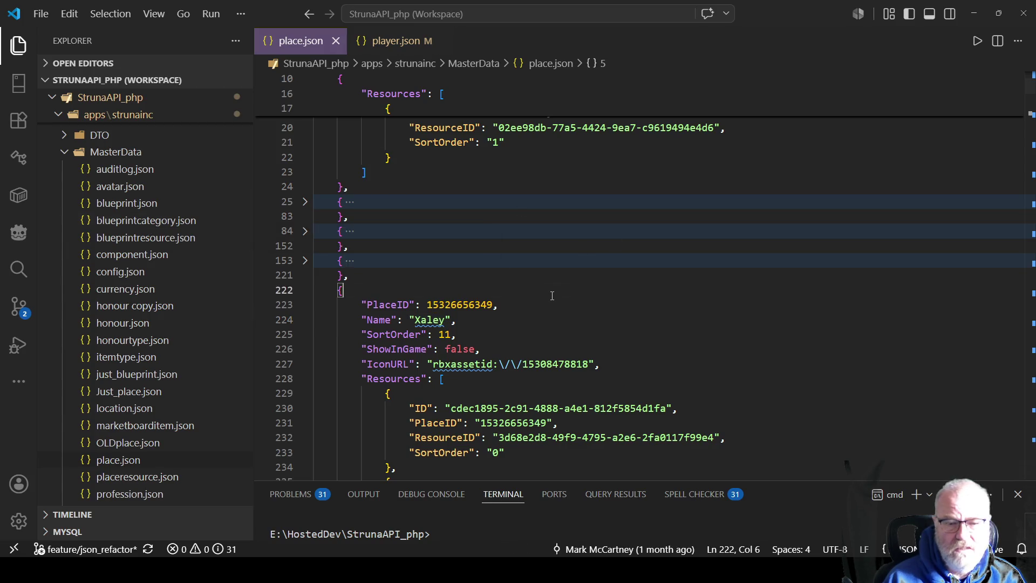
scroll(552, 295, "up", 2)
key("ctrl+Home")
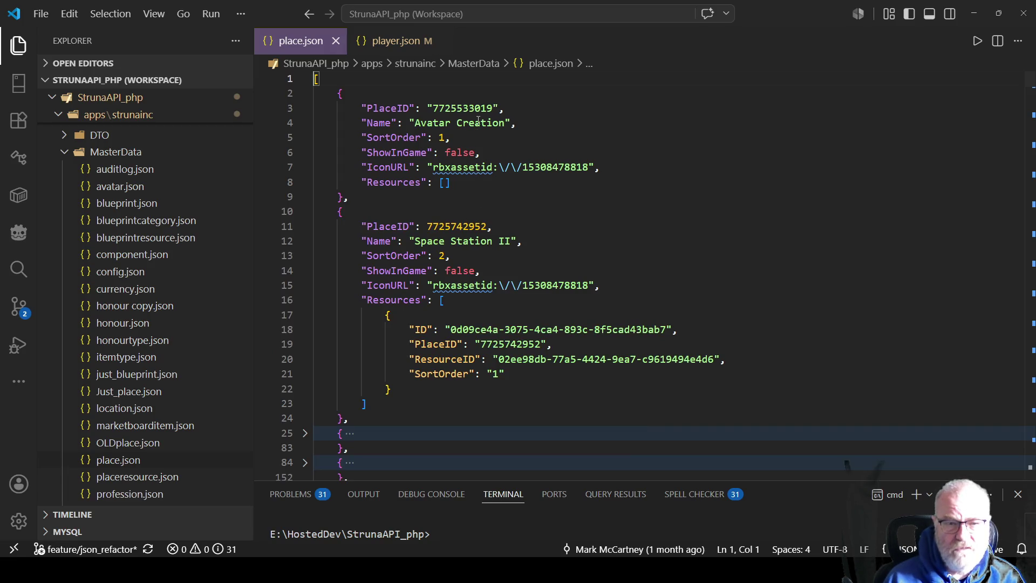
scroll(303, 264, "down", 3)
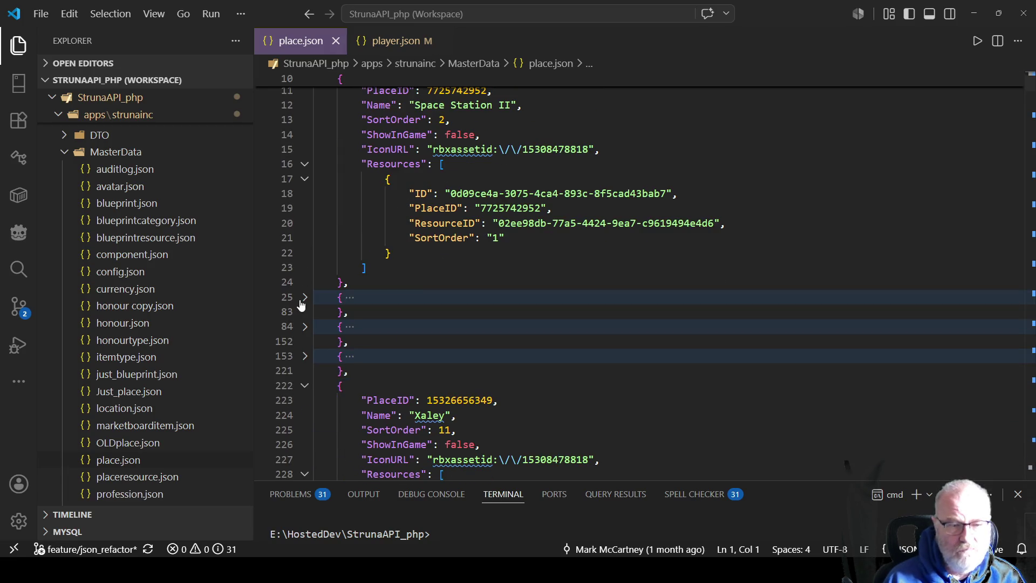
left_click(306, 297)
double_click(505, 313)
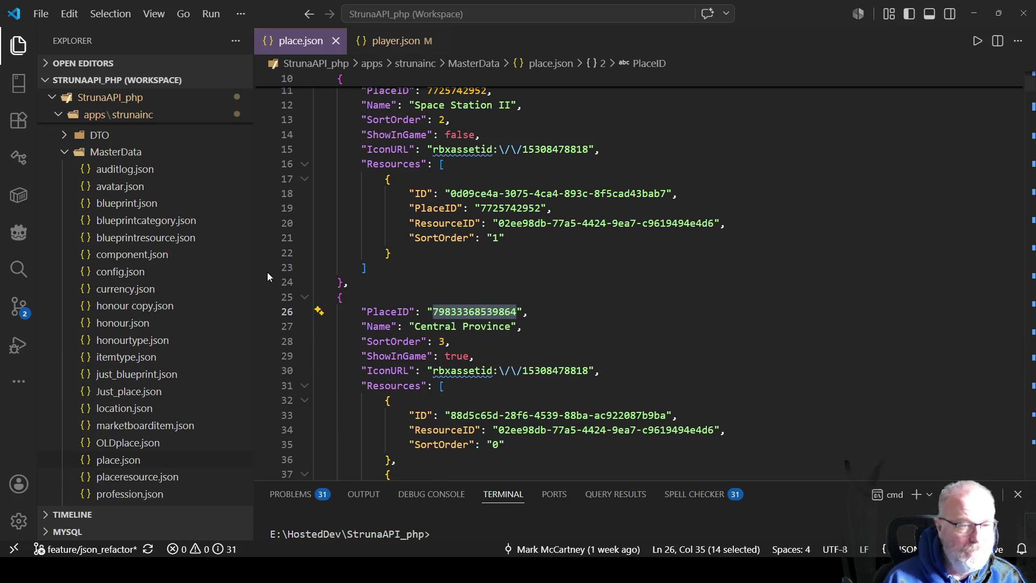
- Open player.json from a player's folder under PlayerData
scroll(149, 357, "up", 3)
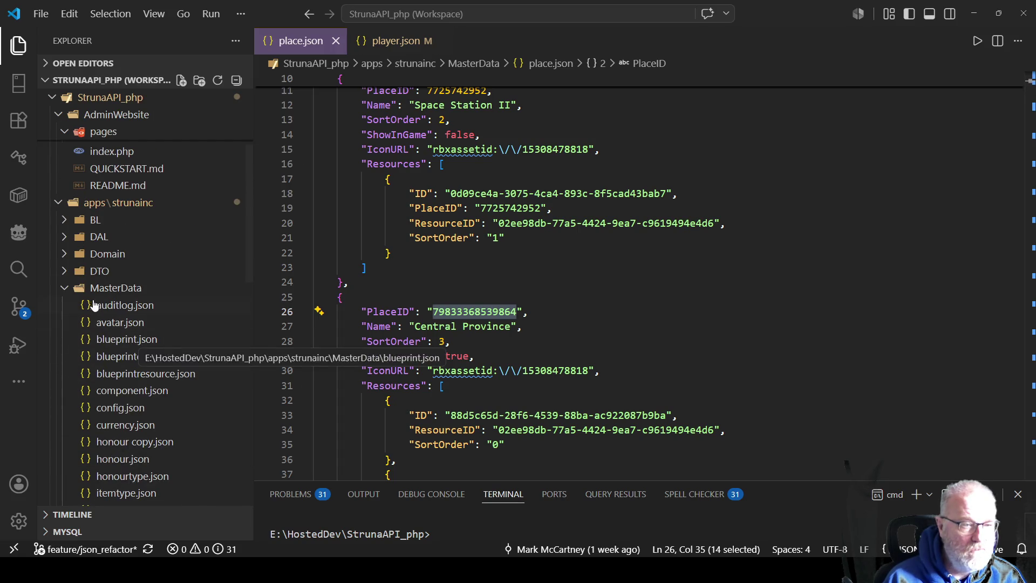
left_click(63, 292)
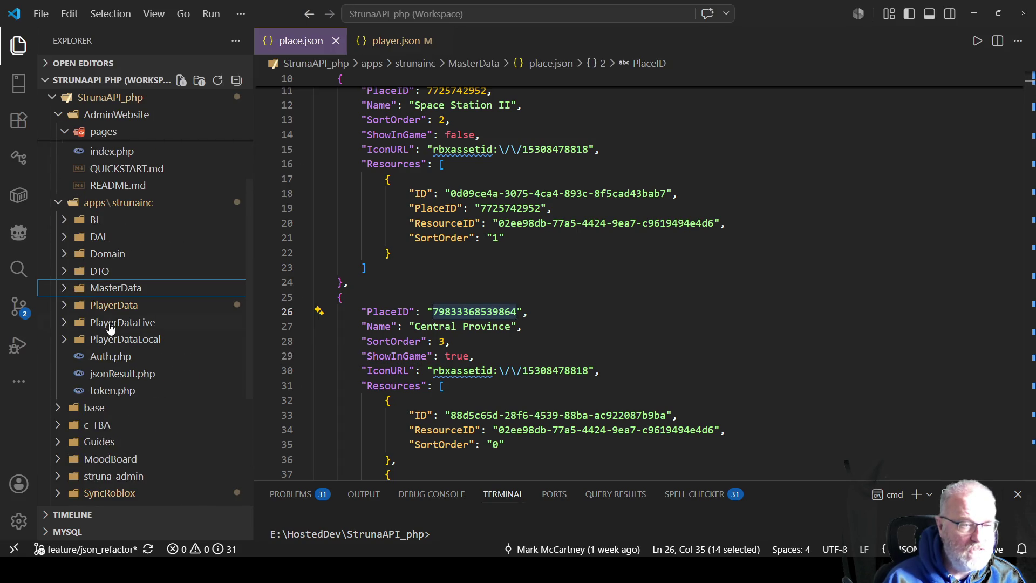
left_click(65, 306)
scroll(147, 291, "down", 2)
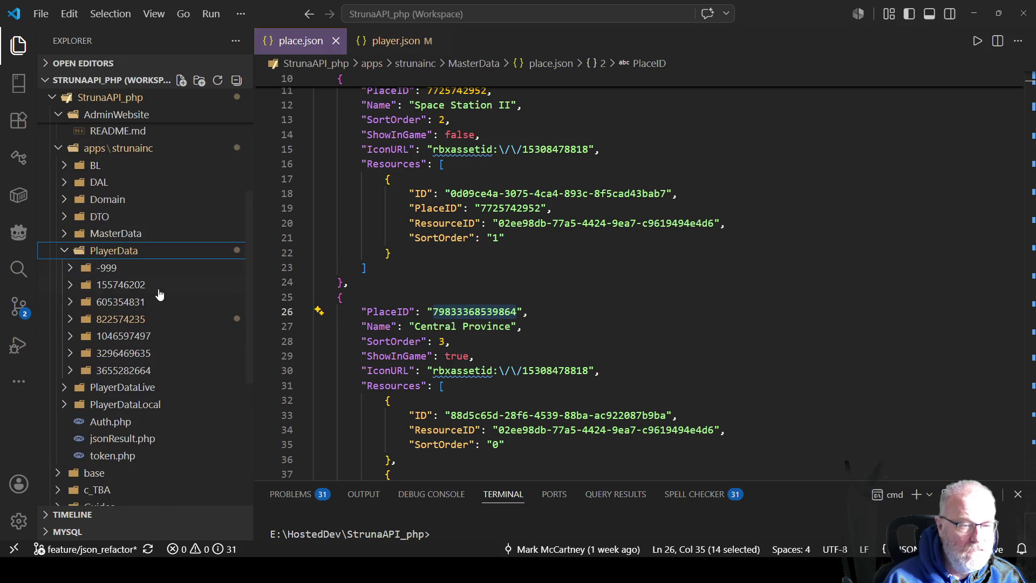
left_click(68, 320)
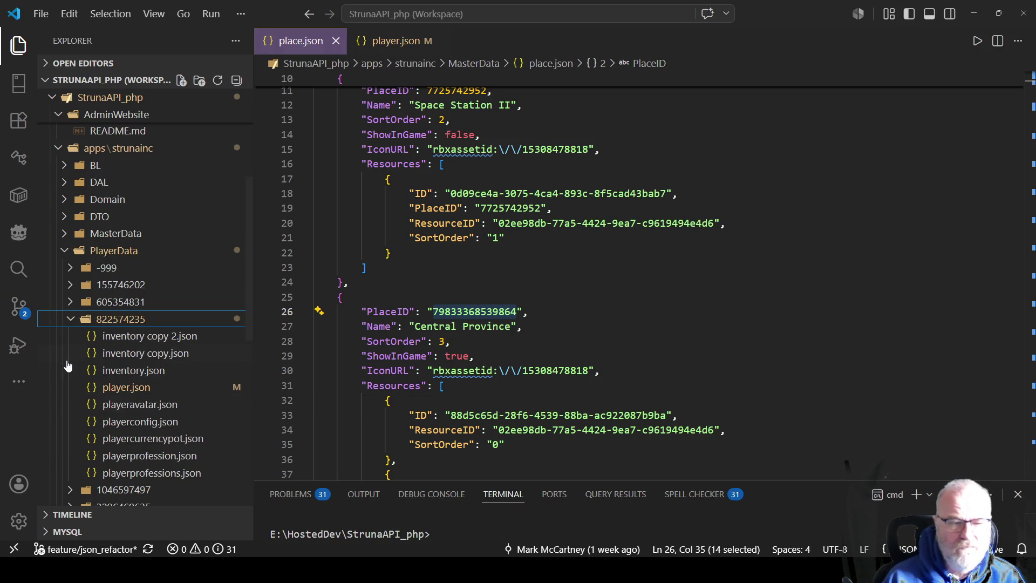
left_click(127, 388)
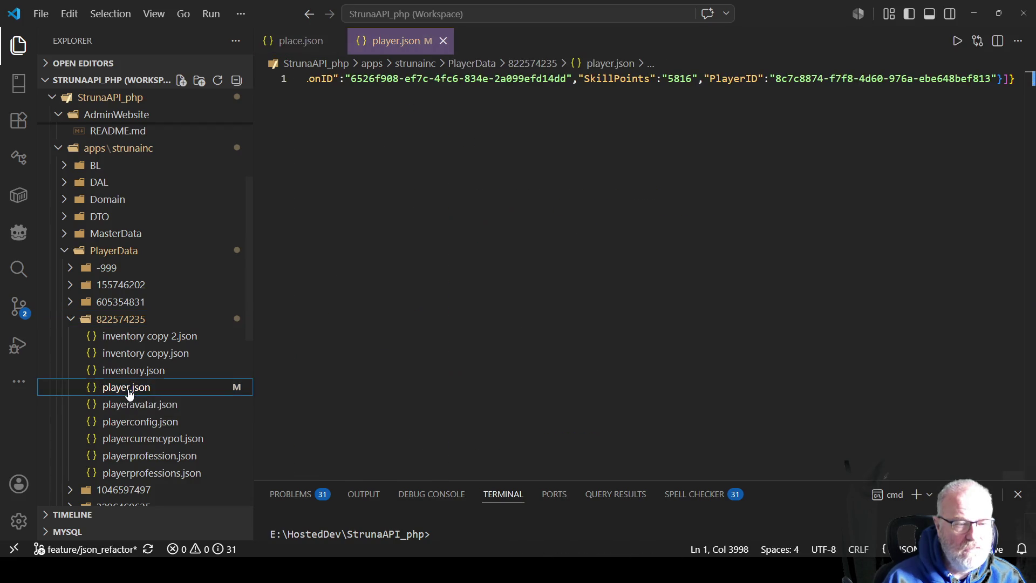
- Format player.json into readable multi-line JSON
right_click(598, 202)
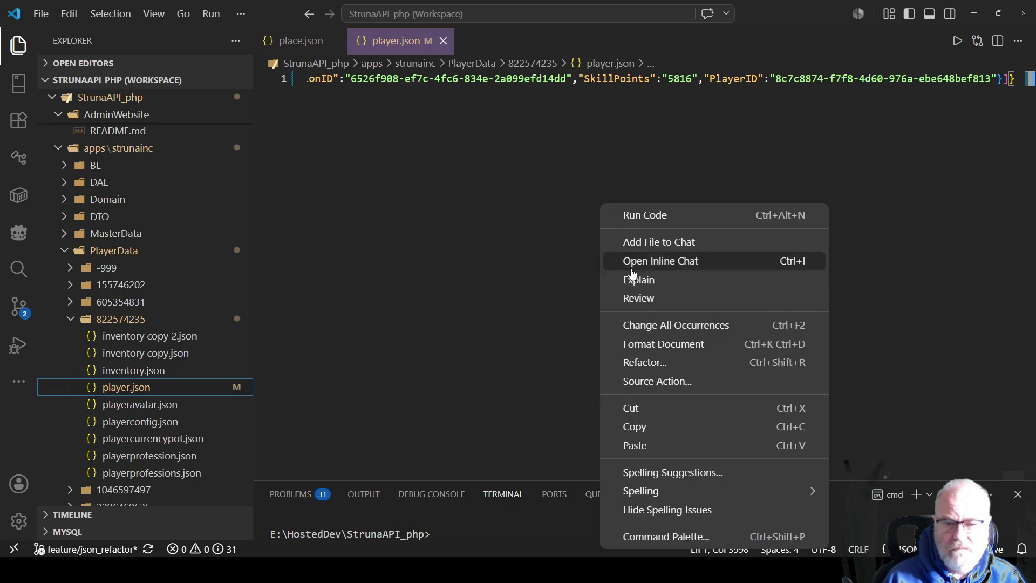
left_click(679, 352)
scroll(514, 375, "up", 3)
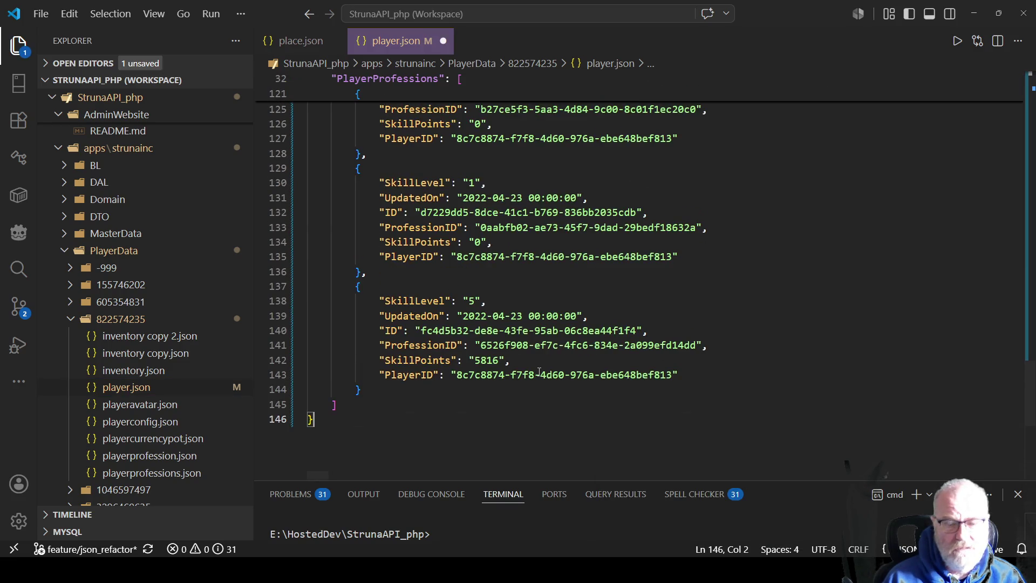
key("ctrl+Home")
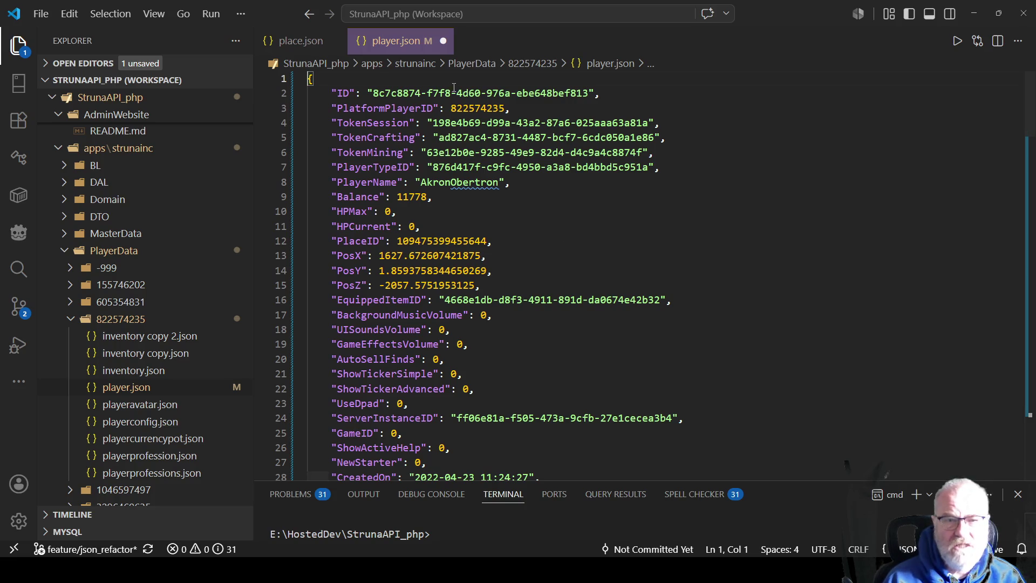
- Set PosX to 0, PosY to 100 and PosZ to 0, then save player.json
double_click(387, 256)
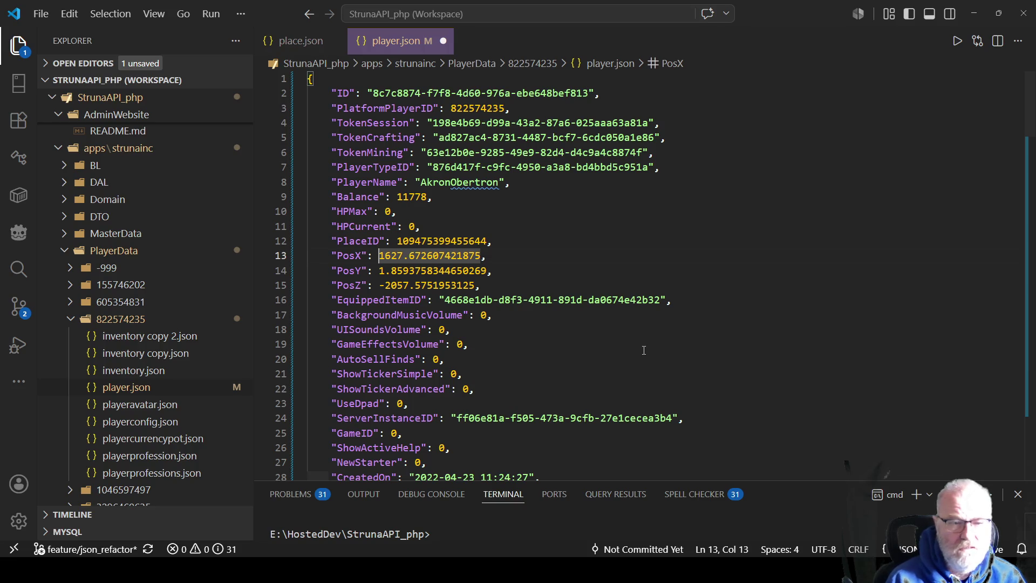
key("shift+Right")
key("shift+Right")
key("shift+Right")
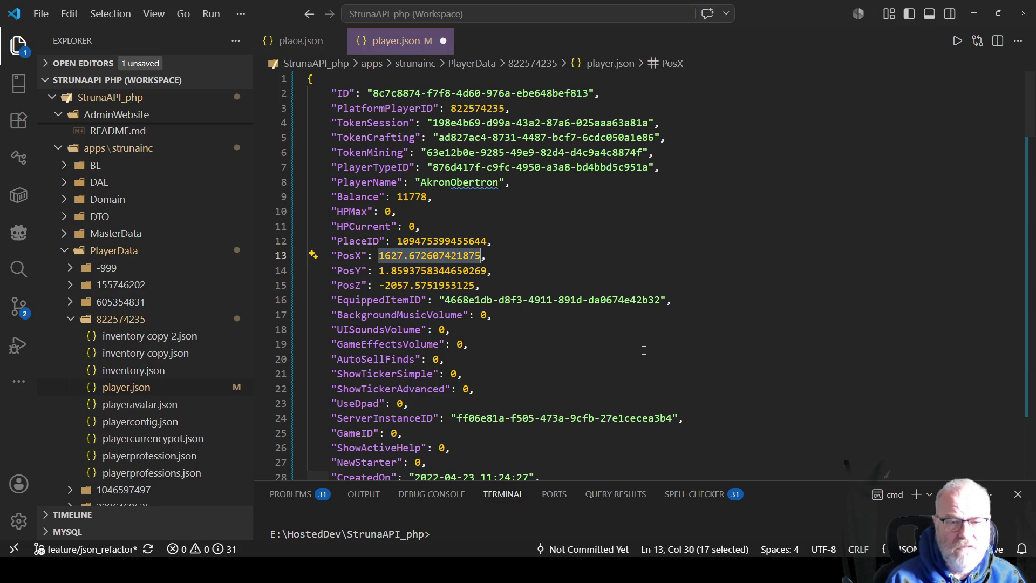
type("0")
key("Down")
key("shift+Right")
key("shift+Right")
key("shift+Right")
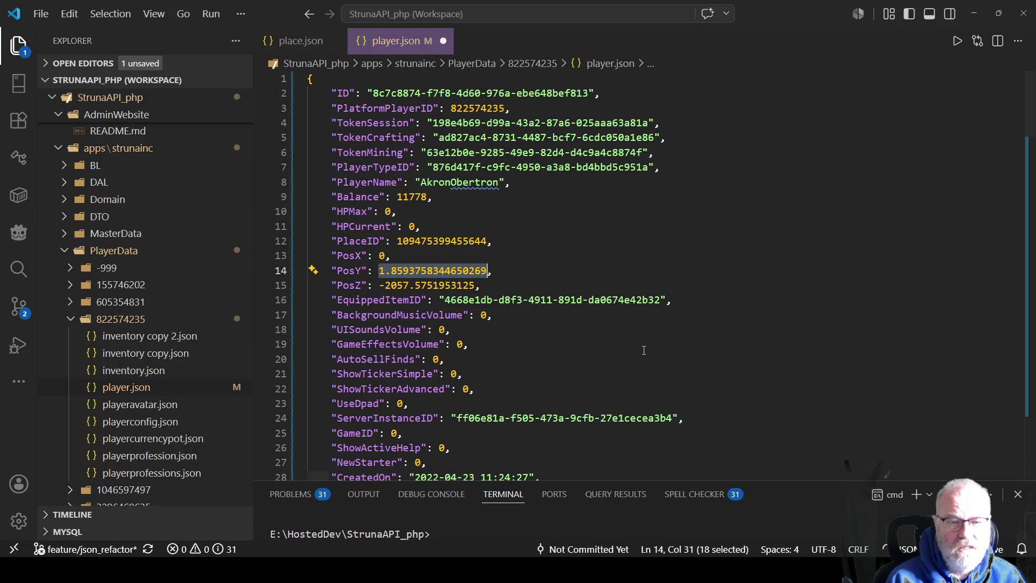
type("100")
key("Down")
key("Left")
key("Left")
key("Left")
key("shift+Right")
key("shift+Right")
key("shift+Right")
type("0")
key("Delete")
key("ctrl+s")
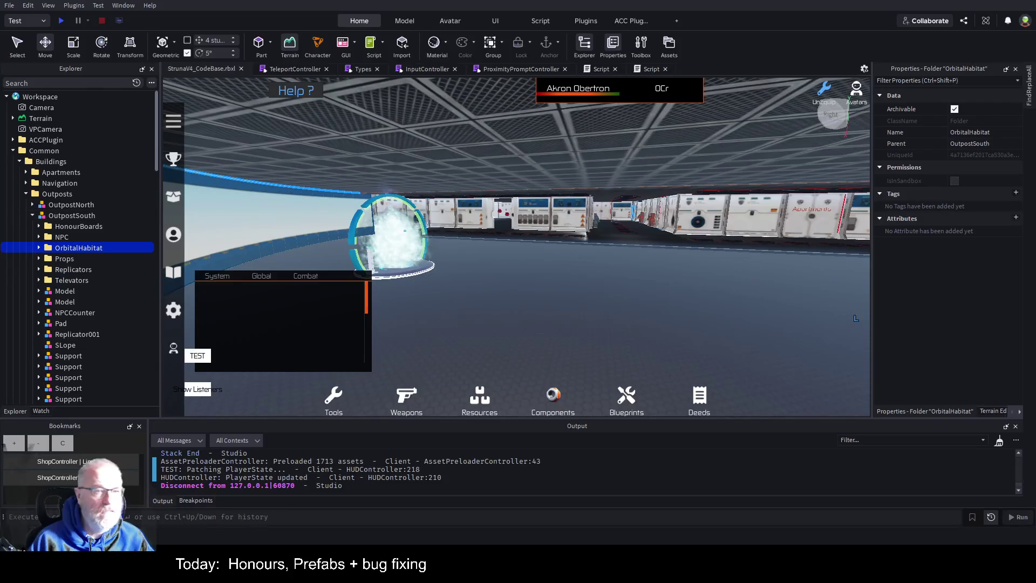
- Start a playtest and run the character through the portal into the circular building
key("F5")
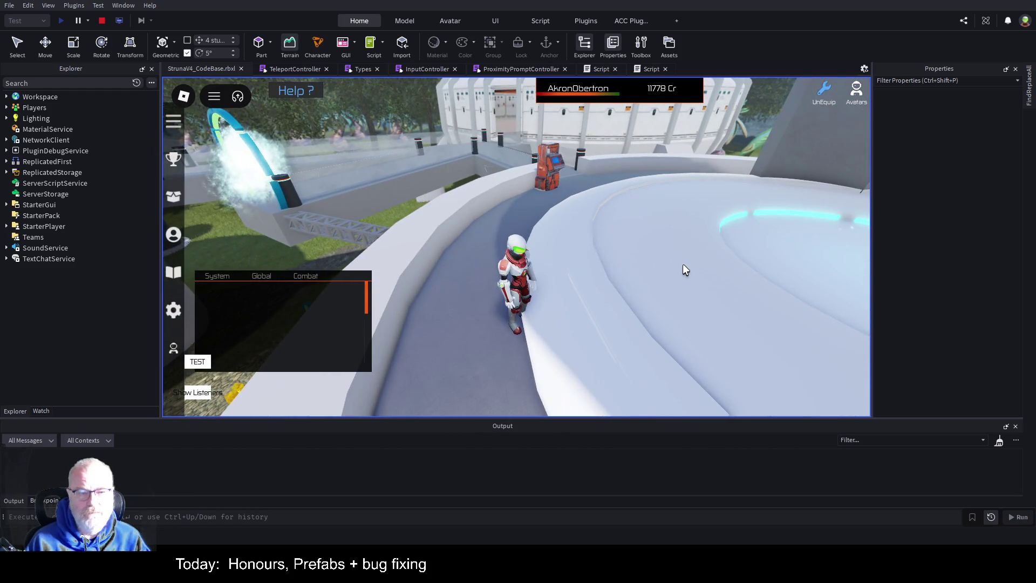
key("w")
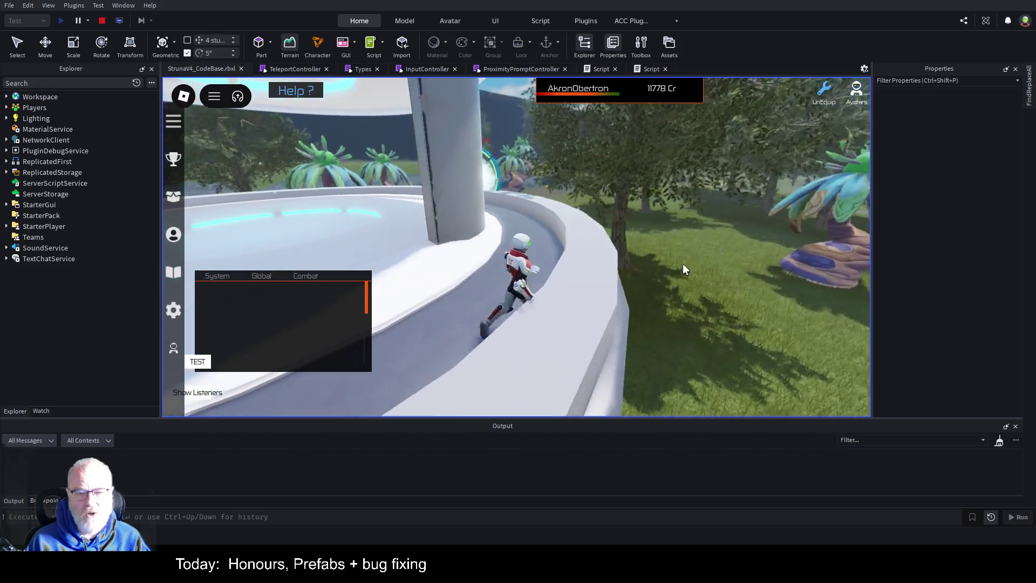
key("w")
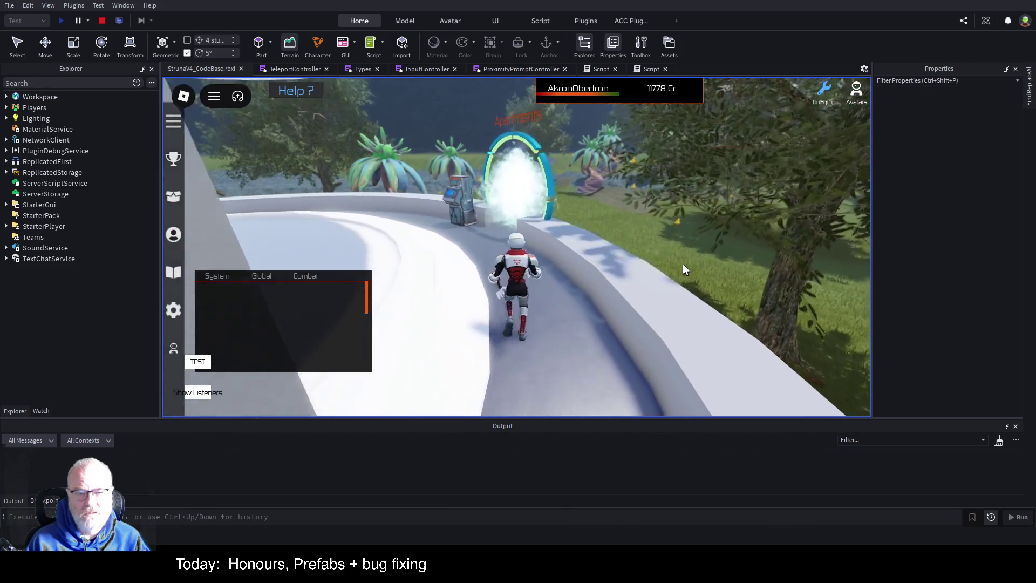
key("w")
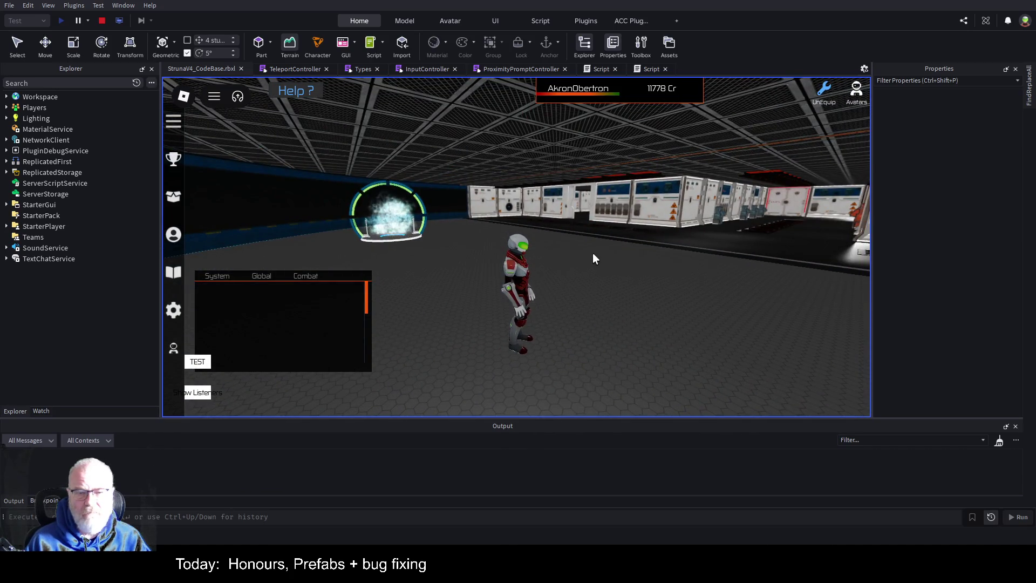
key("w")
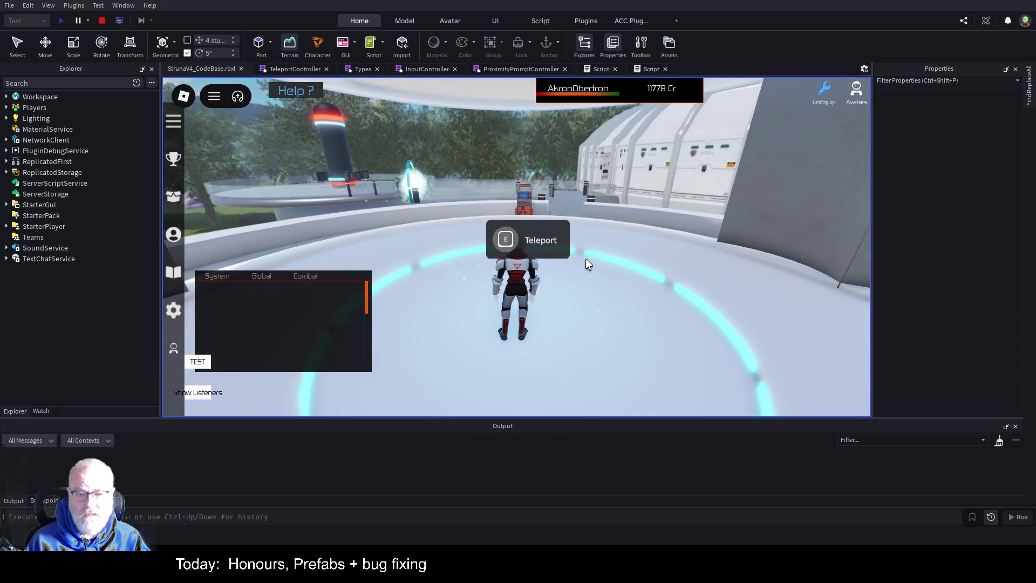
key("d")
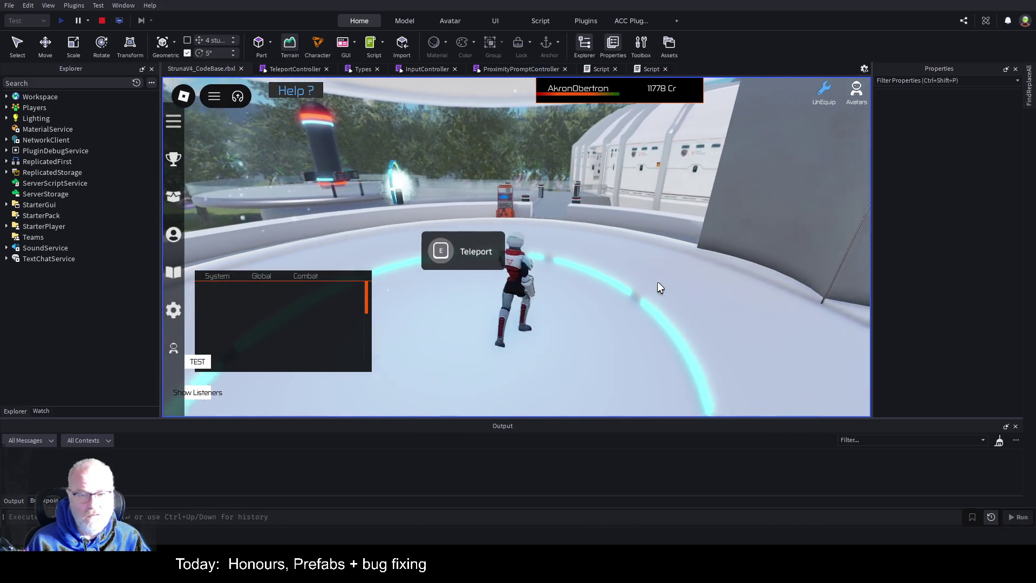
key("a")
key("w")
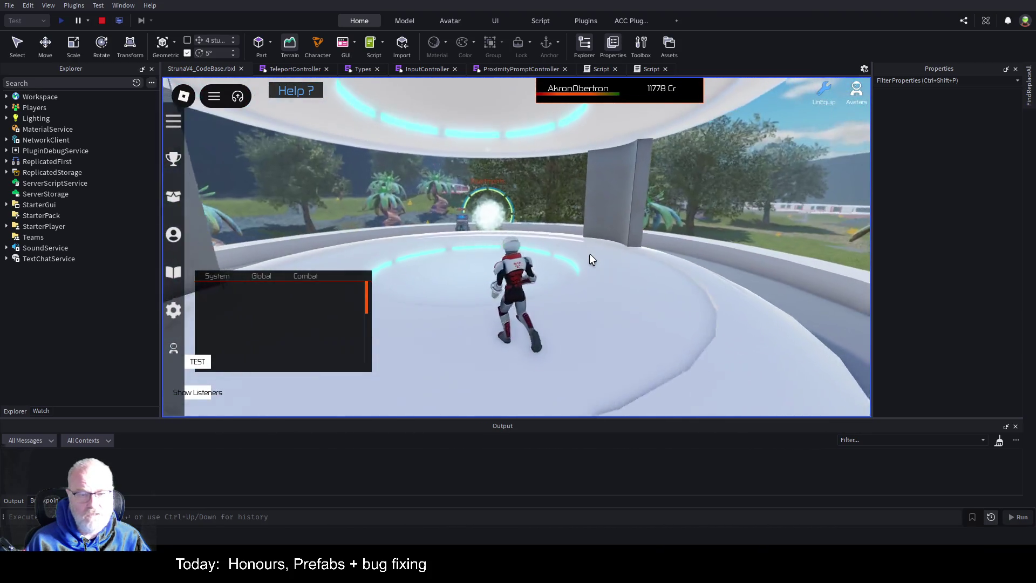
key("a")
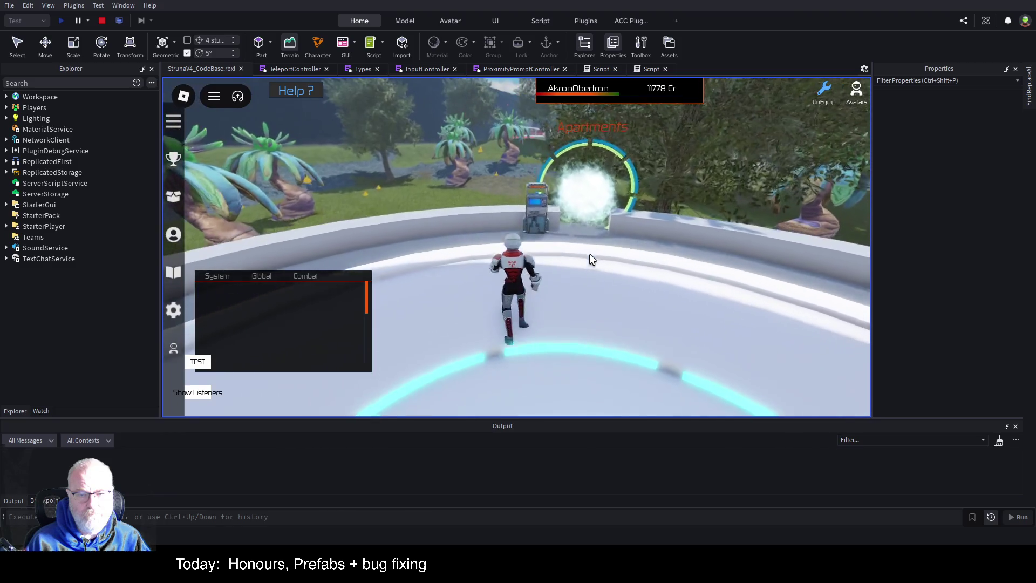
- Open and close the Struna Shop at the kiosk, then end the playtest
key("w")
key("e")
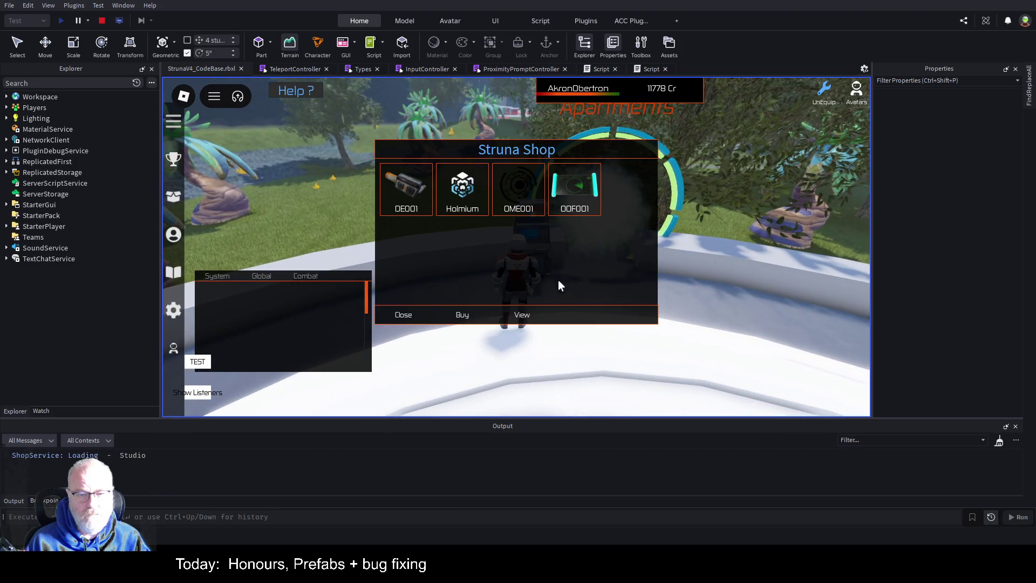
left_click(399, 315)
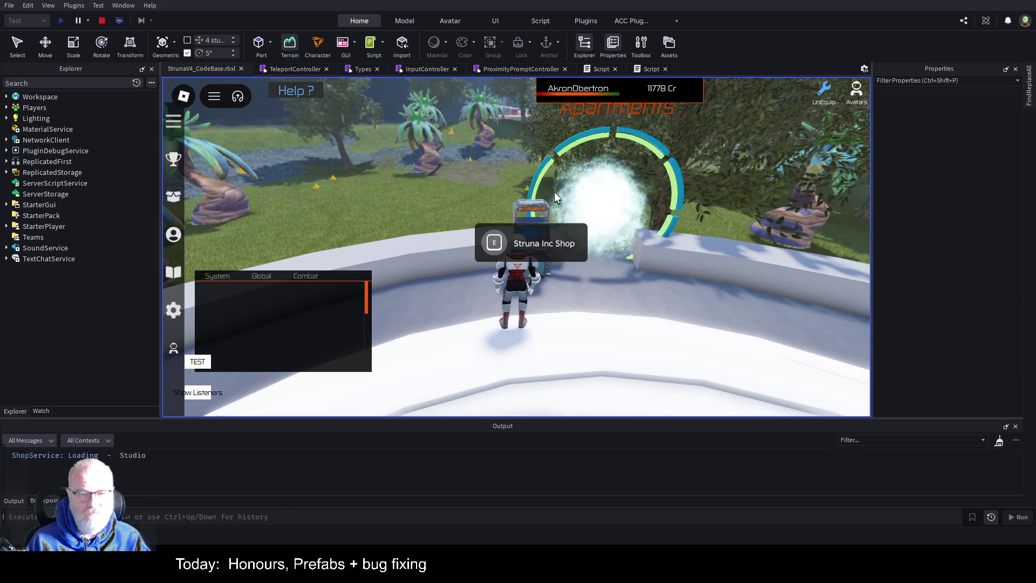
key("d")
key("a")
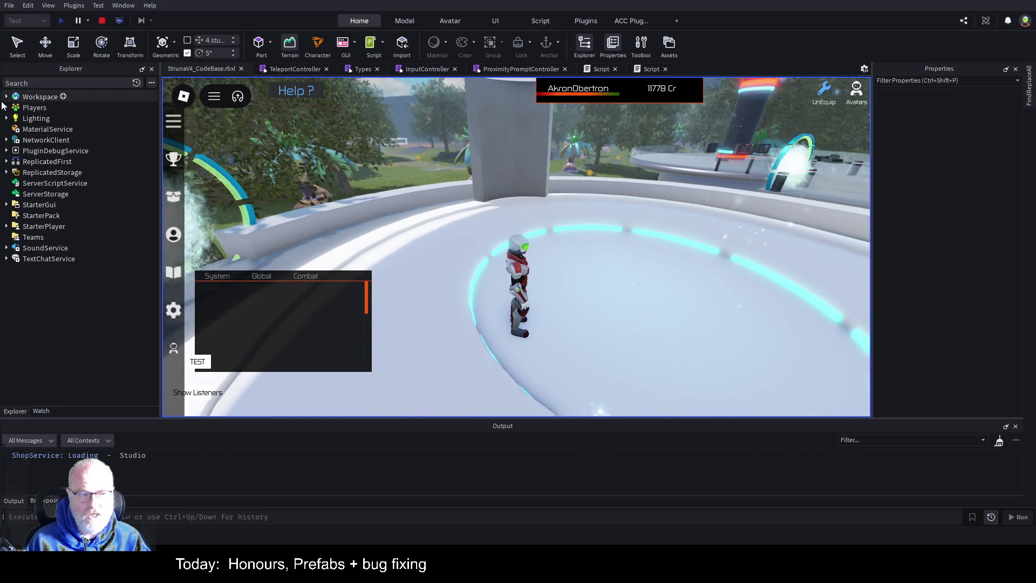
left_click(101, 21)
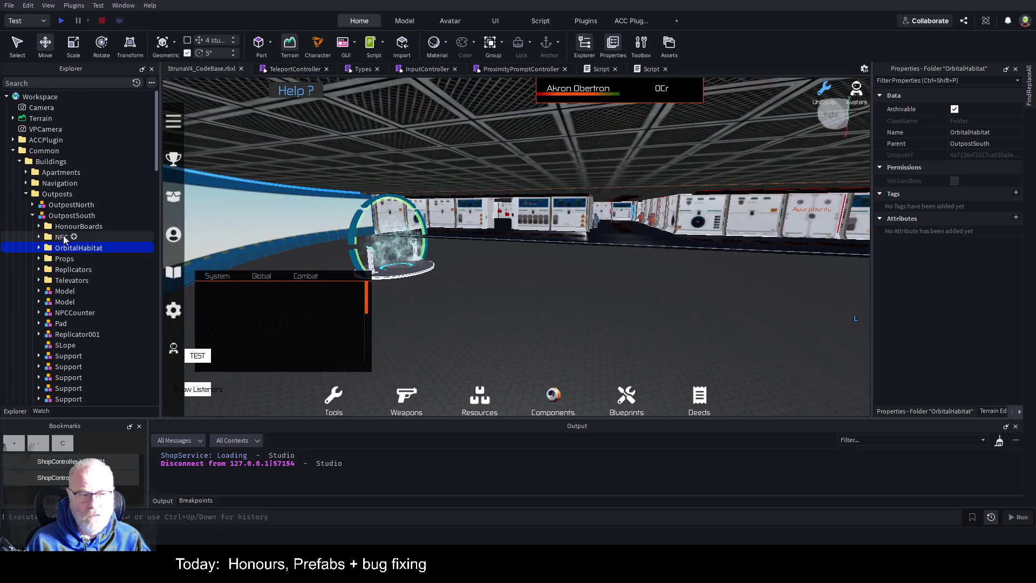
- Rename the OutpostSouth model to 'OutpostWithApartments'
left_click(66, 216)
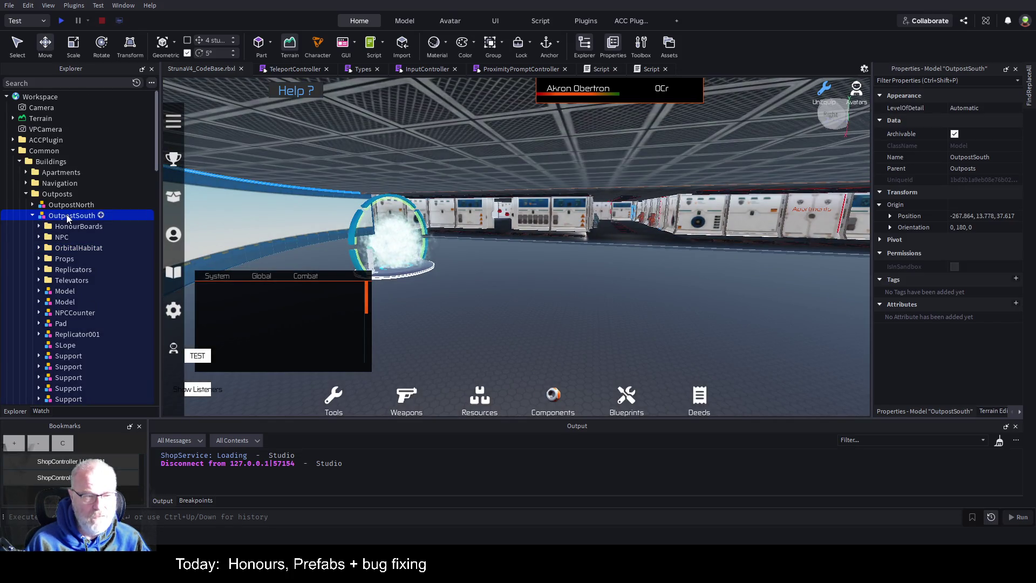
key("F2")
type("OutpostWithApart")
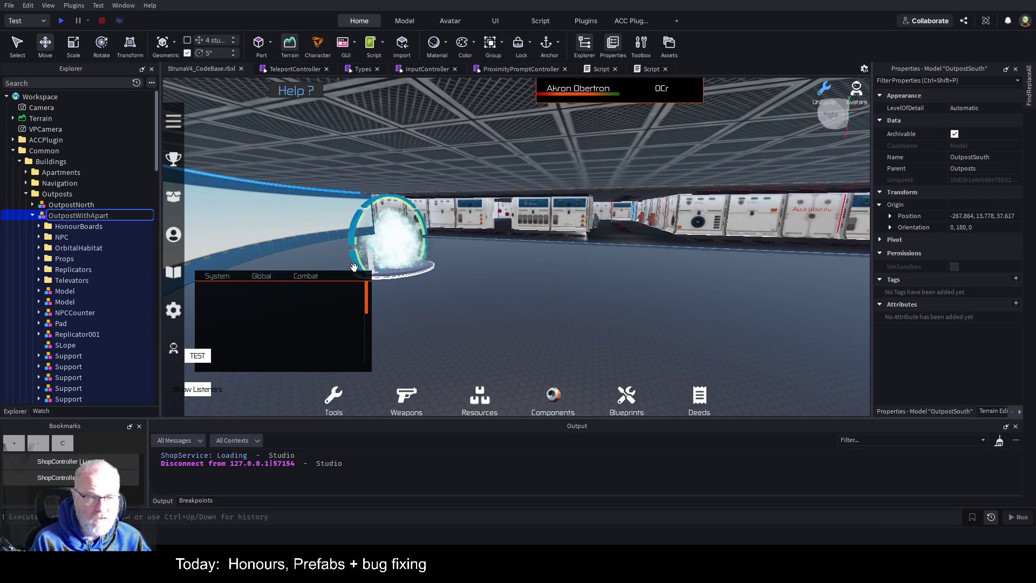
key("Return")
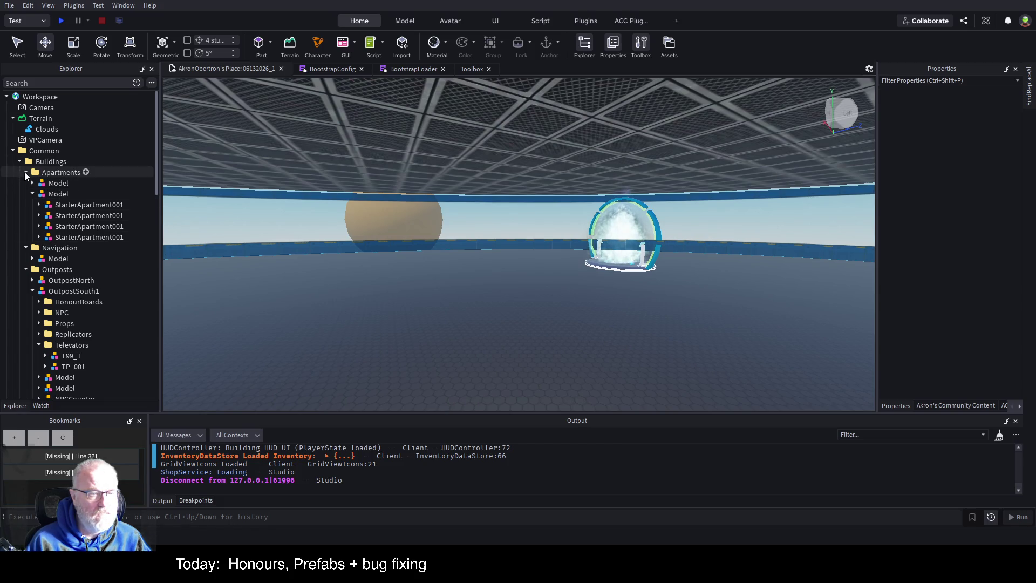
- Delete the OutpostSouth1 model and the OrbitalHabitat folder from this place
left_click(26, 172)
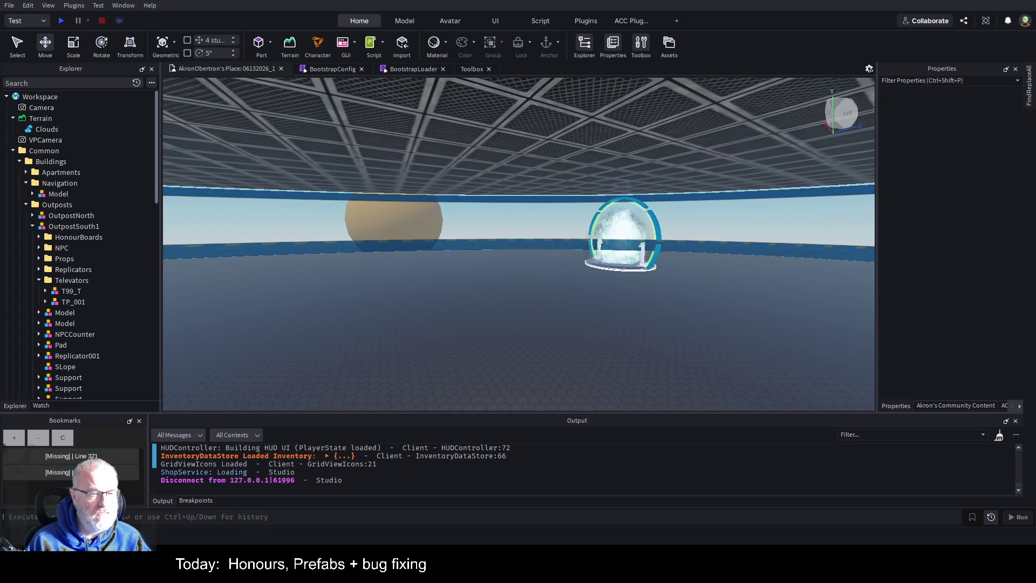
left_click(76, 226)
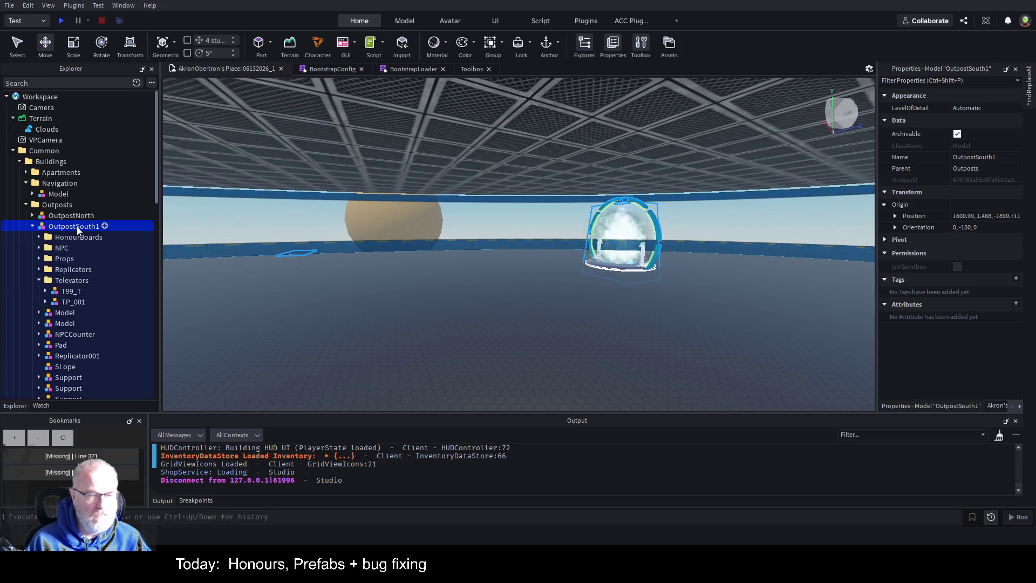
key("Delete")
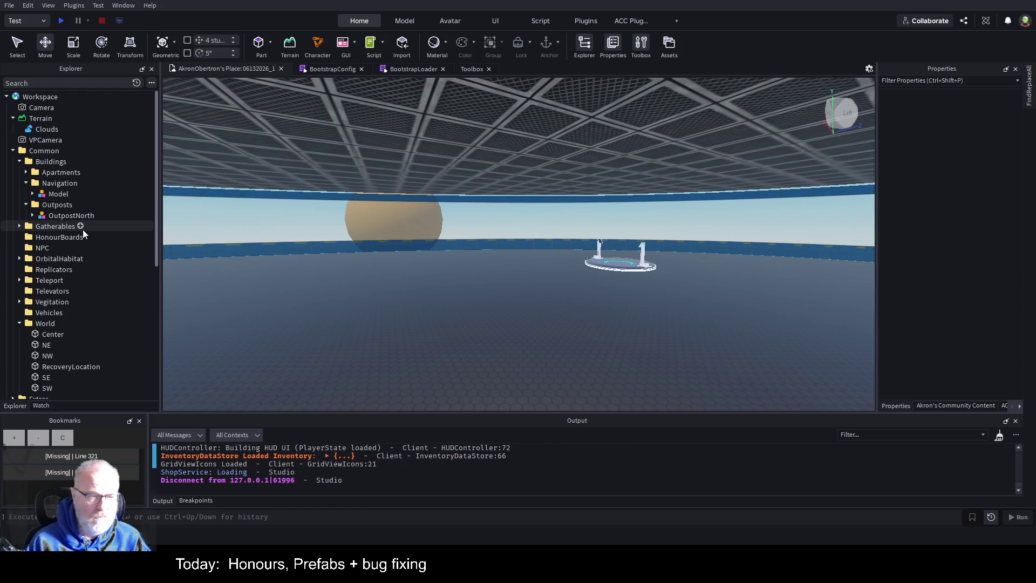
left_click(47, 258)
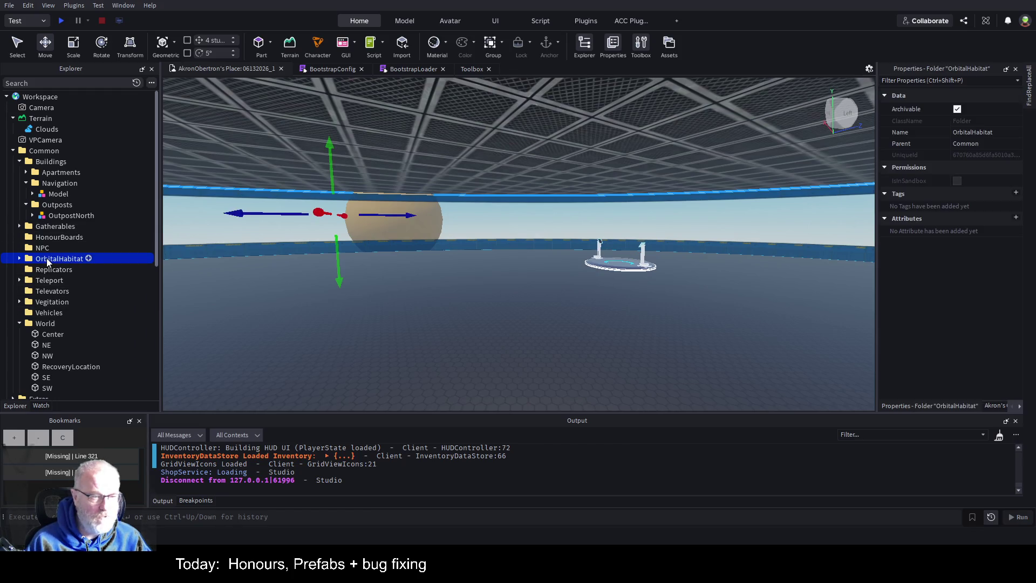
key("Delete")
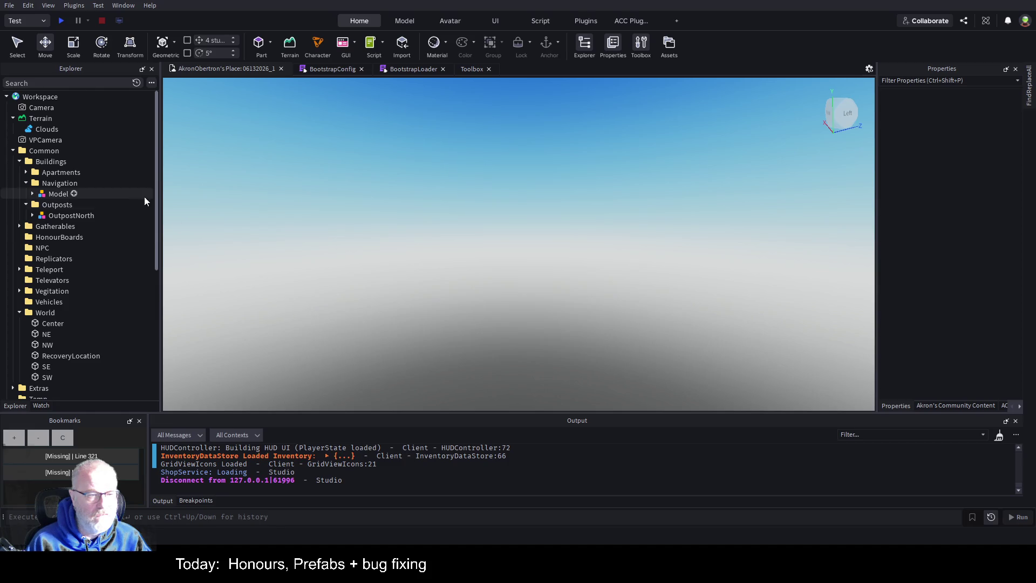
- Focus on OutpostNorth and fly the camera forward across the terrain
left_click(44, 215)
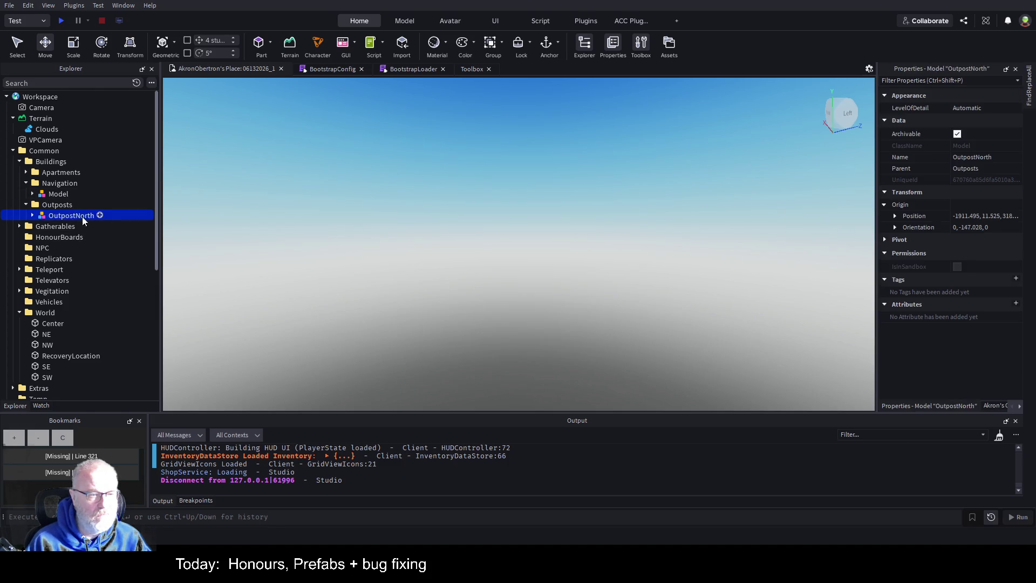
key("f")
scroll(718, 250, "up", 5)
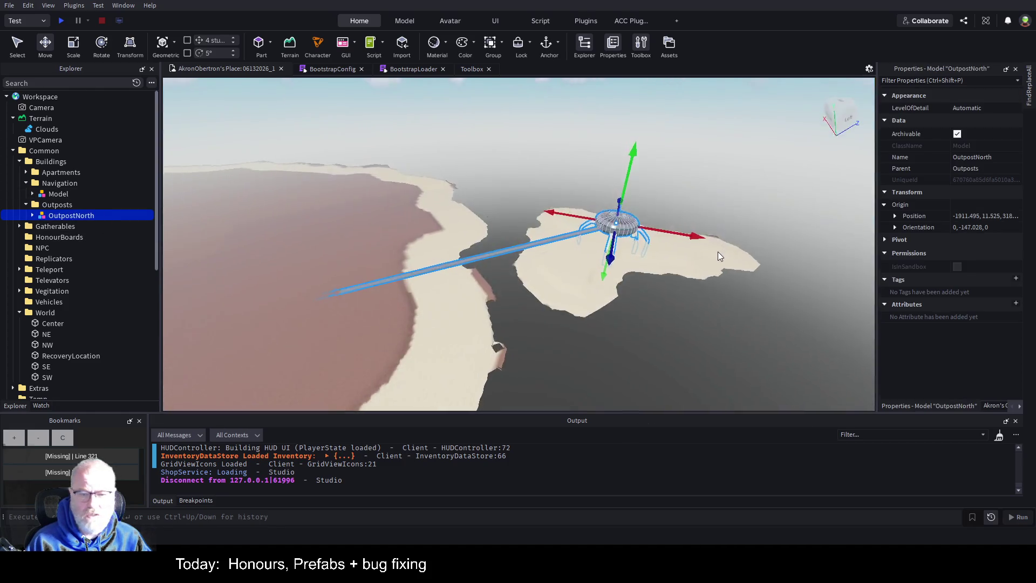
left_click_drag(718, 249, 720, 249)
key("w")
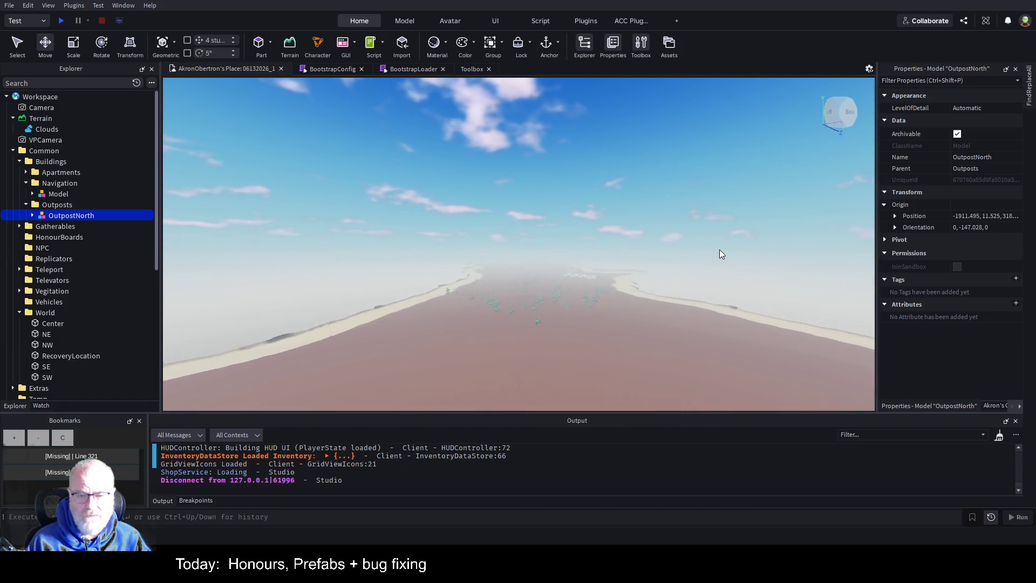
key("w")
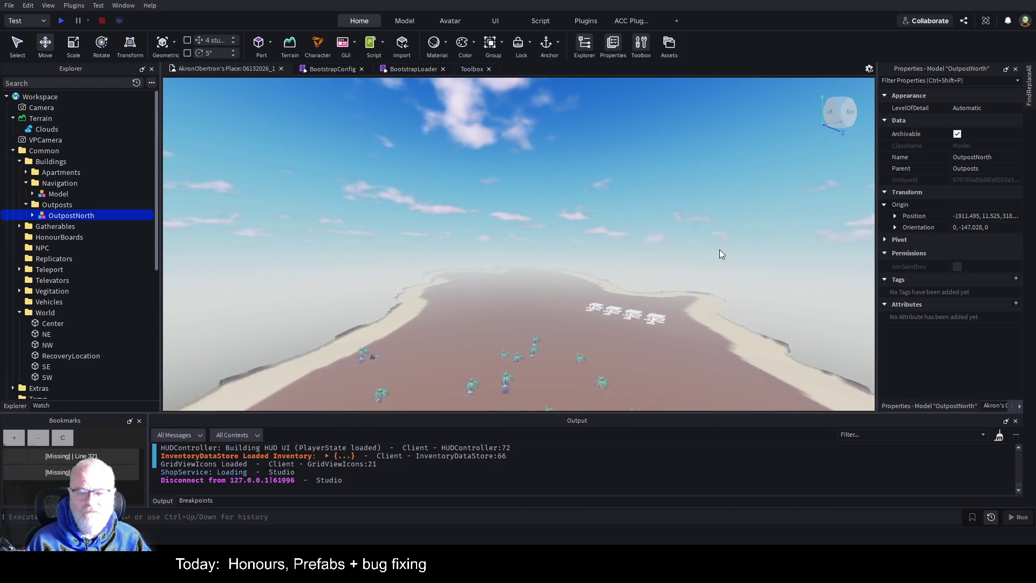
key("w")
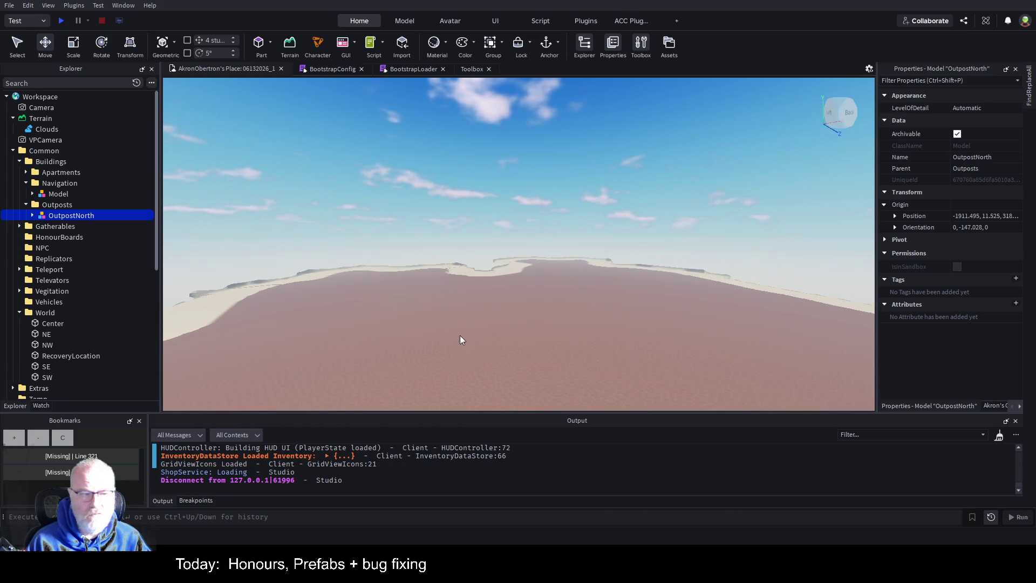
- Paste the OutpostWithApartments model into the Outposts folder
left_click(536, 335)
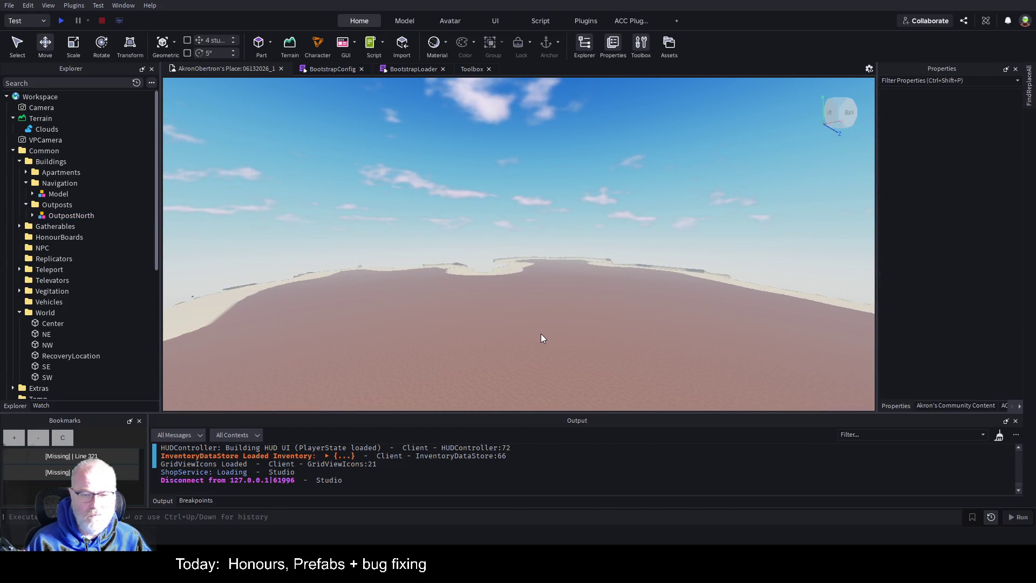
left_click(46, 163)
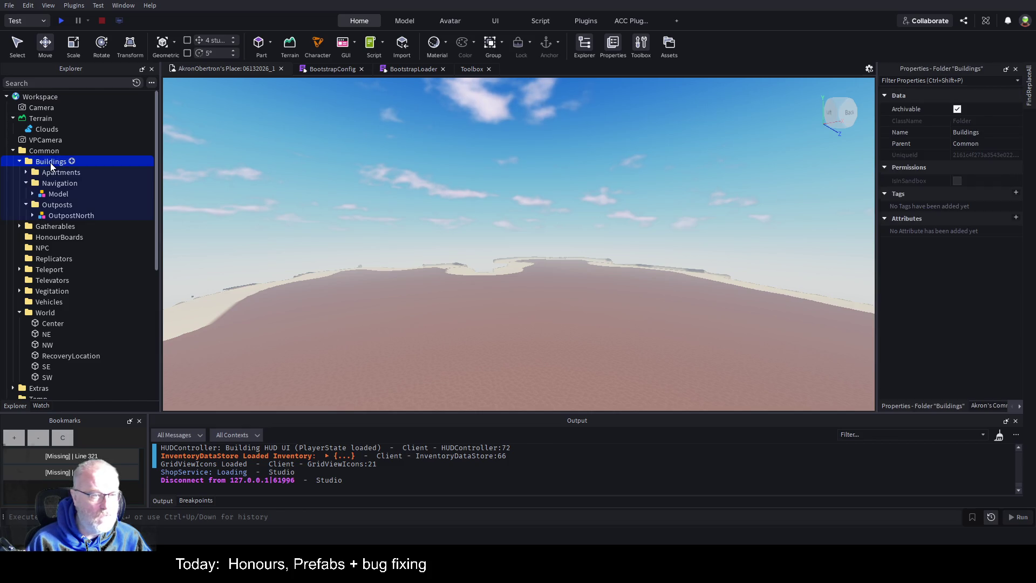
left_click(57, 204)
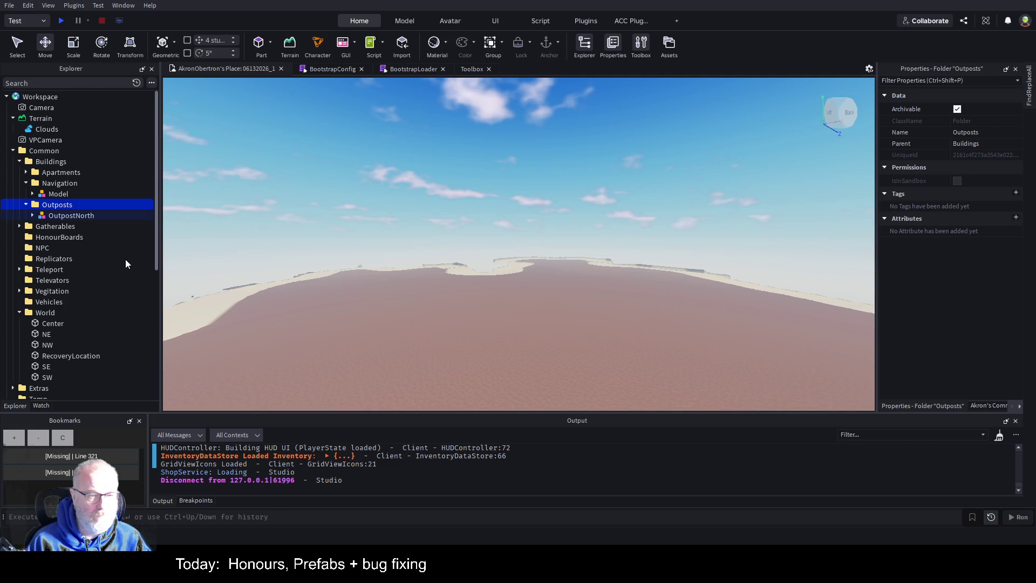
key("ctrl+shift+v")
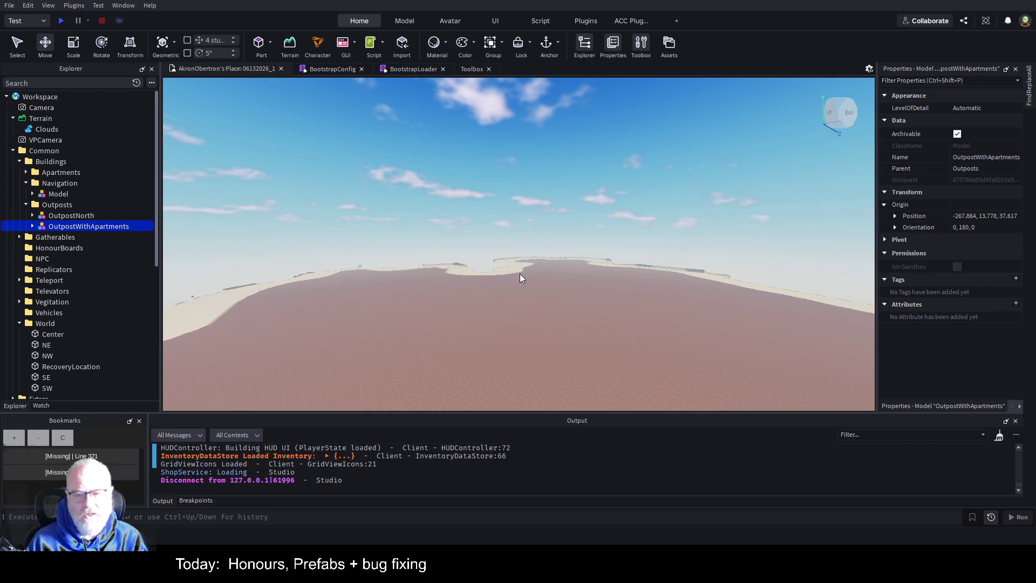
- Drag OutpostWithApartments along X and Z until it sits at X 2613.197
key("f")
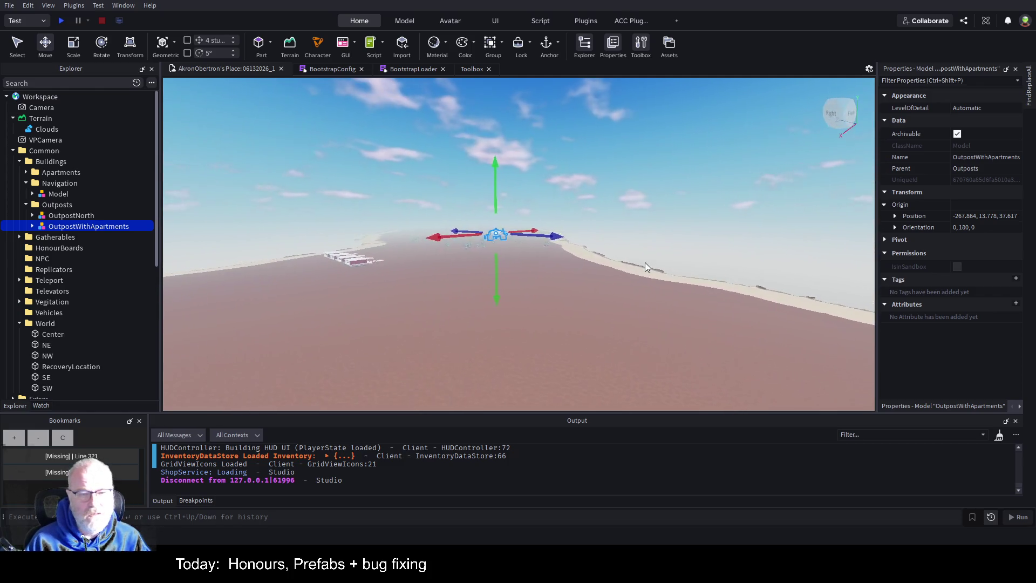
mouse_move(453, 238)
left_mouse_down()
mouse_move(456, 259)
mouse_move(216, 276)
left_mouse_up()
key("f")
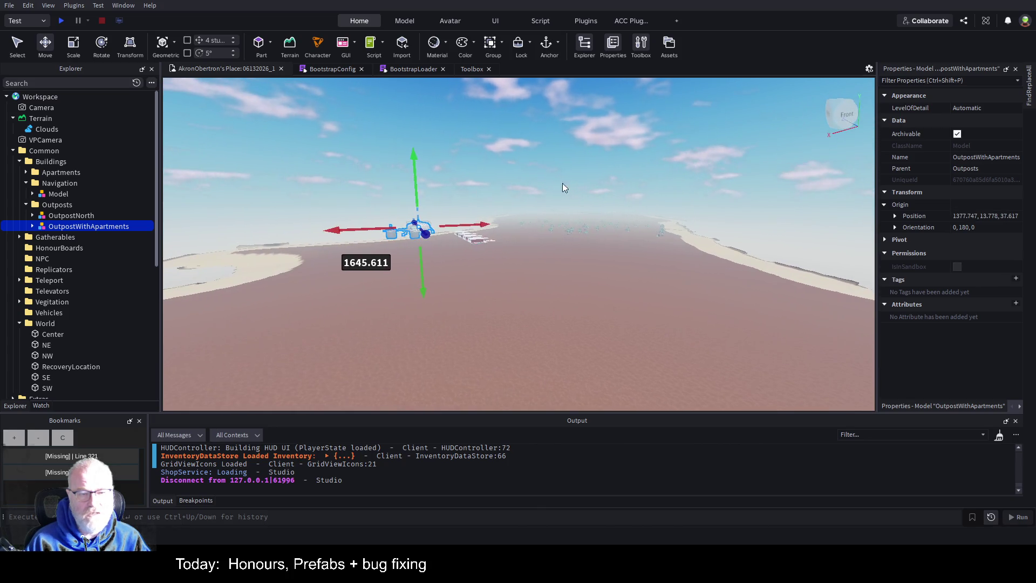
mouse_move(439, 236)
left_mouse_down()
mouse_move(498, 308)
mouse_move(528, 377)
left_mouse_up()
key("f")
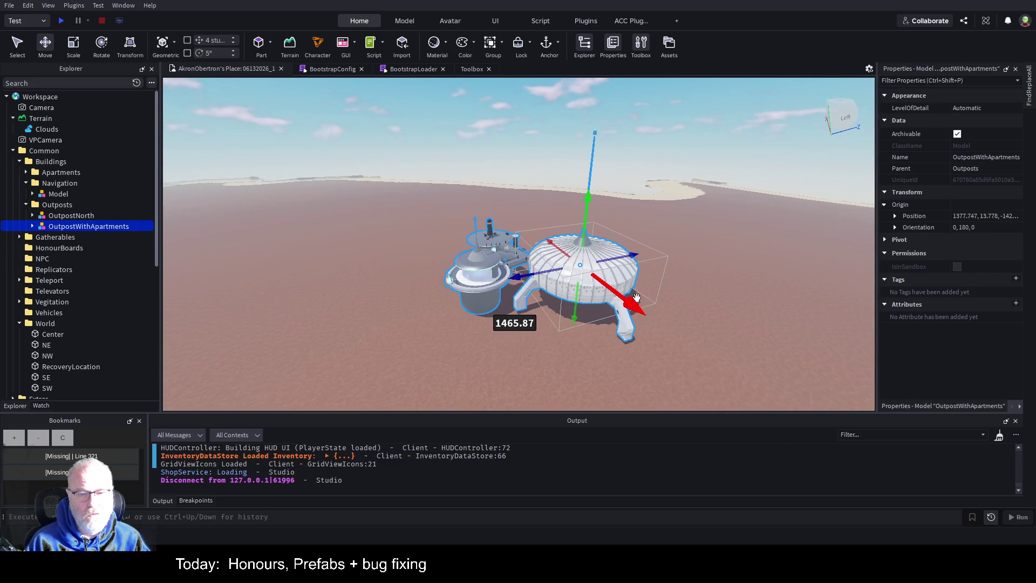
mouse_move(628, 306)
left_mouse_down()
mouse_move(562, 238)
mouse_move(540, 194)
mouse_move(378, 208)
mouse_move(448, 215)
left_mouse_up()
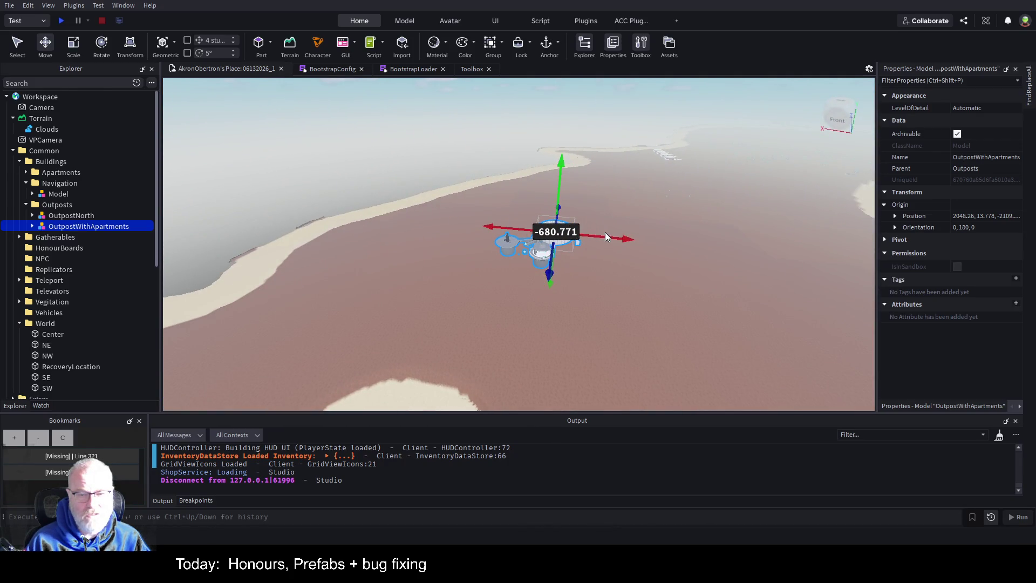
mouse_move(605, 236)
left_mouse_down()
mouse_move(393, 233)
mouse_move(389, 286)
mouse_move(296, 376)
left_mouse_up()
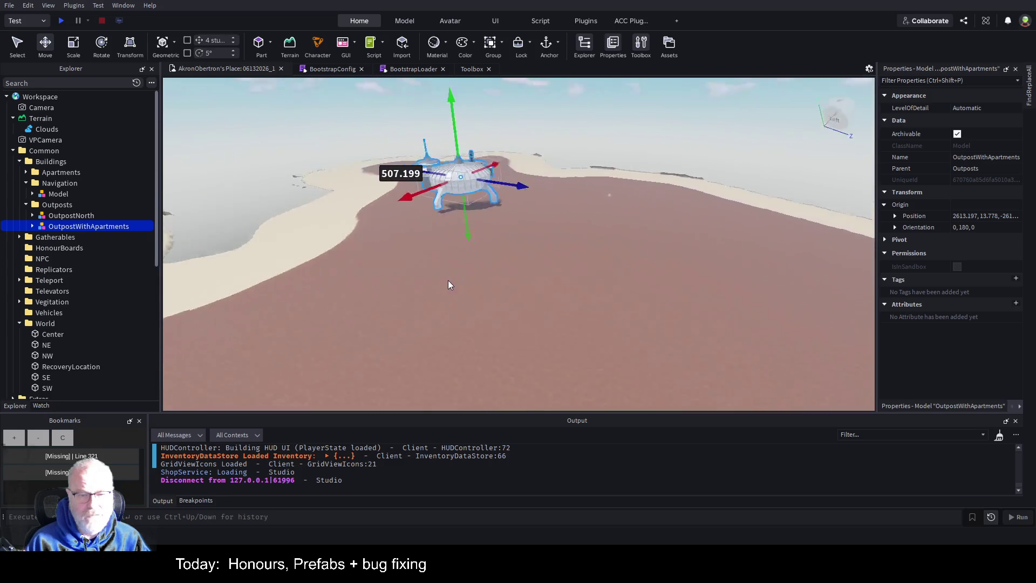
- Lower the outpost onto the ground at Y 1.153
key("f")
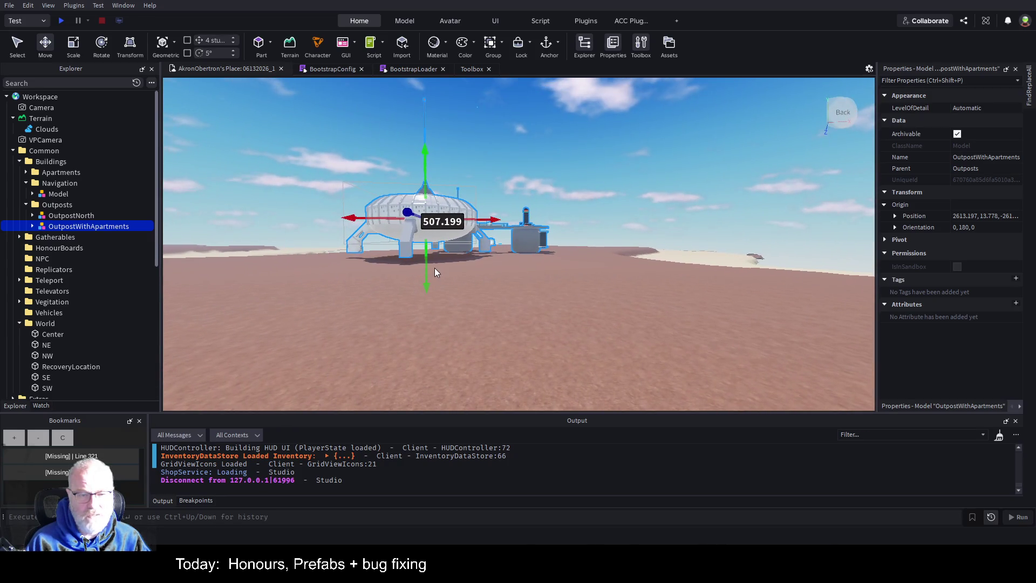
left_click_drag(652, 224, 649, 223)
scroll(650, 224, "up", 10)
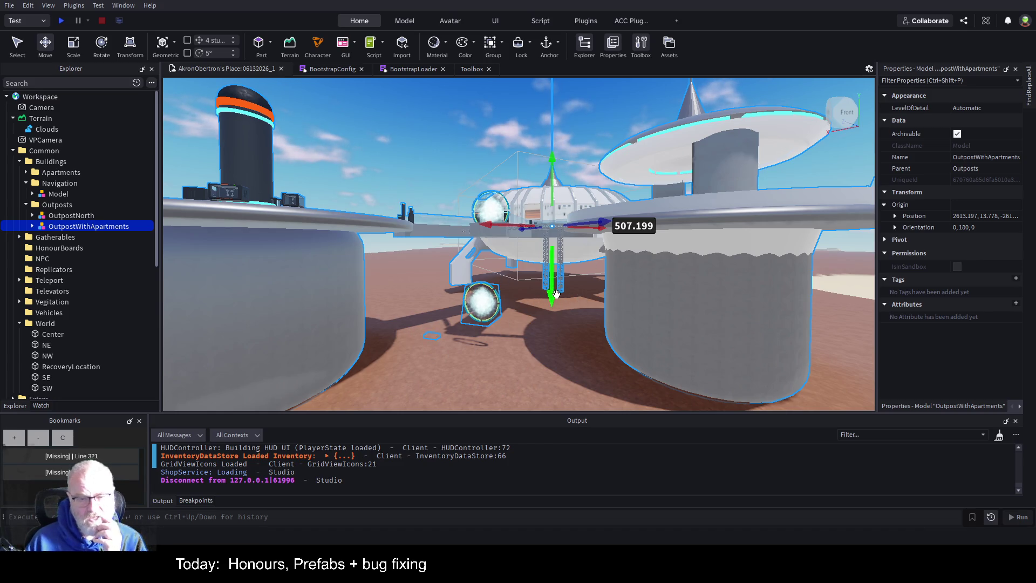
mouse_move(551, 294)
left_mouse_down()
mouse_move(554, 314)
mouse_move(532, 306)
left_mouse_up()
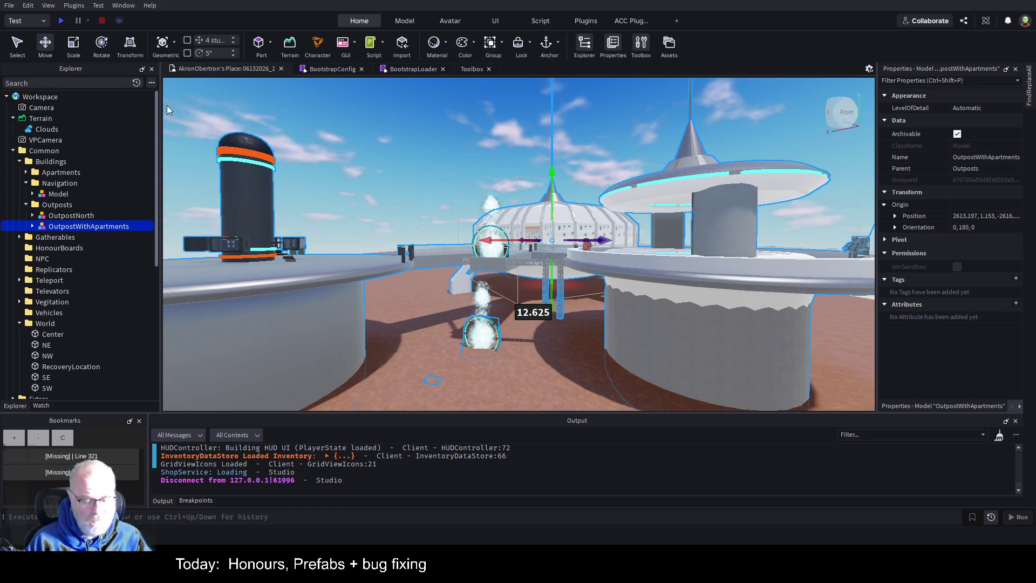
- Expand OutpostWithApartments and OrbitalHabitat in Explorer and select the Apartment model
left_click(33, 228)
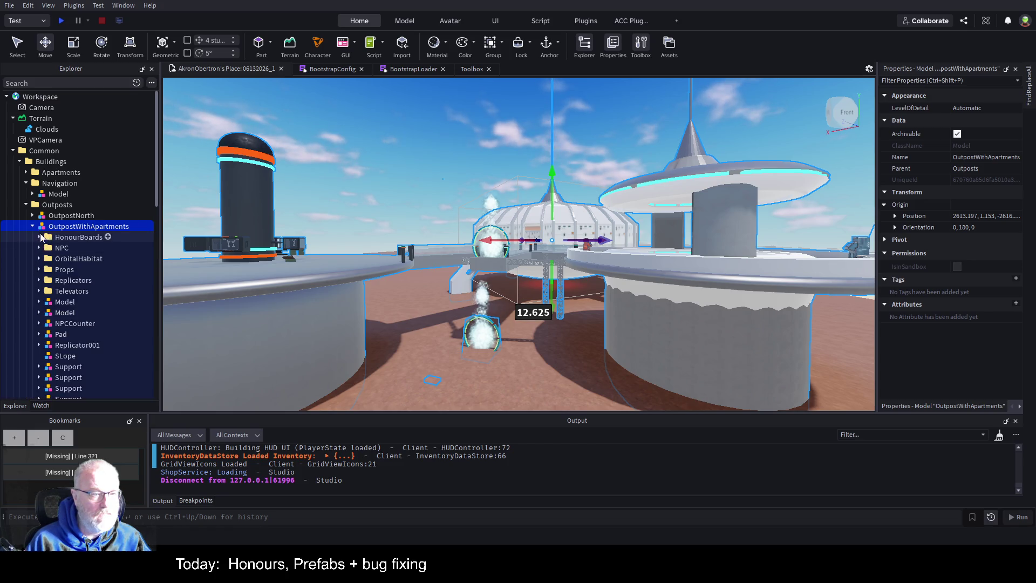
left_click(49, 258)
left_click(71, 280)
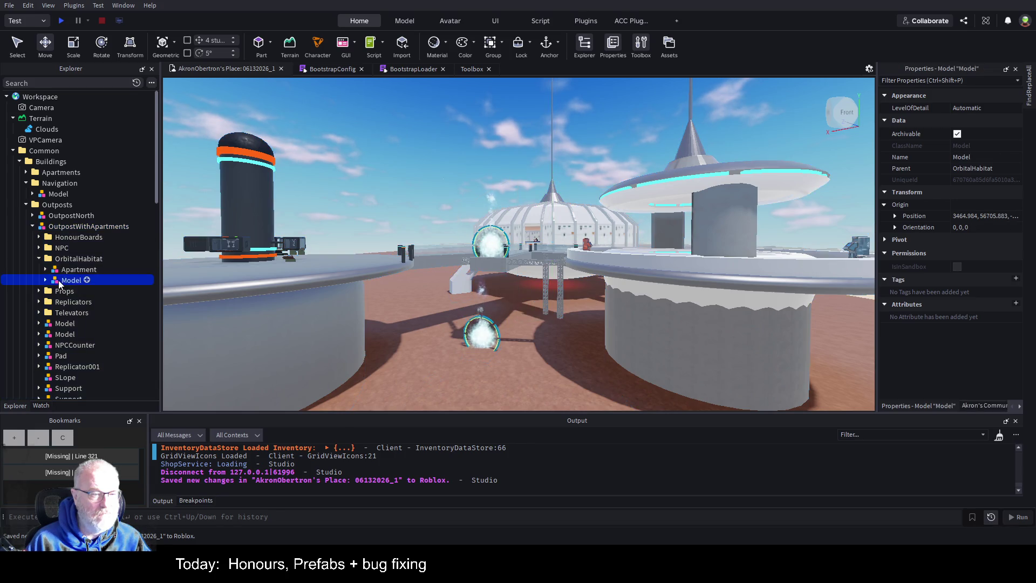
left_click(76, 271)
- Frame and orbit around the Apartment, then start a play-test
key("f")
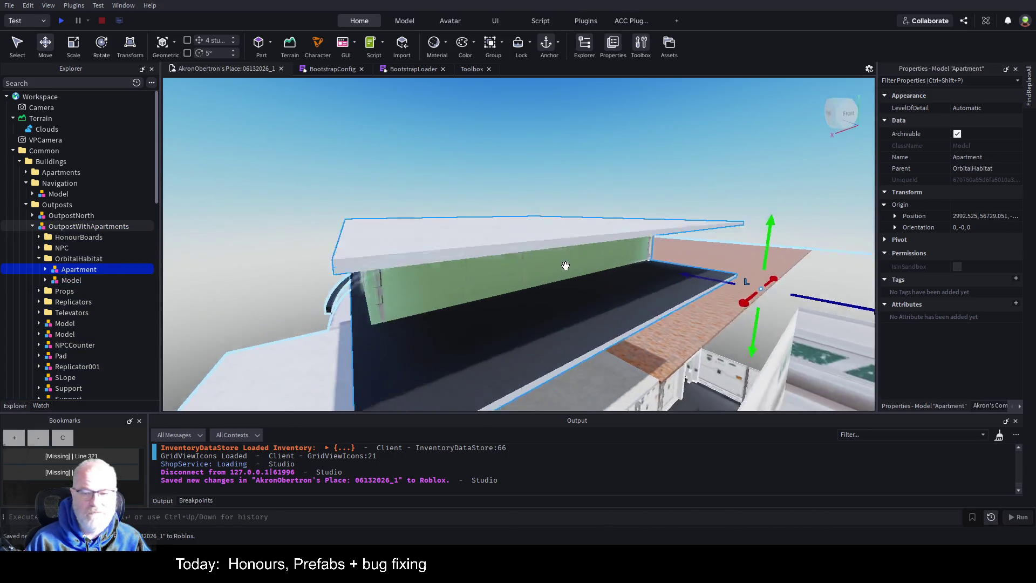
left_click_drag(566, 265, 566, 266)
key("f")
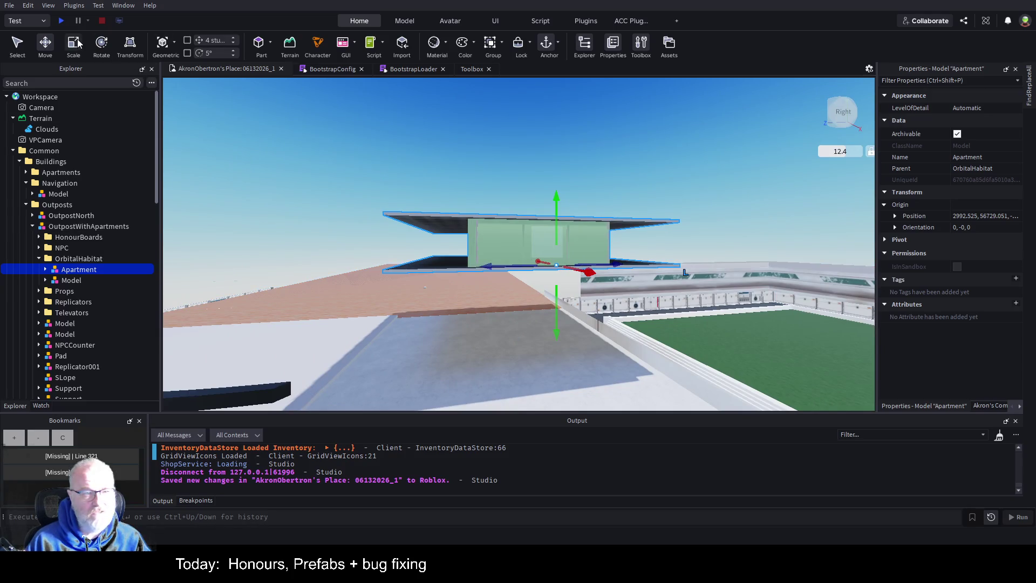
left_click(61, 22)
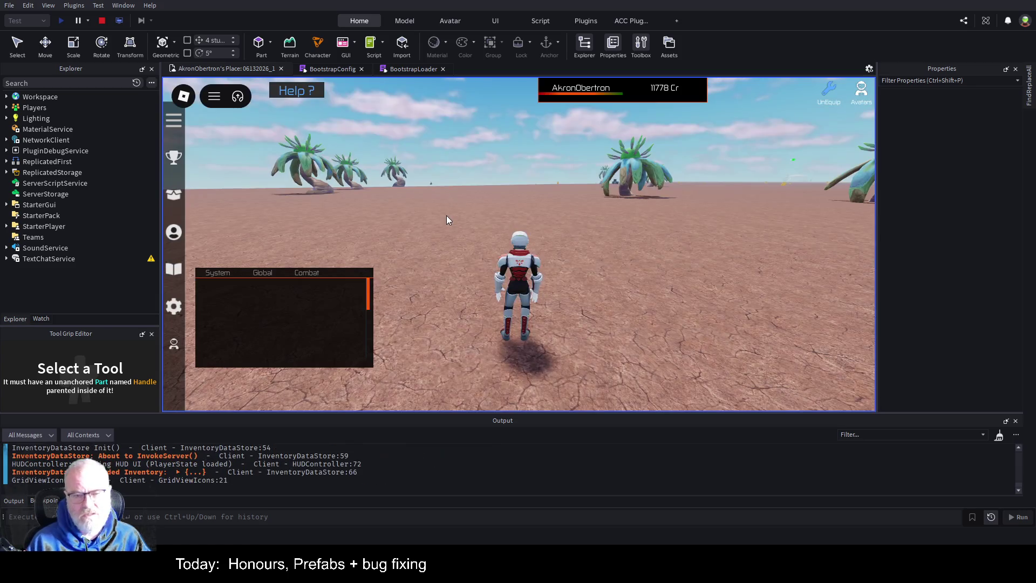
- Rotate the game camera around the character toward the domed outpost
scroll(565, 138, "down", 5)
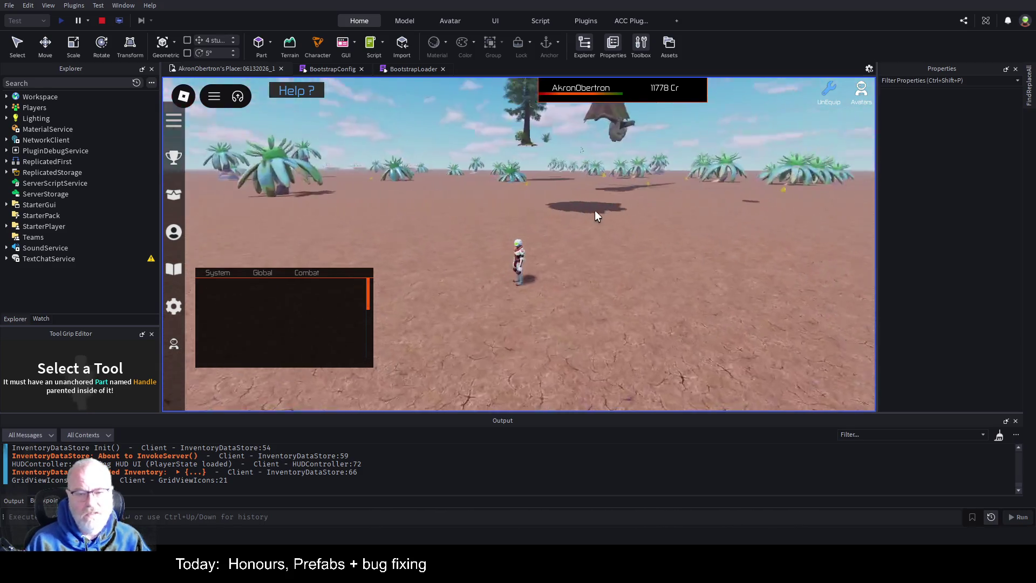
key("Right")
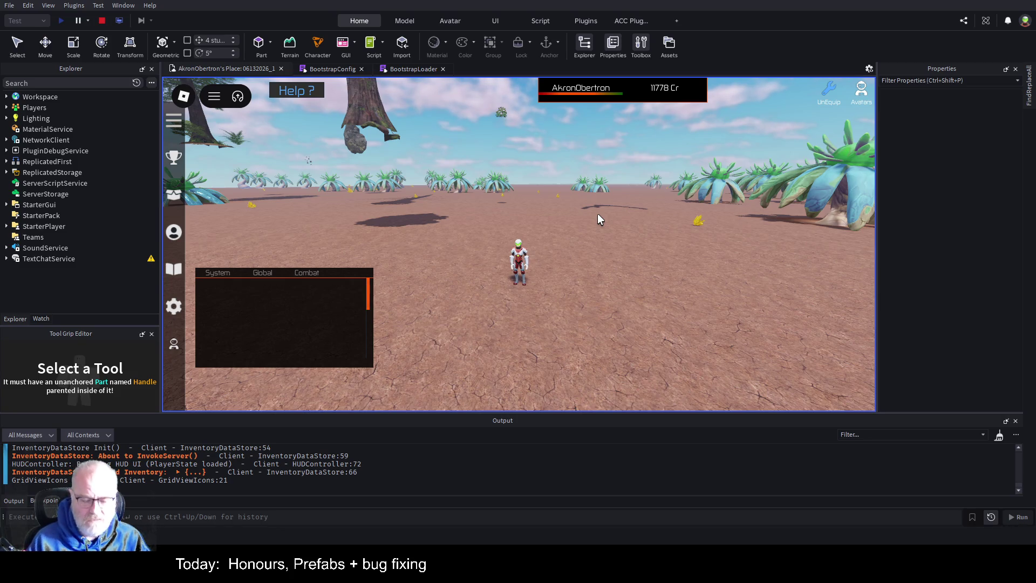
key("Right")
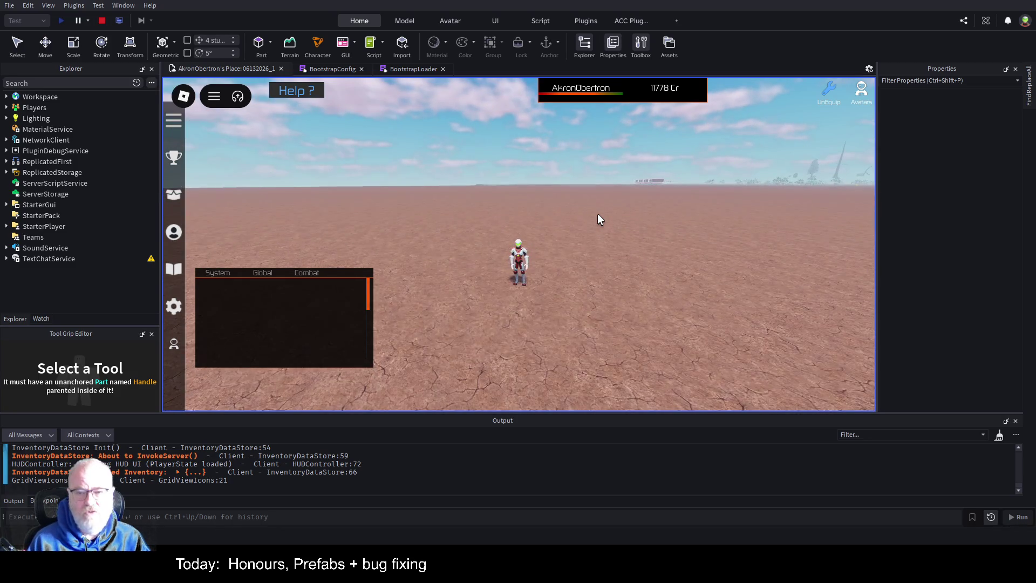
key("Right")
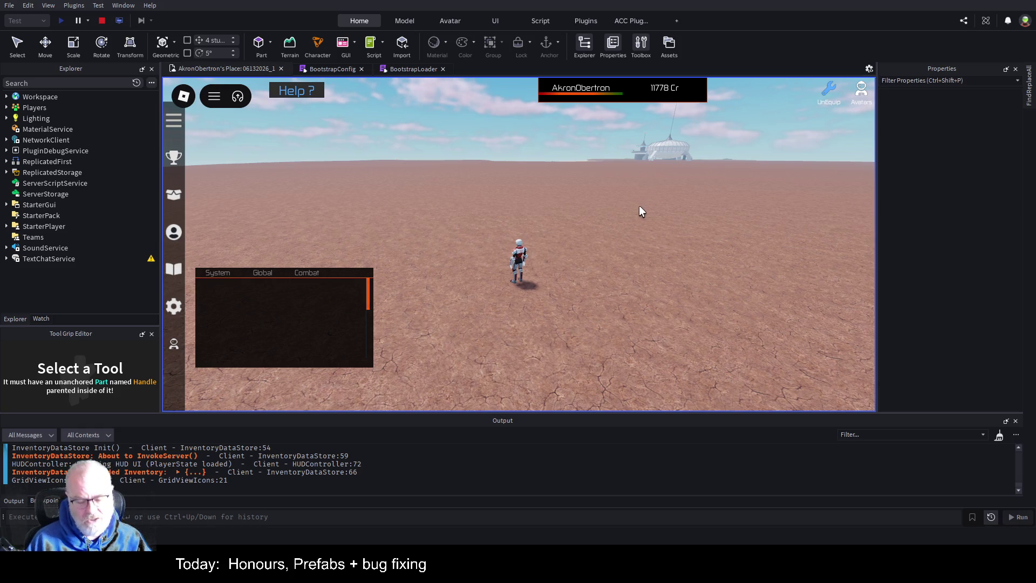
- Trigger the vehicle PickUp error with E and open its source, PlayerVehicleRemote line 62
key("e")
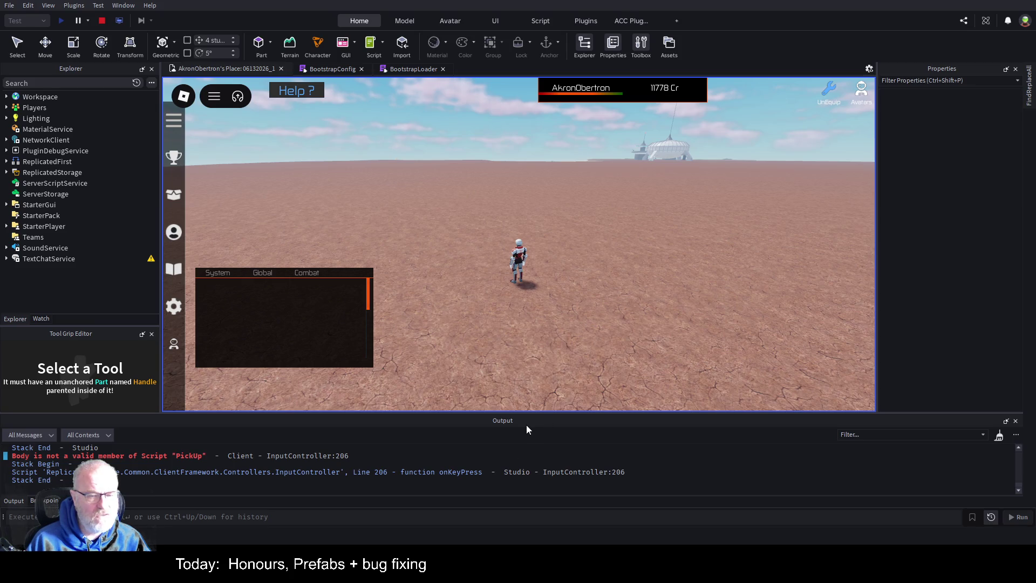
left_click_drag(533, 413, 555, 310)
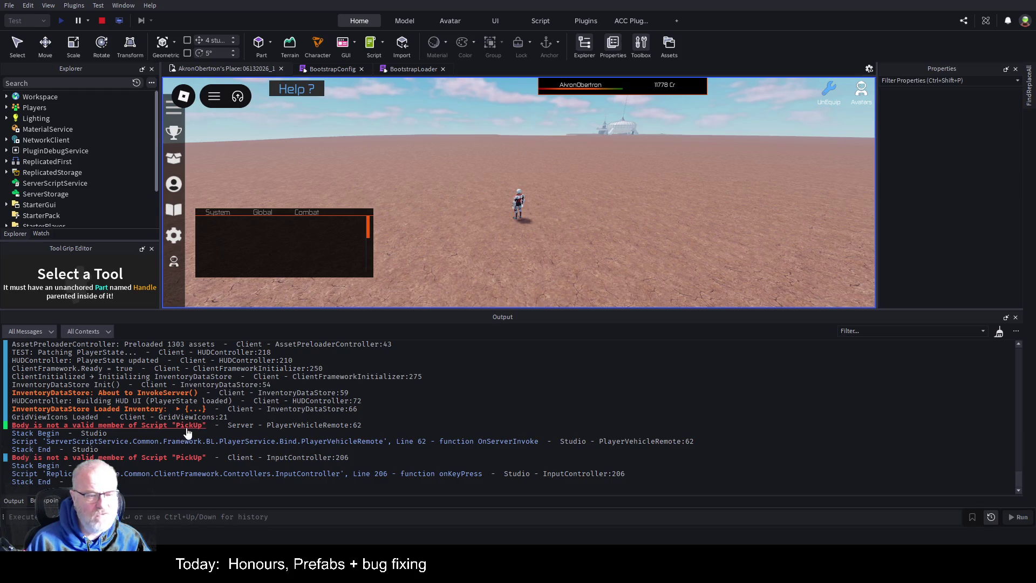
left_click(334, 426)
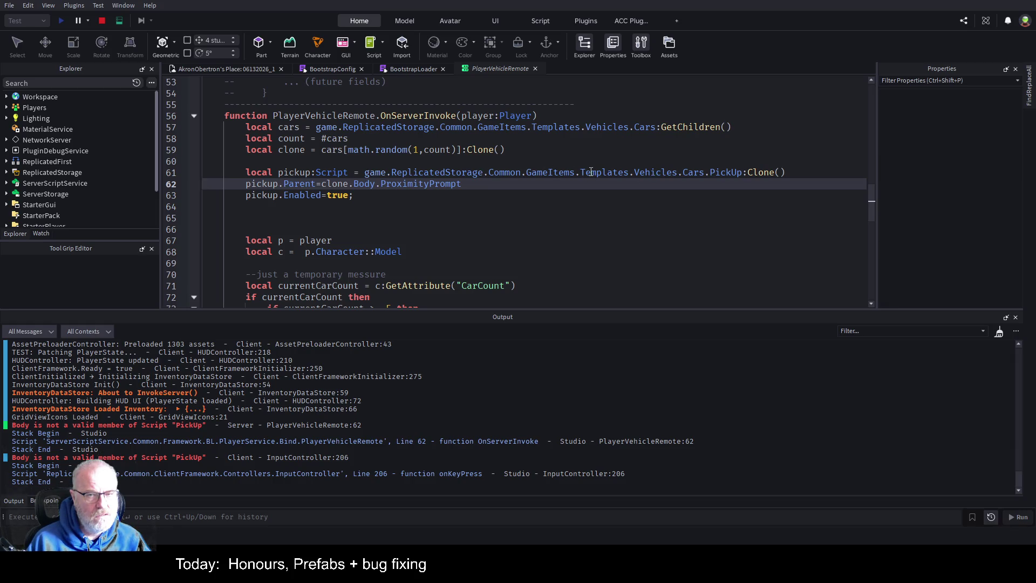
- Stop the play-test, close the Toolbox, and relaunch play with F5
left_click(104, 20)
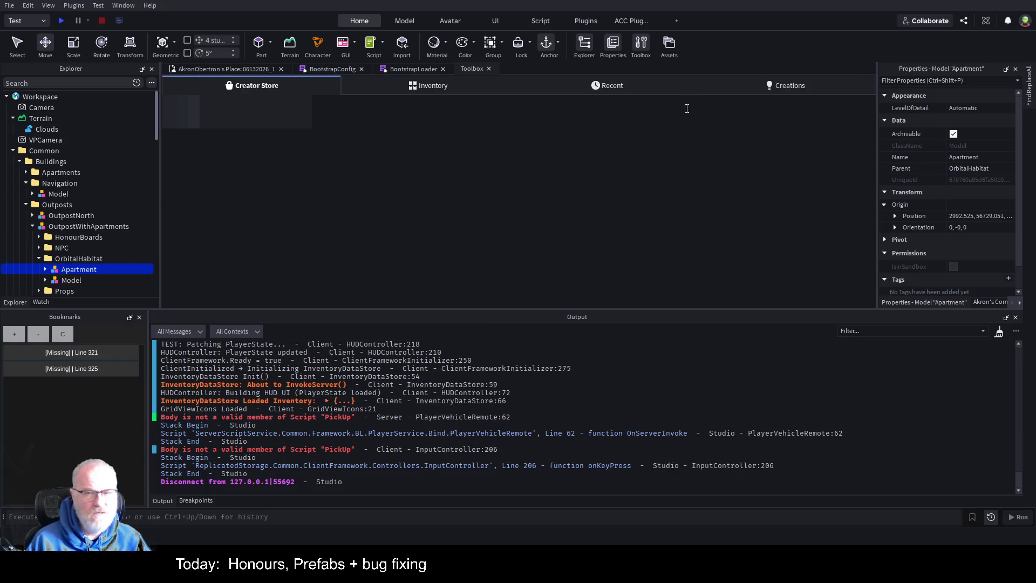
left_click(489, 69)
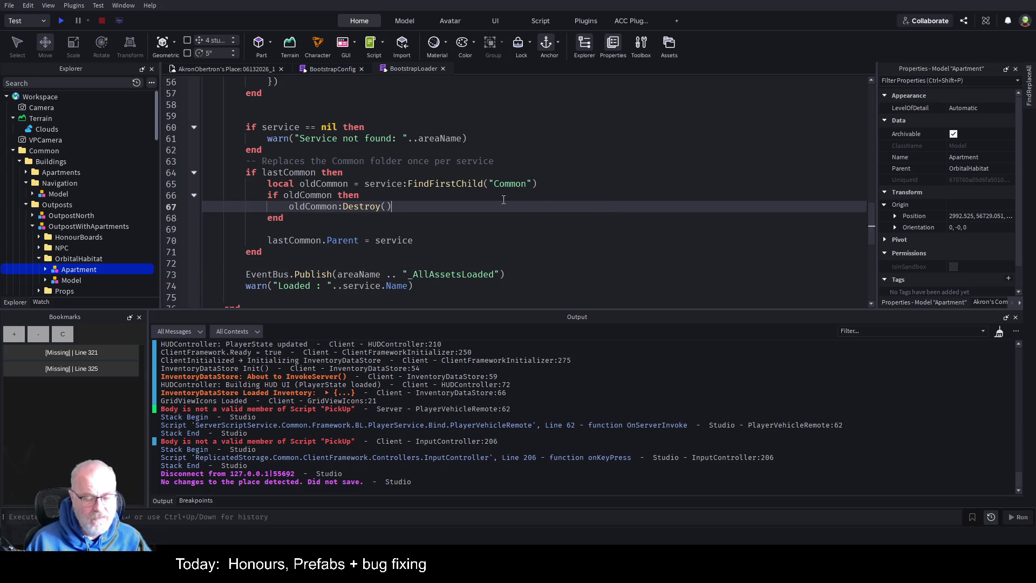
key("F5")
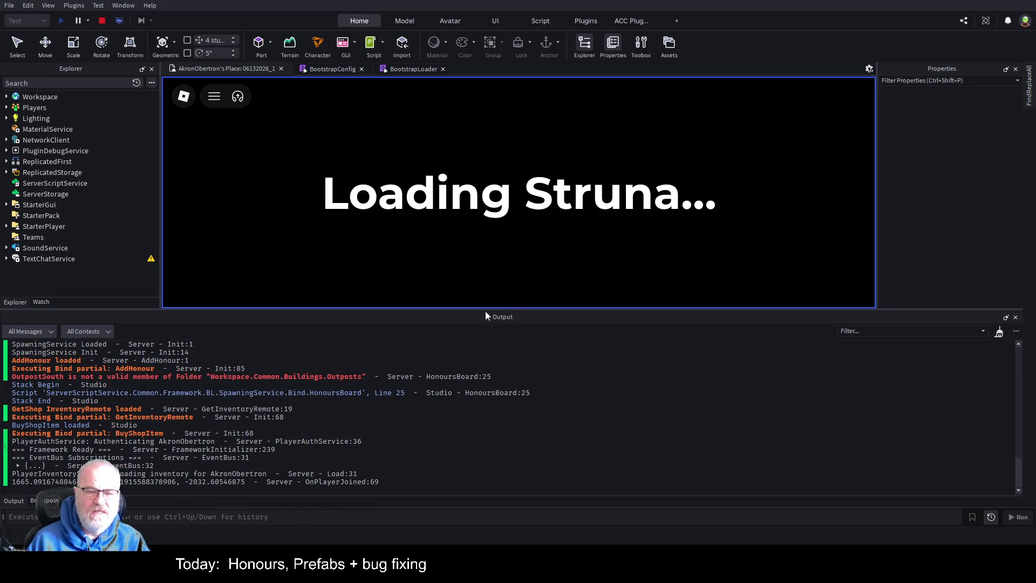
- Open HonoursBoard at the line 25 error from the Output log and scroll the log
left_click(317, 377)
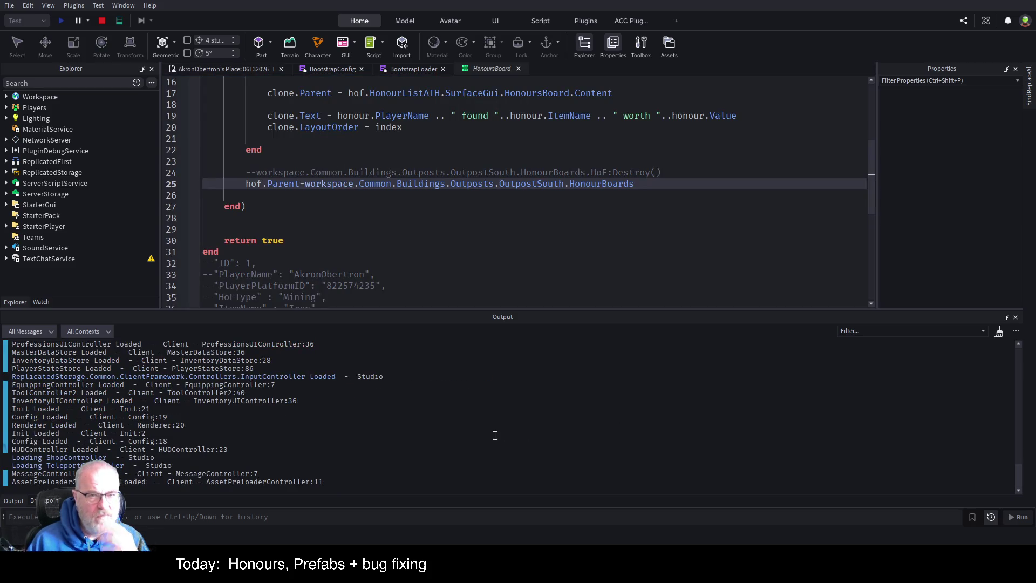
scroll(416, 410, "up", 4)
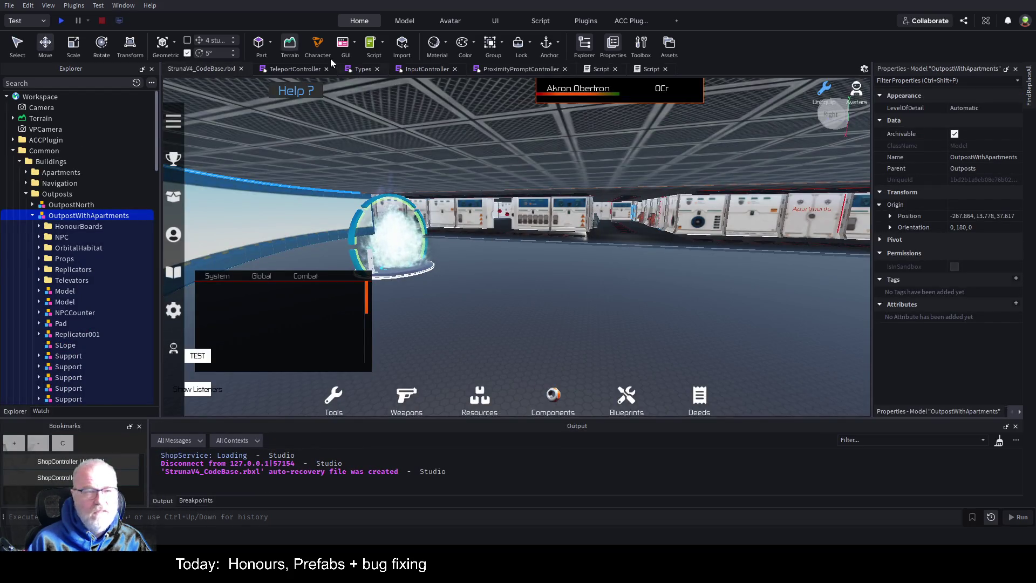
- Search Explorer for 'Honours', open the HonoursBoard script, and inspect its OutpostSouth reference on line 25
left_click(72, 82)
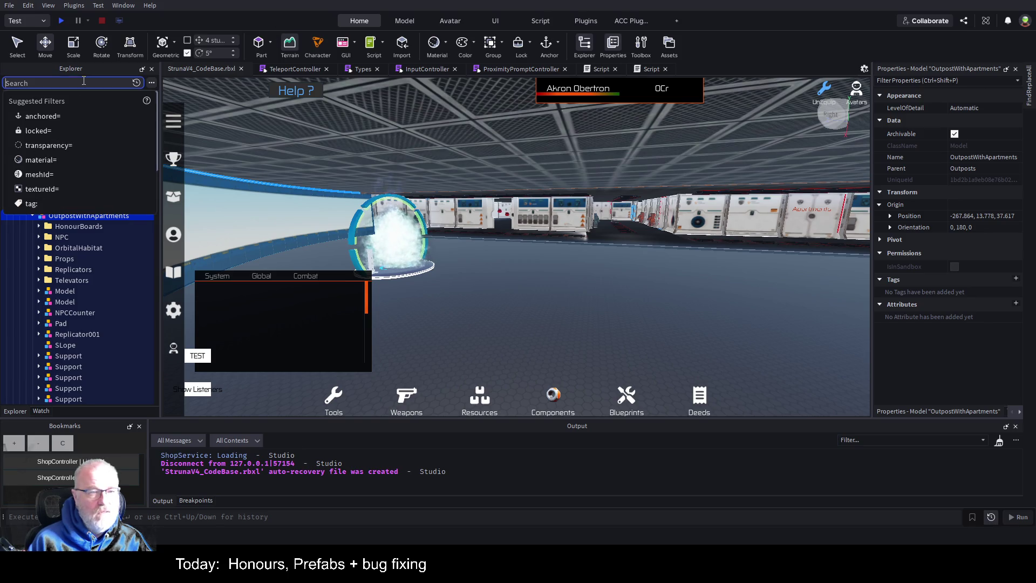
type("Honours")
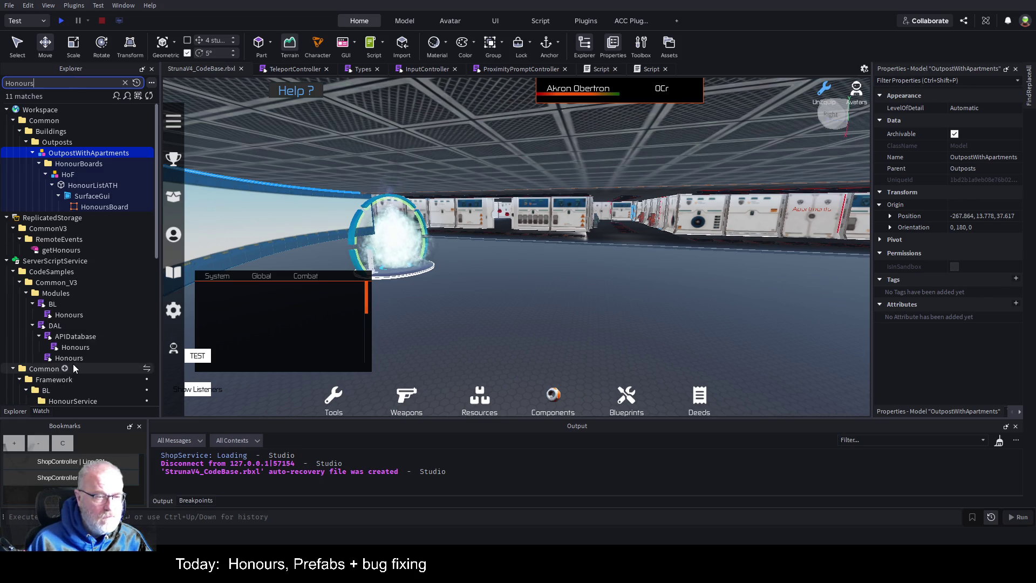
scroll(99, 335, "down", 2)
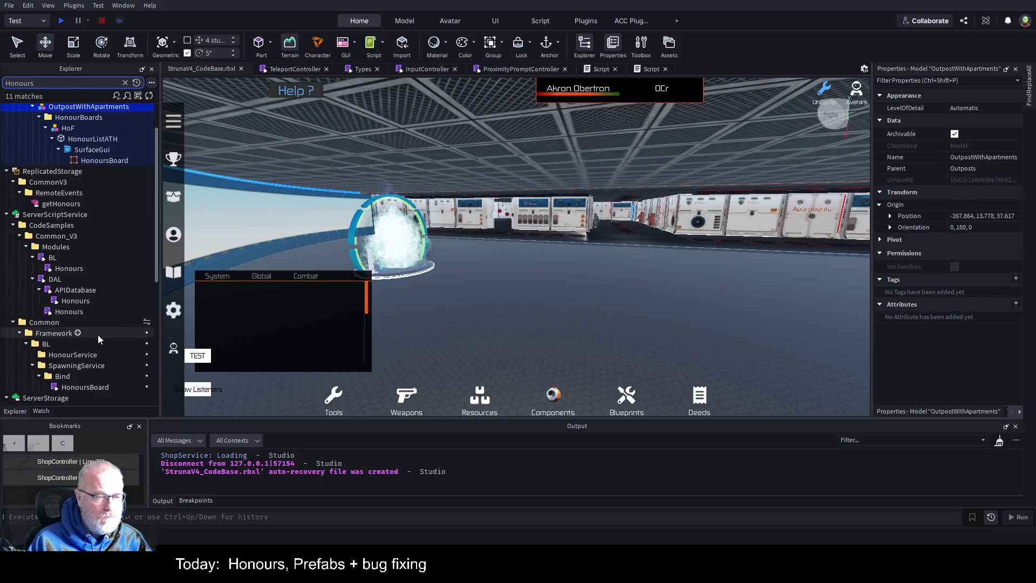
double_click(81, 387)
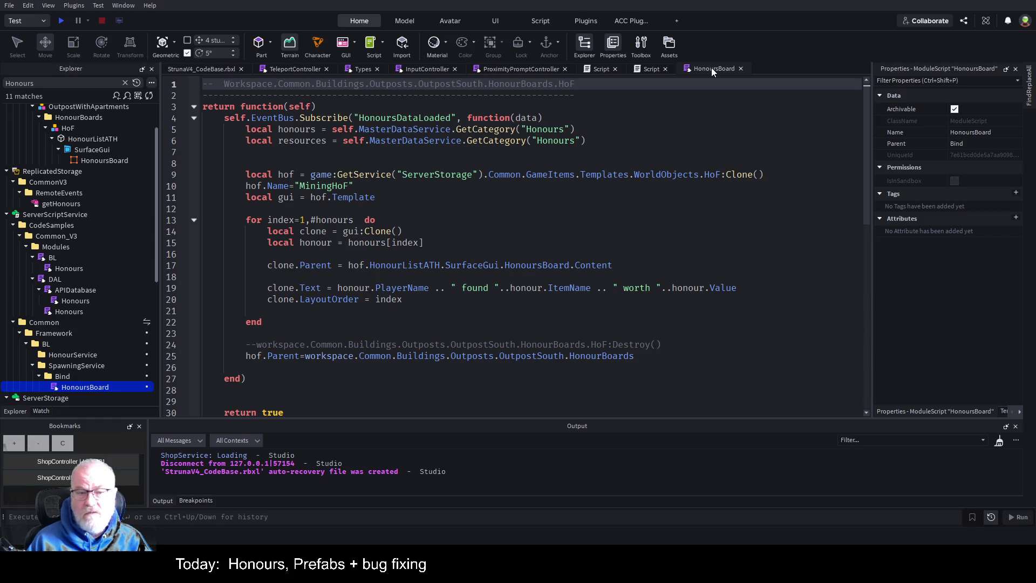
scroll(402, 285, "down", 2)
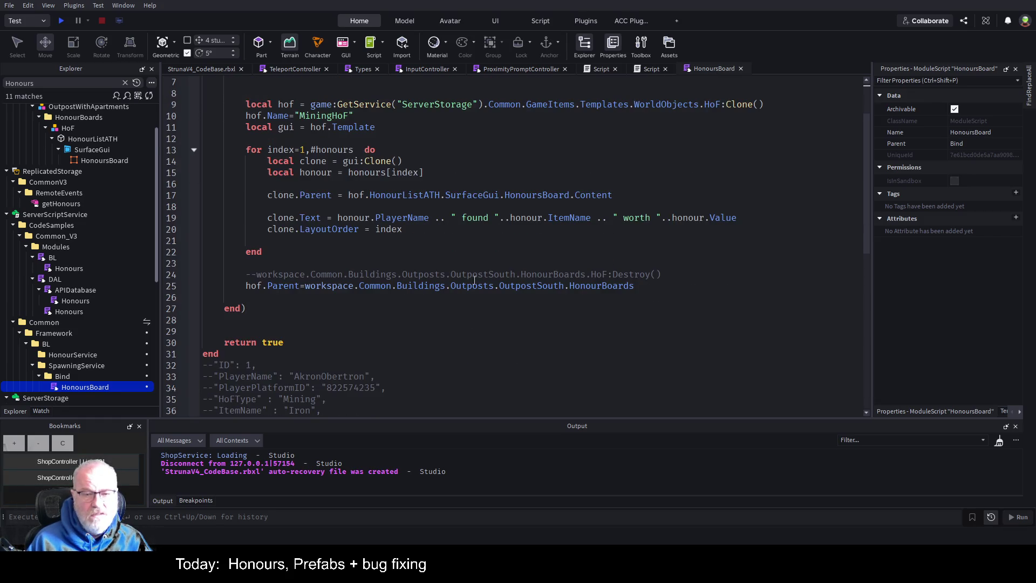
double_click(504, 286)
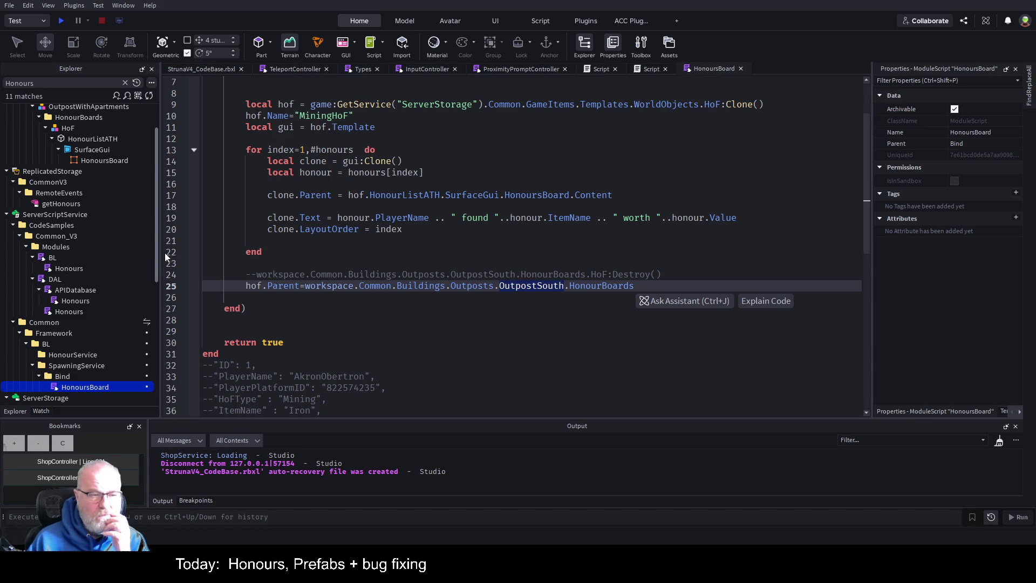
scroll(157, 251, "up", 2)
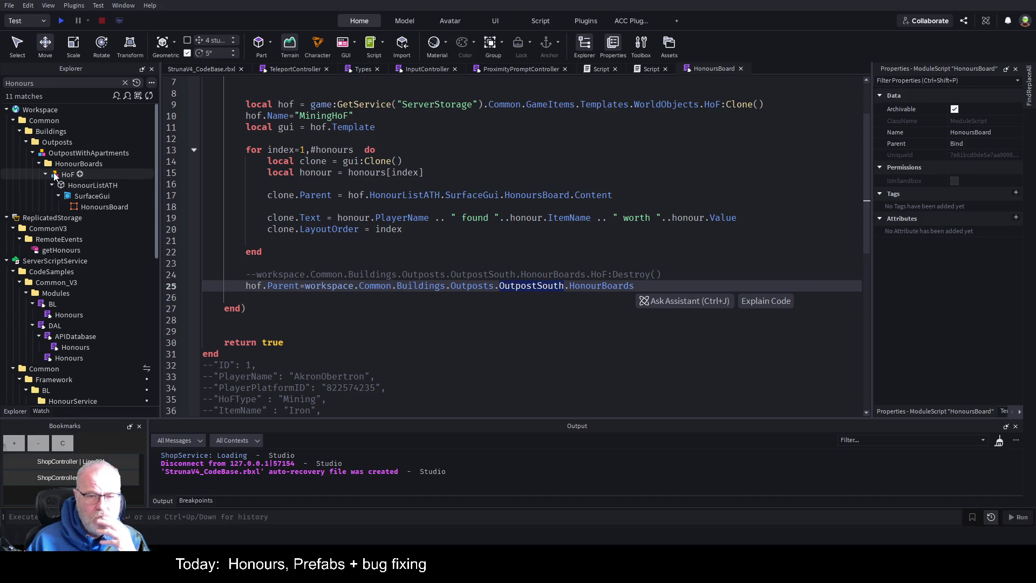
left_click(61, 154)
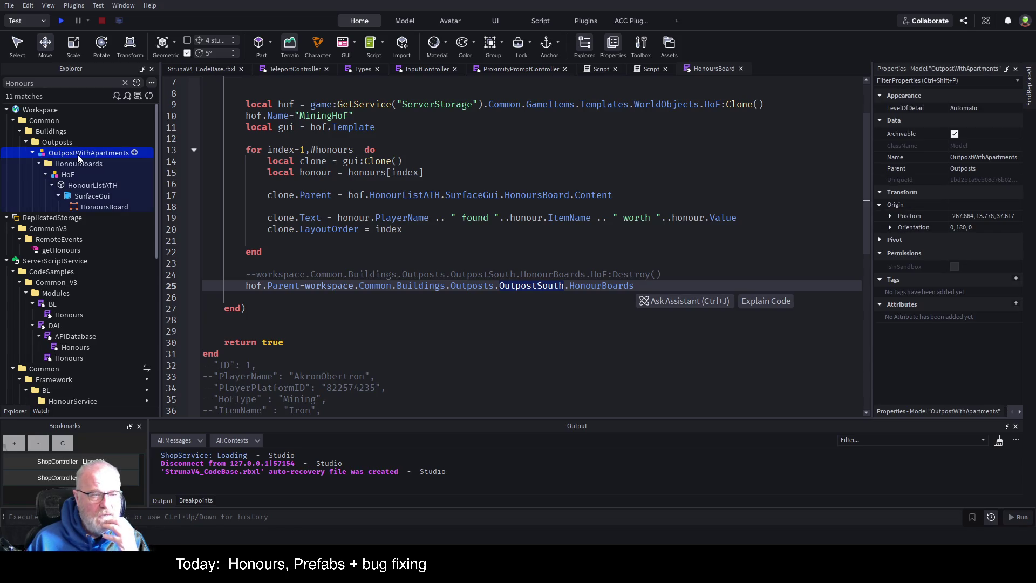
left_click(34, 155)
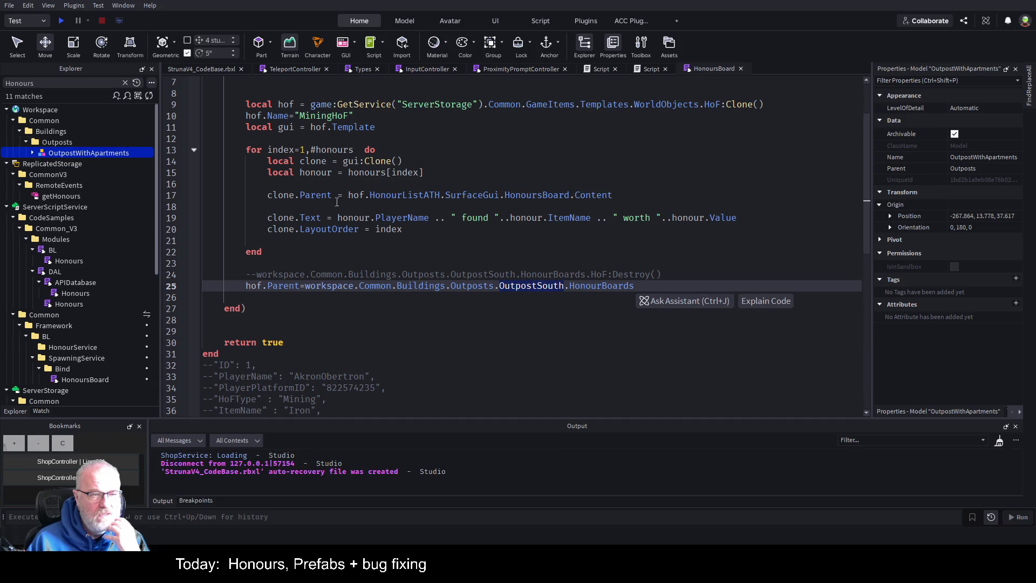
- Insert a new line above hof.Parent reading 'local folder ='
left_click(572, 265)
key("Down")
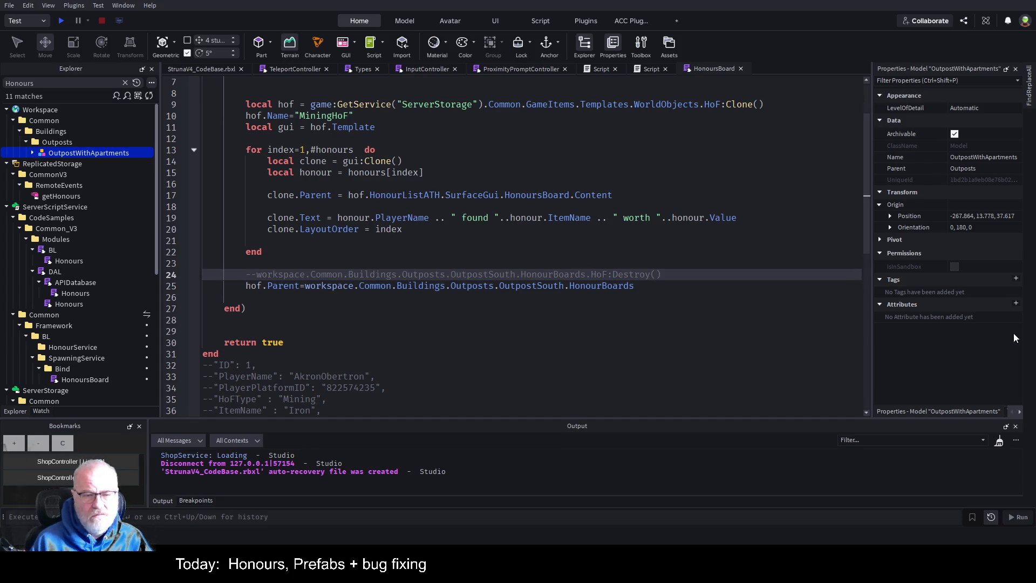
key("End")
key("Return")
type("local ")
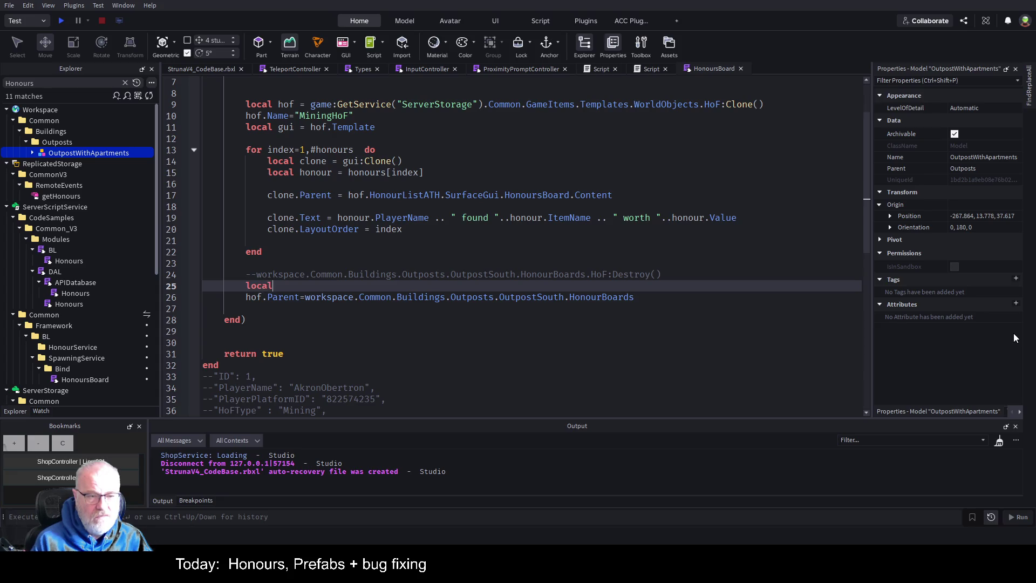
type("f0old")
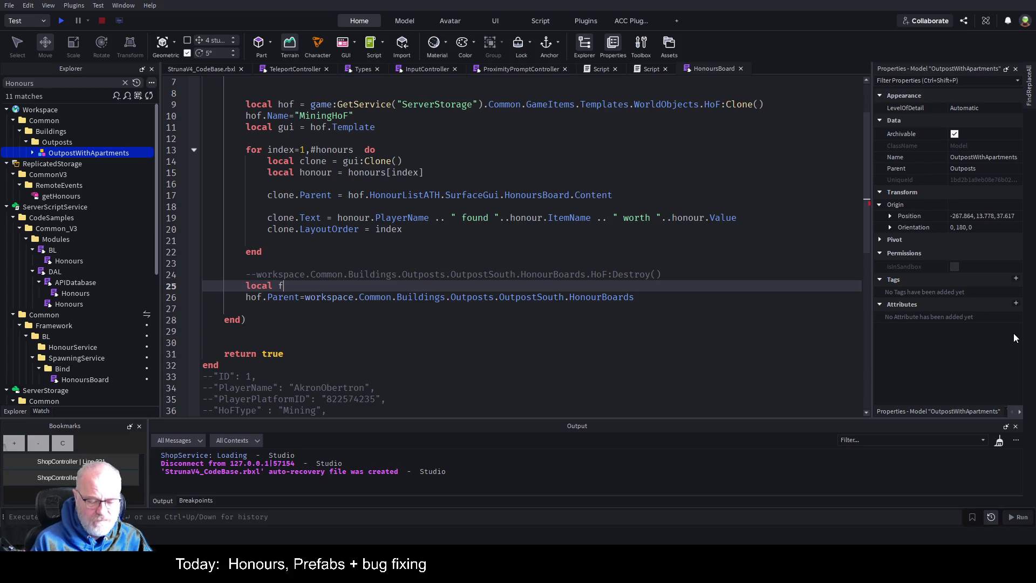
key("BackSpace")
key("BackSpace")
key("BackSpace")
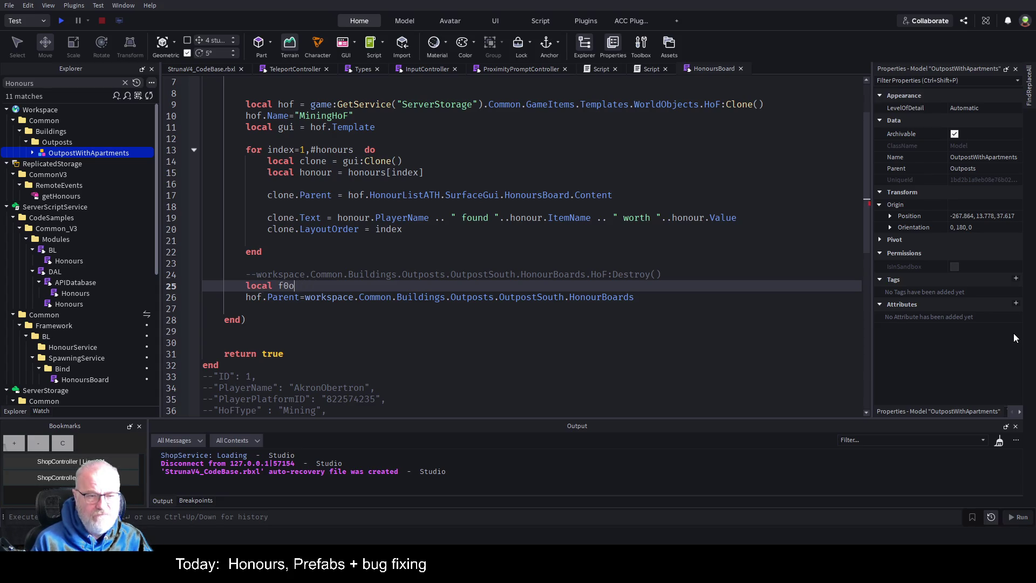
type("ode")
key("BackSpace")
key("BackSpace")
key("BackSpace")
type("older =")
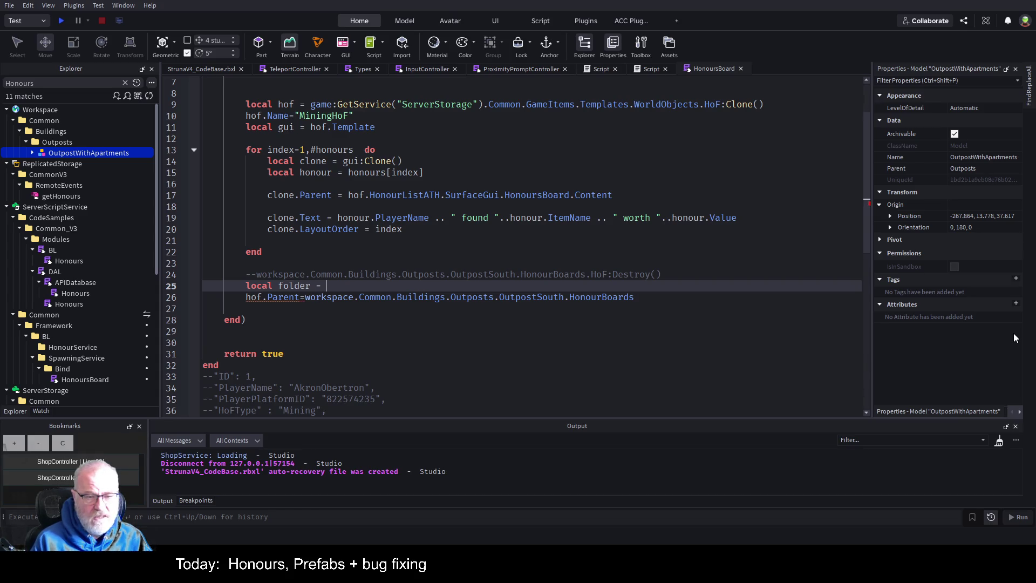
- Copy the workspace.Common.Buildings.Outposts path into the folder line and open a line below
key("Down")
key("ctrl+Right")
key("ctrl+Right")
key("ctrl+Right")
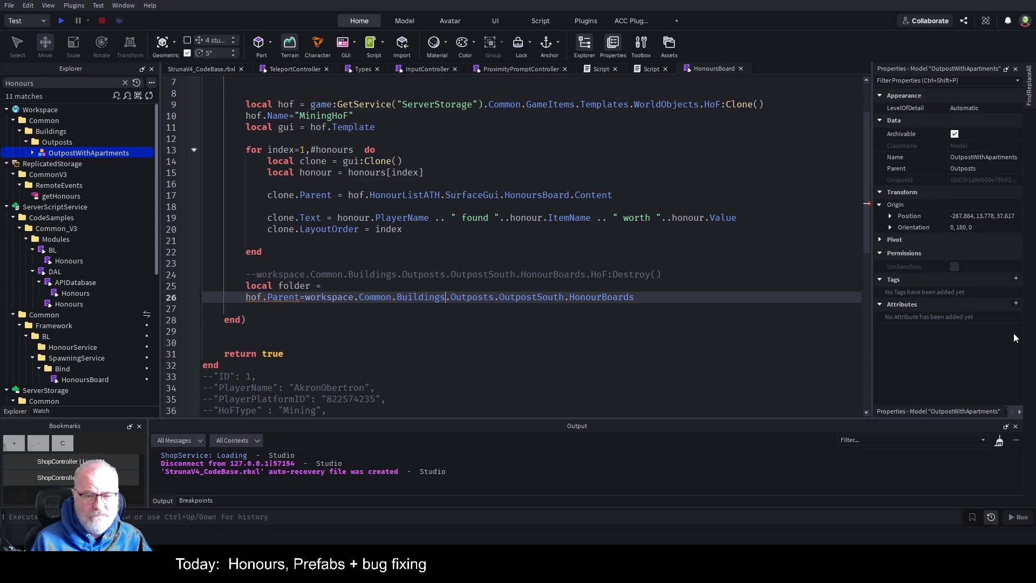
key("ctrl+shift+Left")
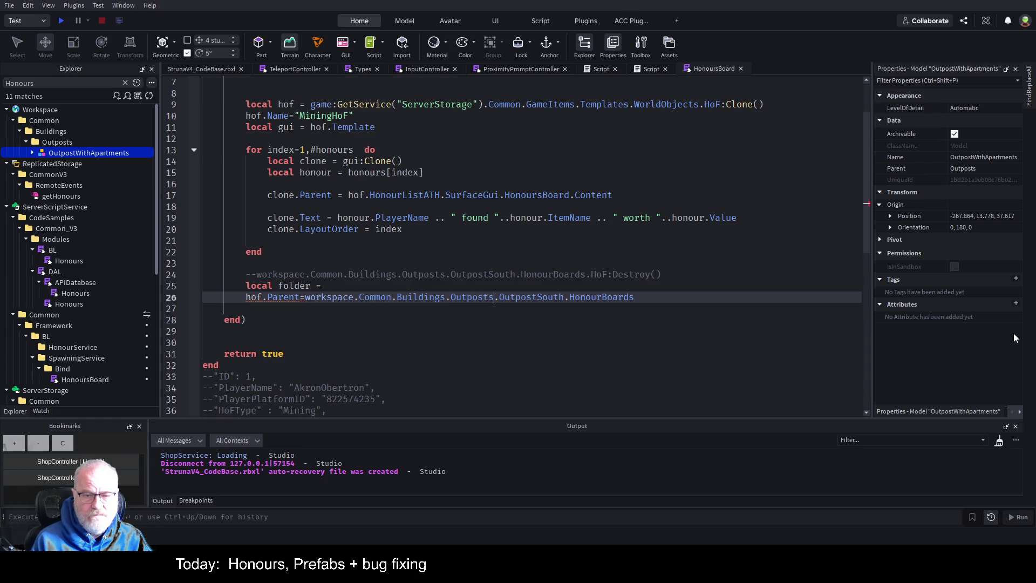
key("ctrl+shift+Left")
key("ctrl+shift+Left")
key("ctrl+shift+Left")
key("ctrl+shift+Left")
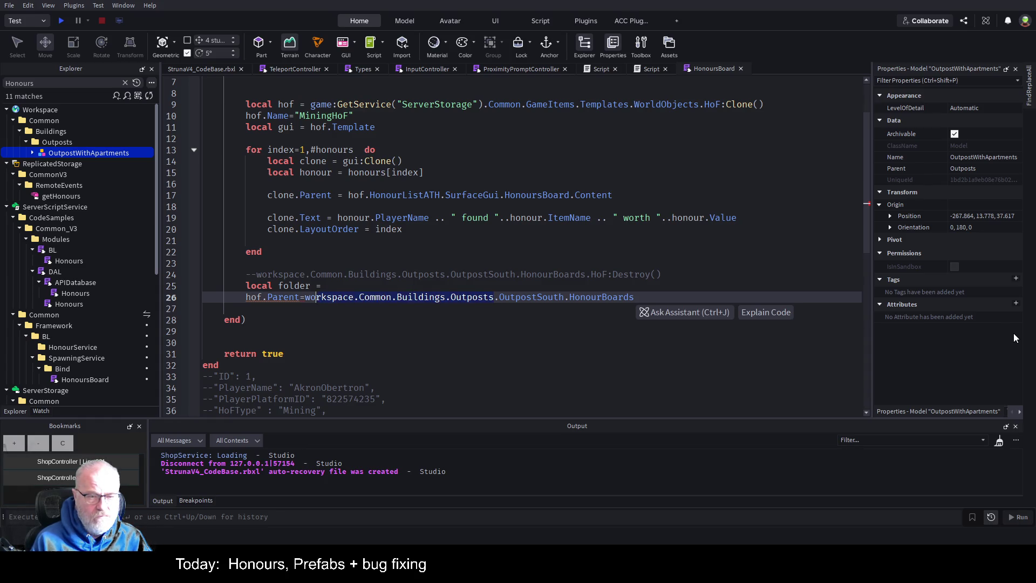
key("ctrl+c")
key("Up")
key("End")
key("ctrl+v")
key("Return")
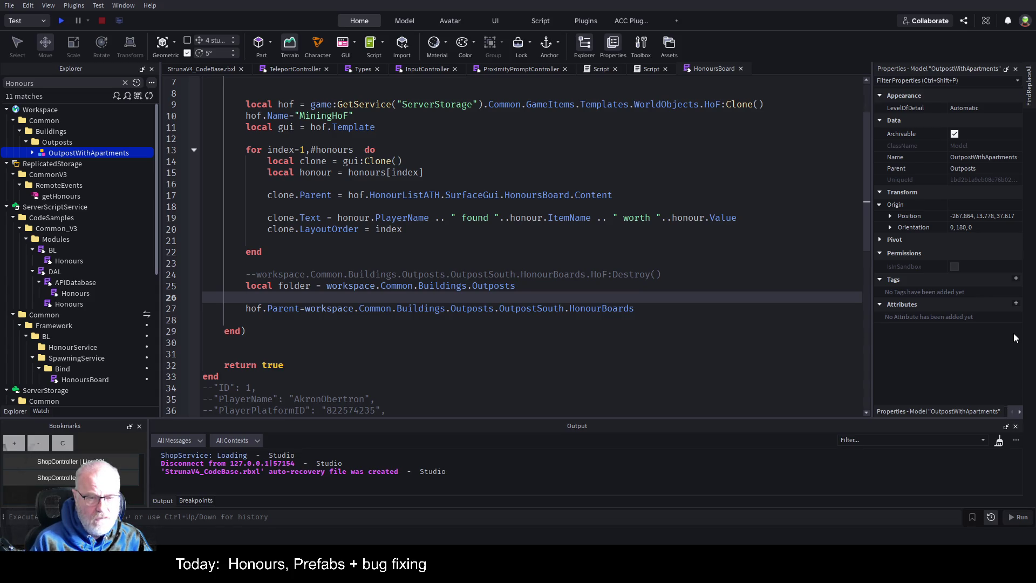
- Begin a 'for' line and append :GetChildren() to the folder assignment
type("local ")
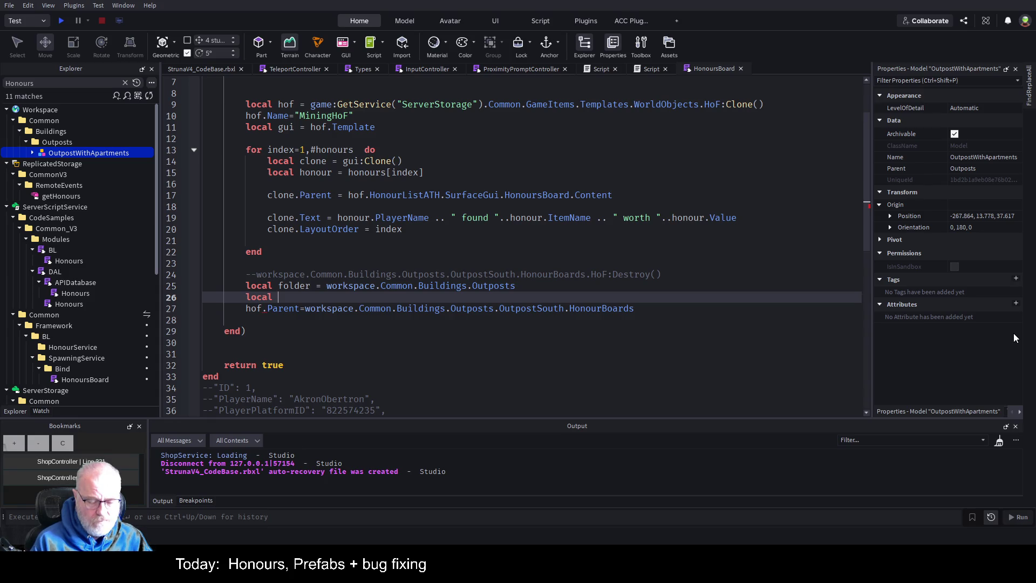
type("childs")
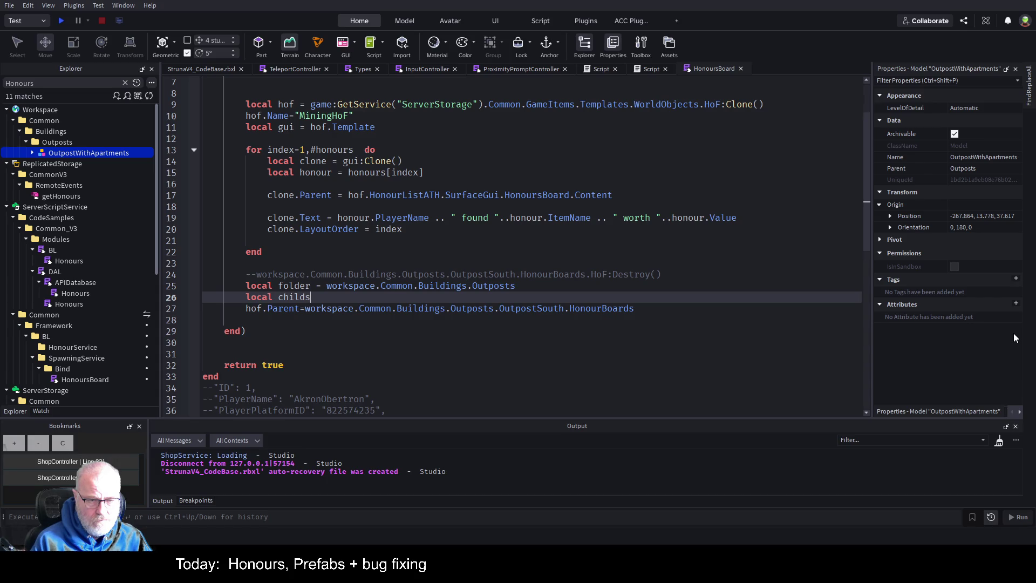
key("BackSpace")
key("BackSpace")
key("BackSpace")
key("BackSpace")
key("BackSpace")
key("BackSpace")
type("for")
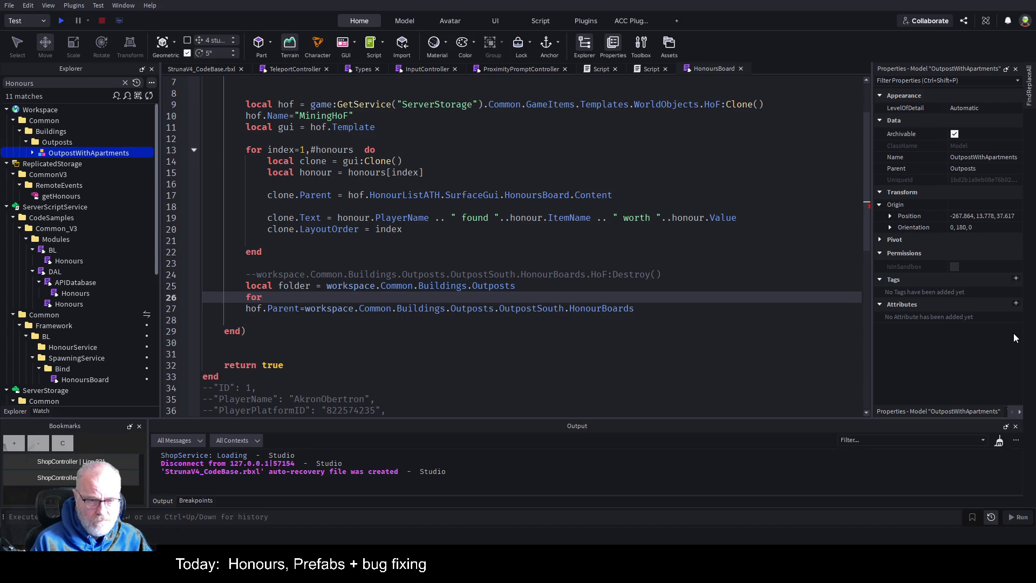
key("Up")
key("End")
type(":Get")
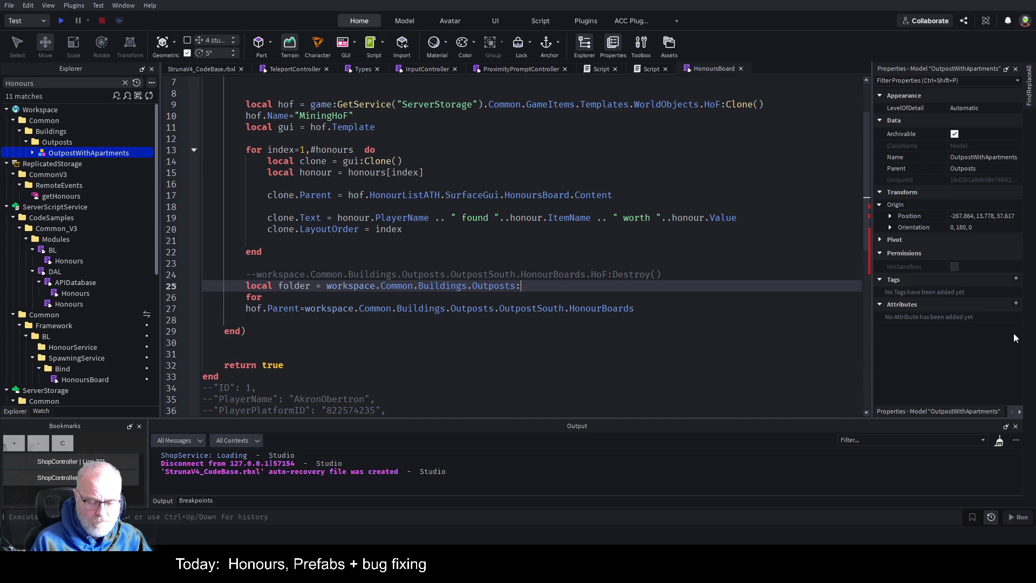
key("Tab")
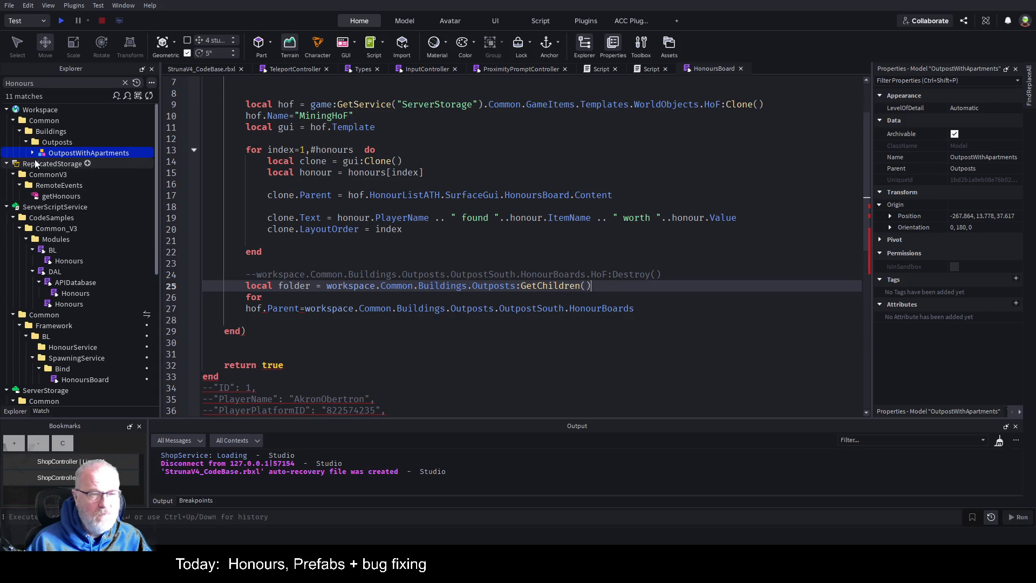
left_click(50, 141)
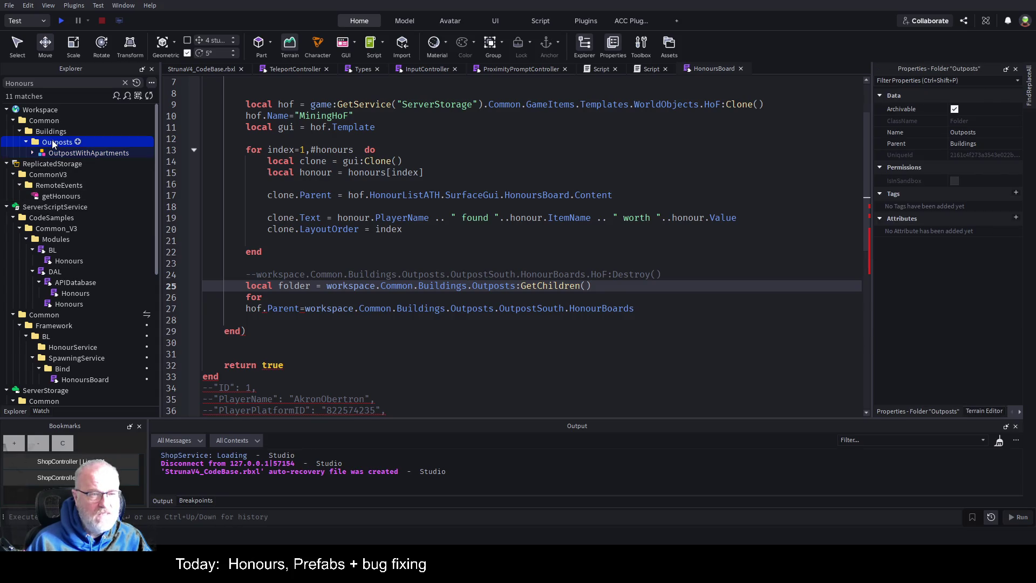
- Clear the Honours filter and look through OutpostNorth's contents, then collapse it
left_click(125, 83)
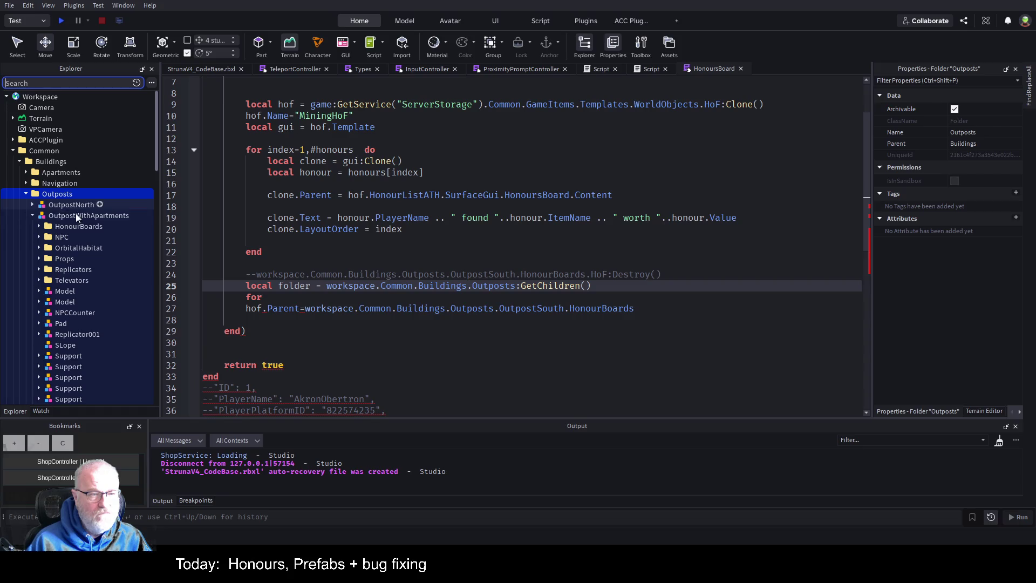
left_click(33, 215)
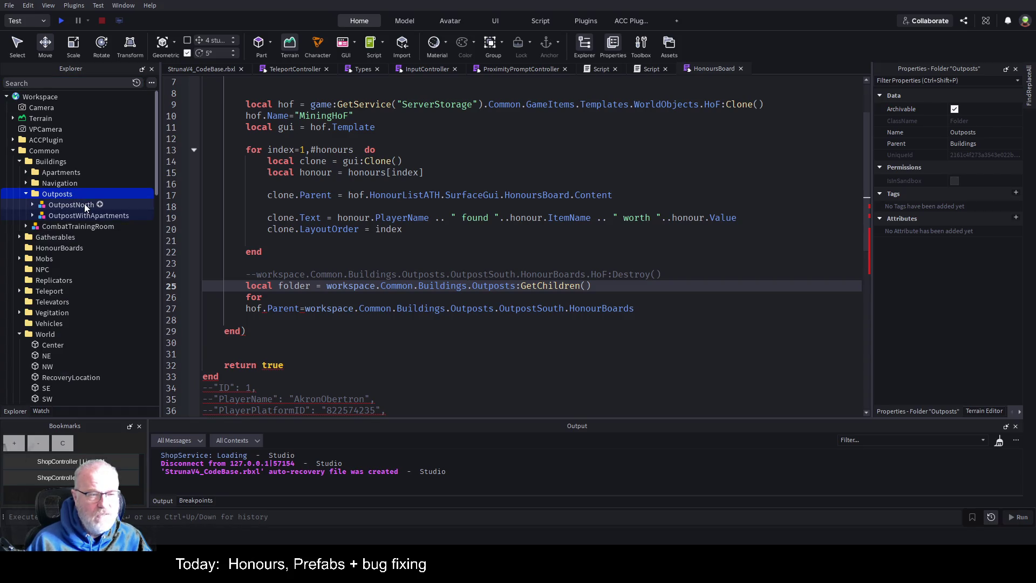
left_click(33, 205)
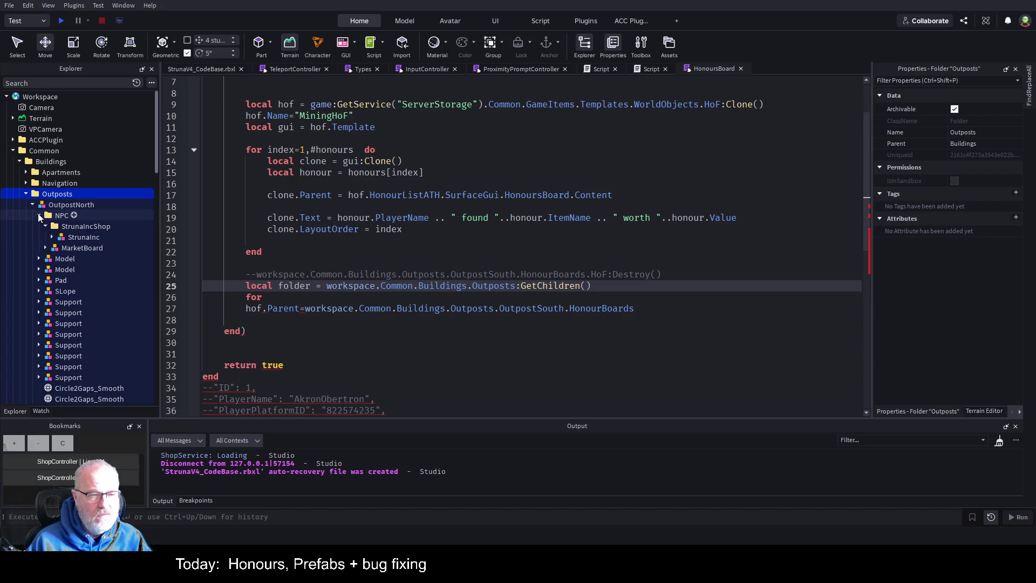
left_click(38, 215)
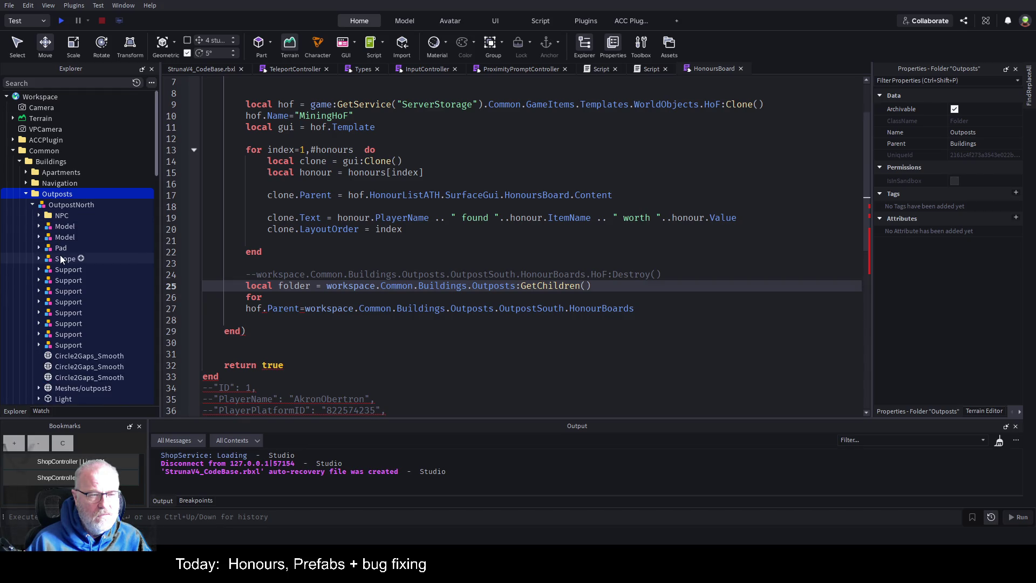
scroll(39, 270, "down", 3)
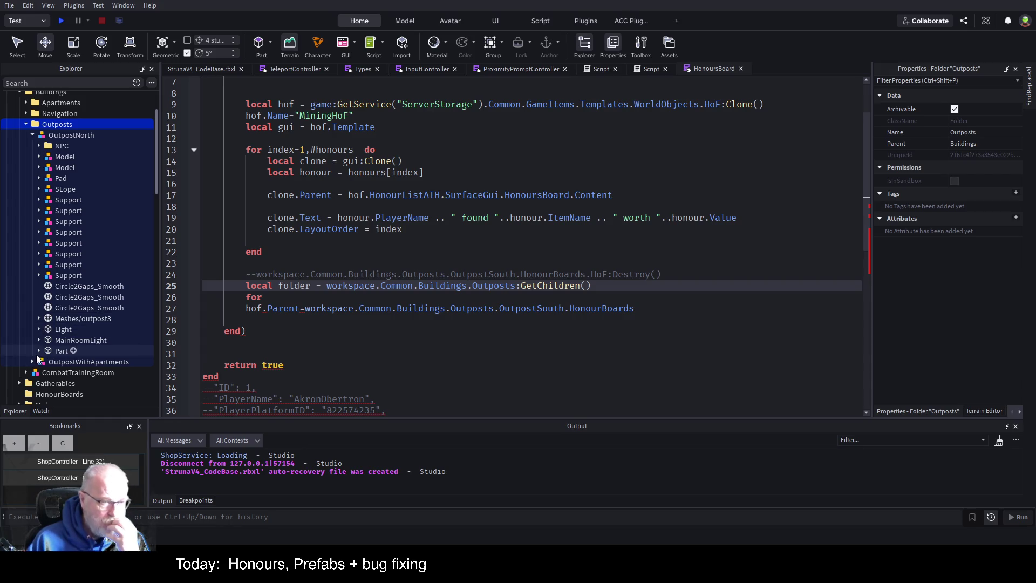
left_click(32, 135)
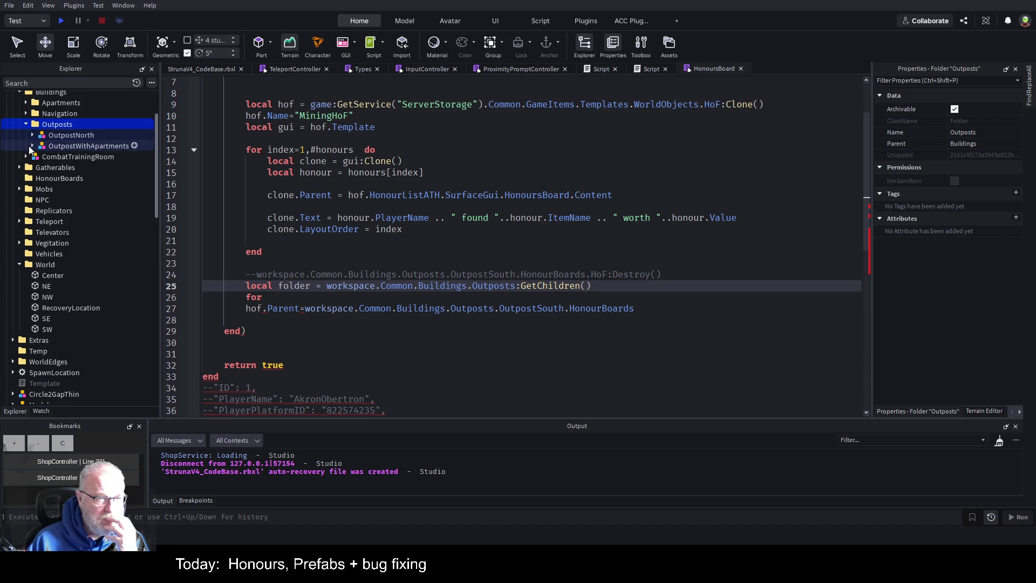
- Browse OutpostWithApartments' TP and Televators, fold it away, and add a blank line after line 25
left_click(32, 146)
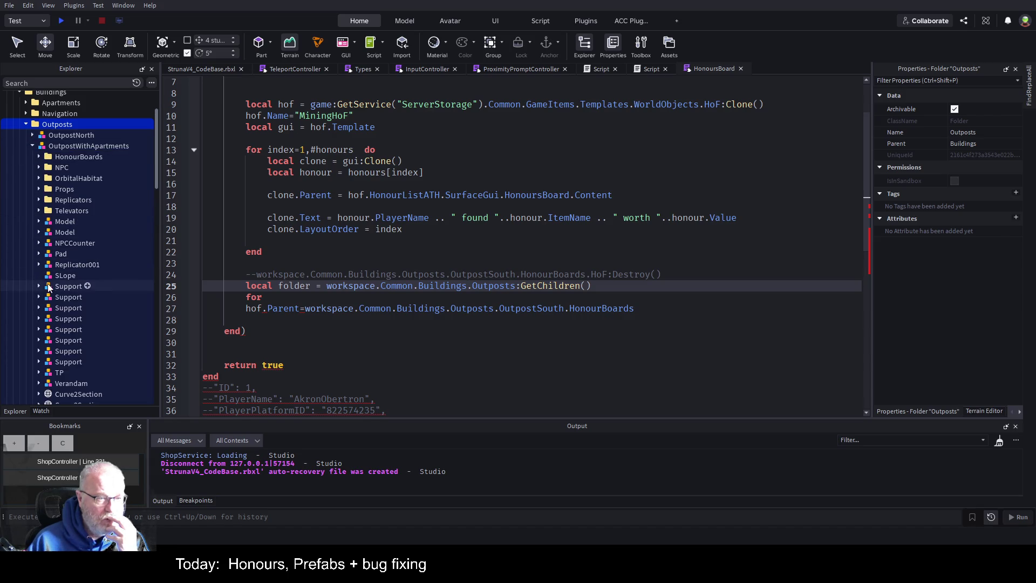
scroll(38, 283, "down", 3)
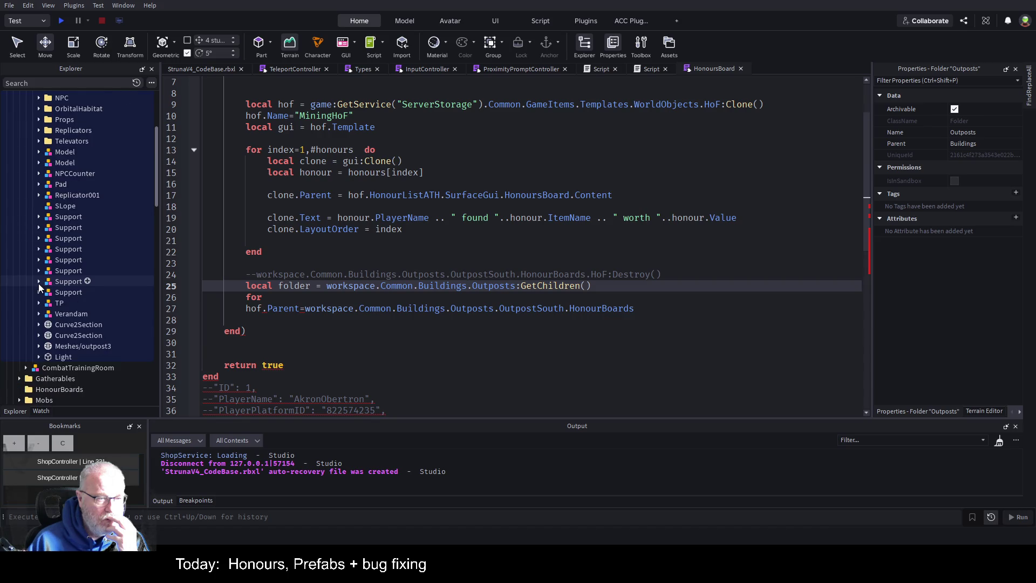
left_click(38, 303)
left_click(41, 306)
scroll(72, 287, "up", 3)
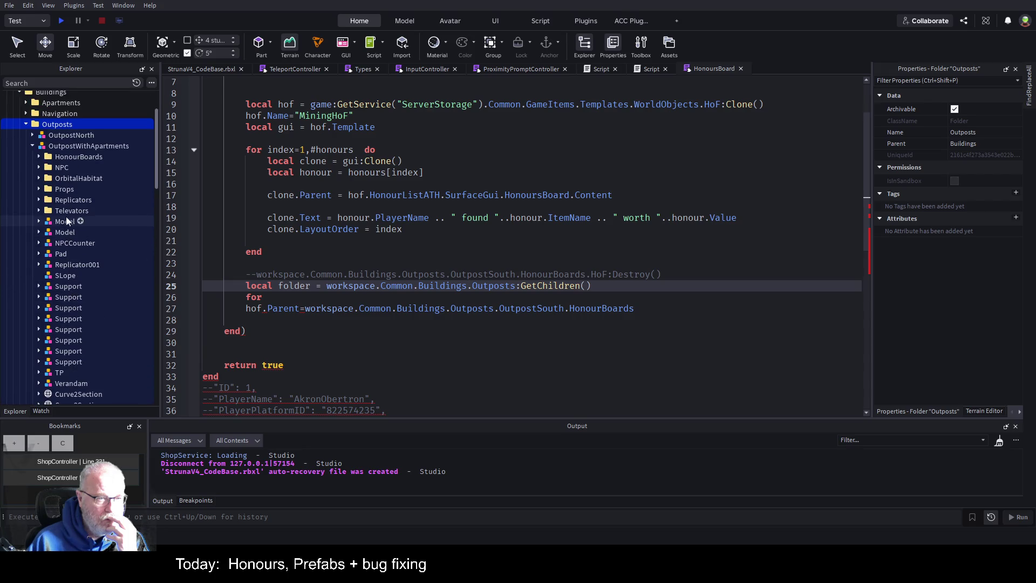
left_click(40, 211)
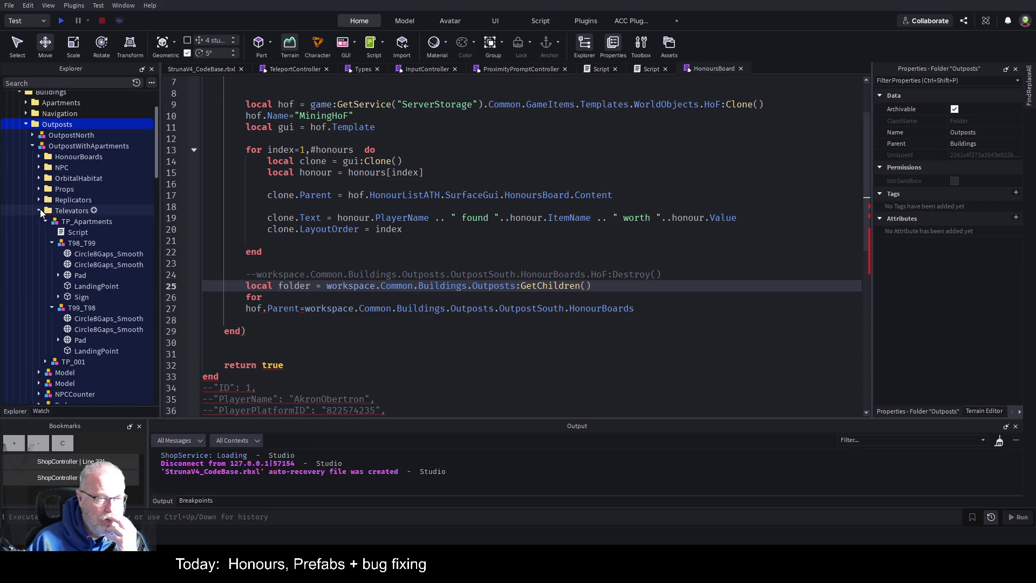
left_click(32, 146)
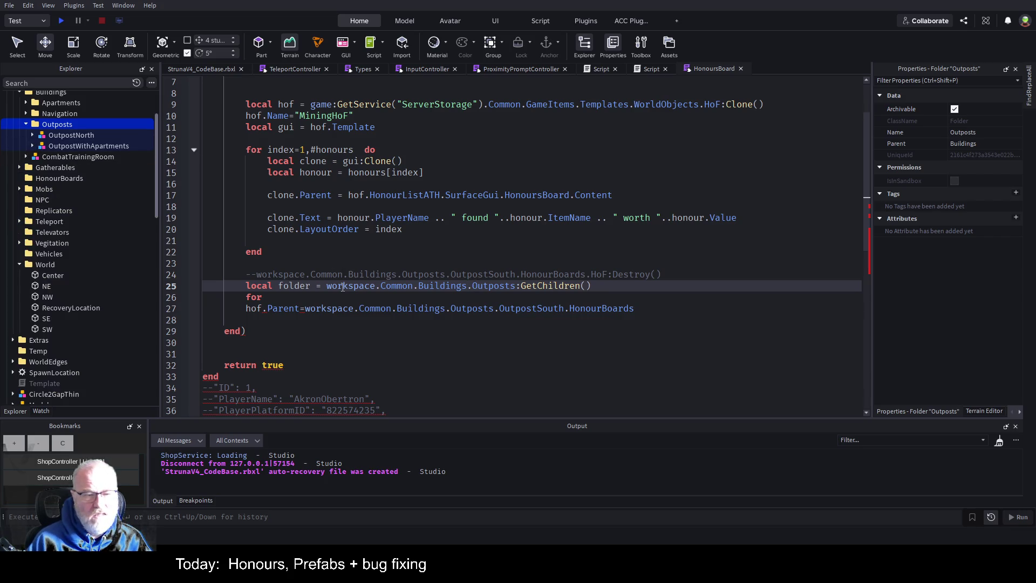
left_click(603, 290)
key("Return")
key("Return")
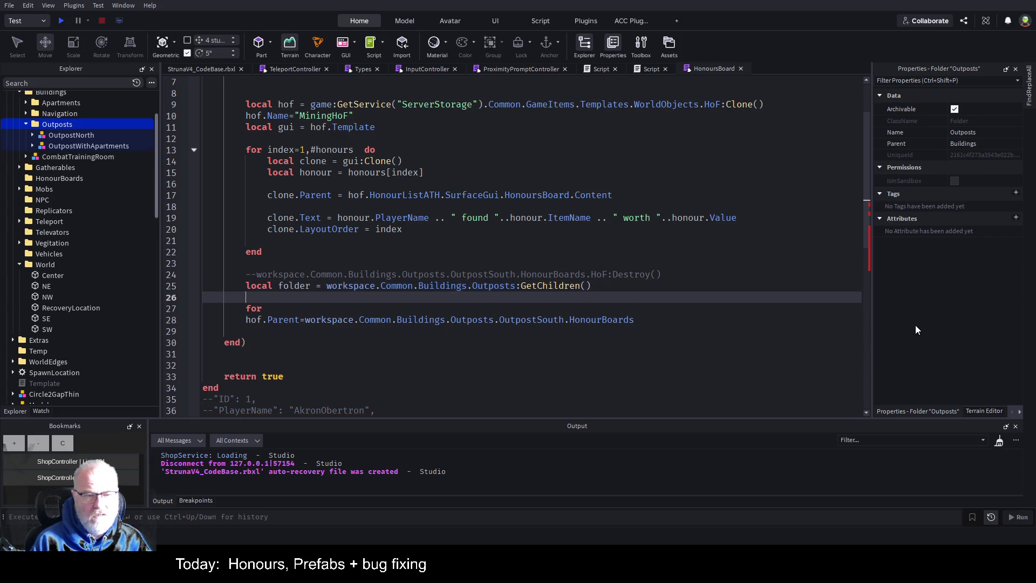
- Write the loop header 'for _,outpost in ipairs(folder) do' with its closing end
key("Down")
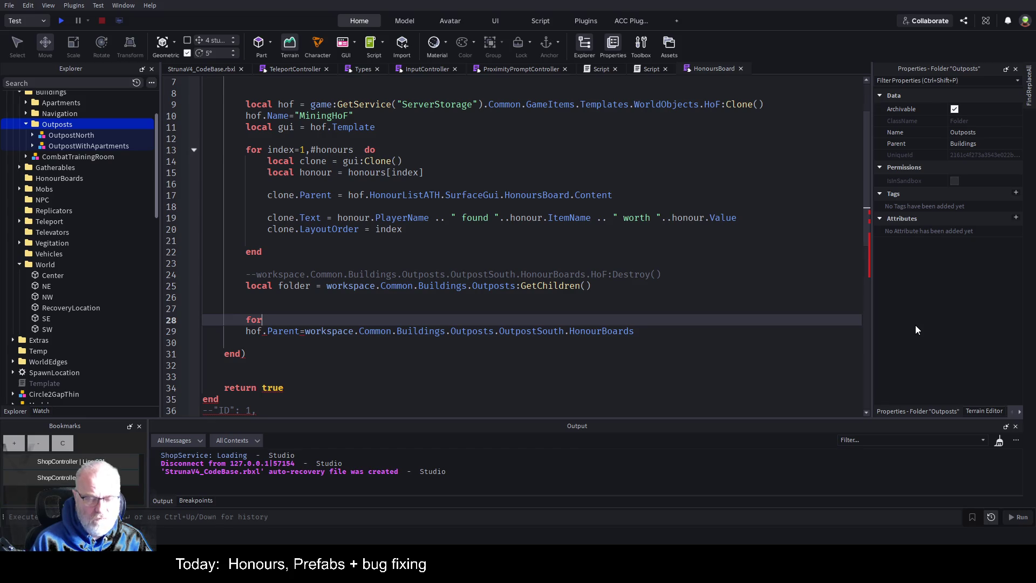
type(" _,out")
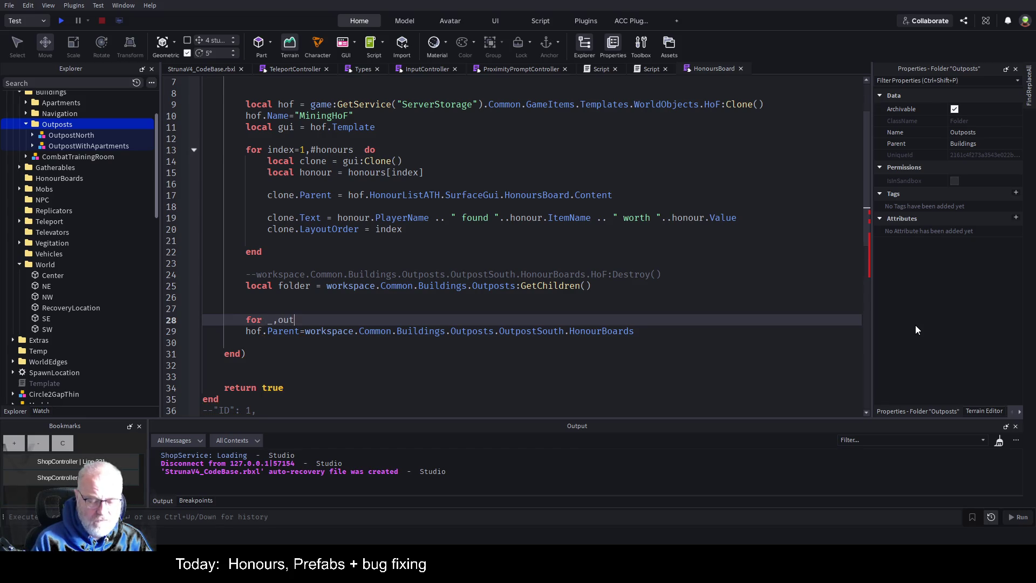
type("post in pairs(")
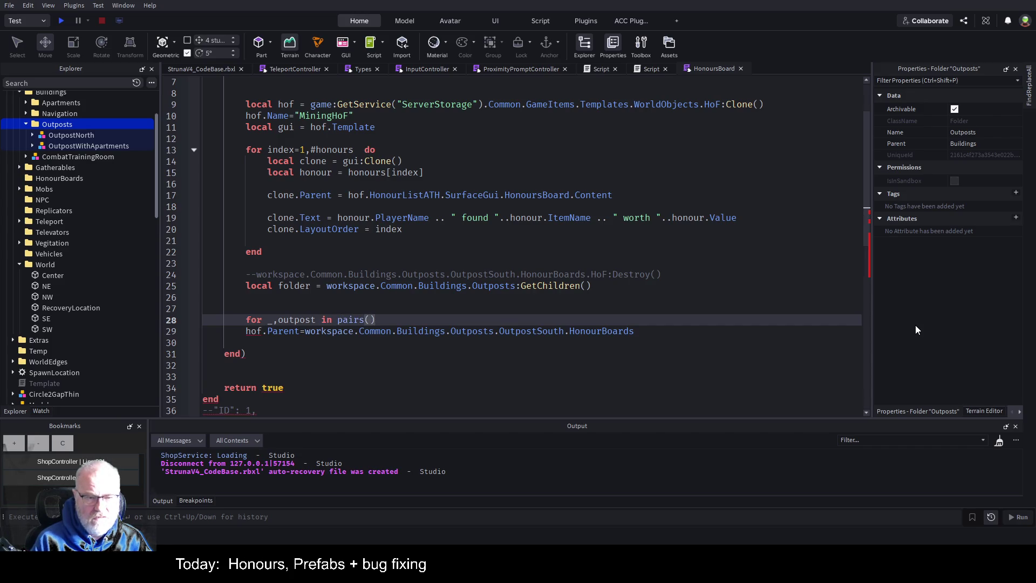
type("folder)")
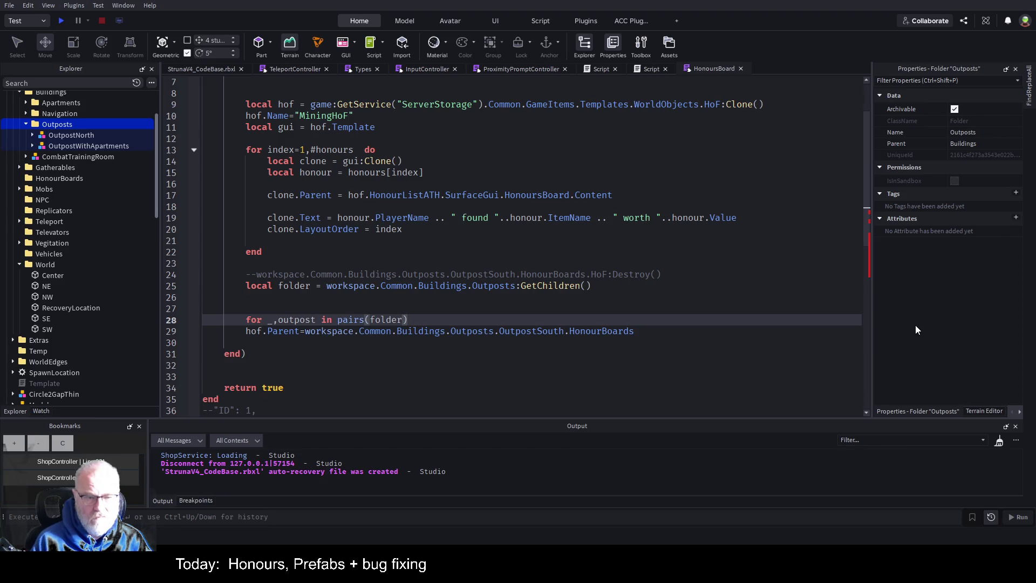
type(" do")
key("Return")
key("Up")
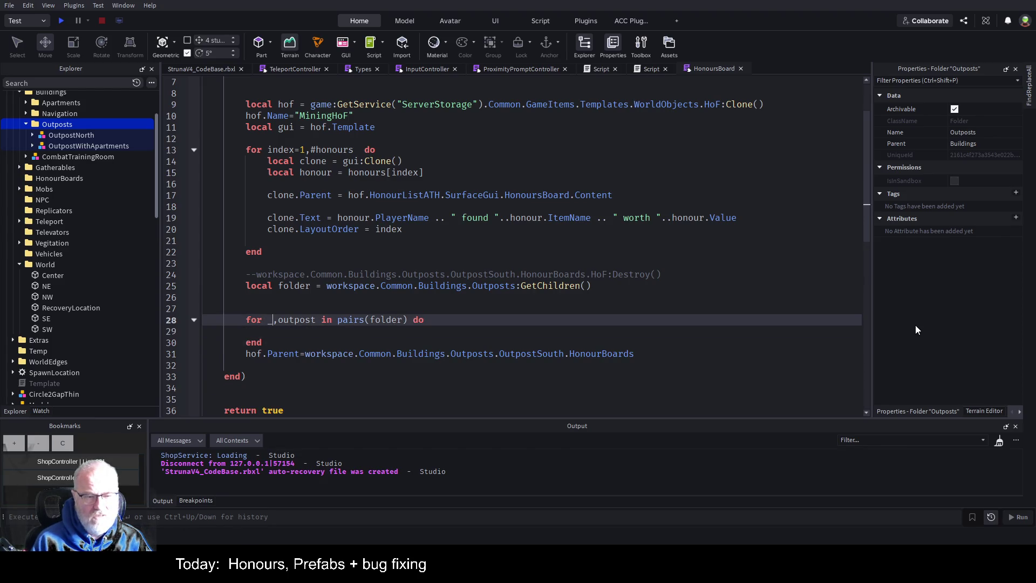
key("Right")
type("i")
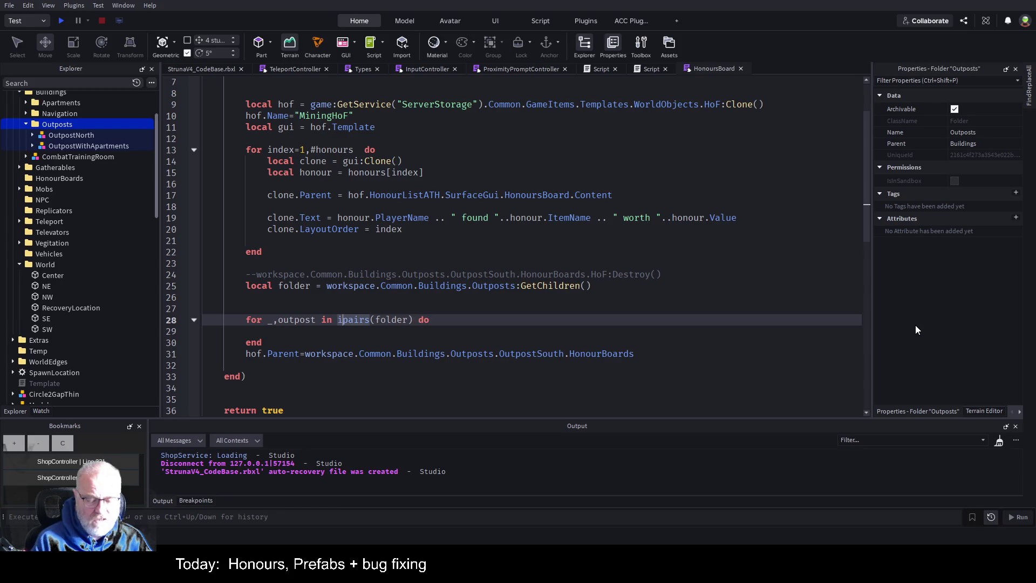
- Start the loop body with local hb = outpost:FindFirstChild("HonourBoar…")
key("Down")
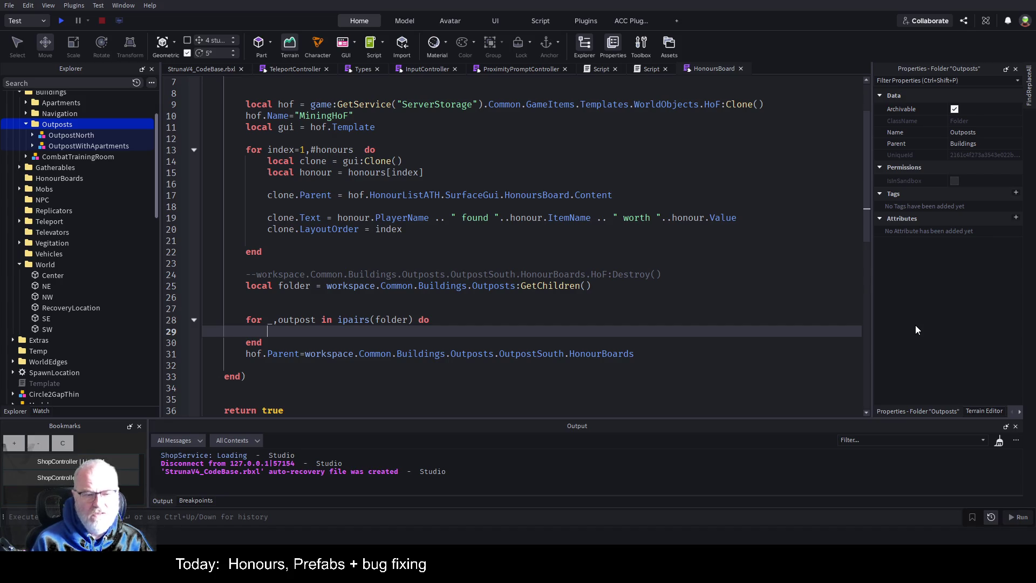
type("if")
key("BackSpace")
key("BackSpace")
type("local ")
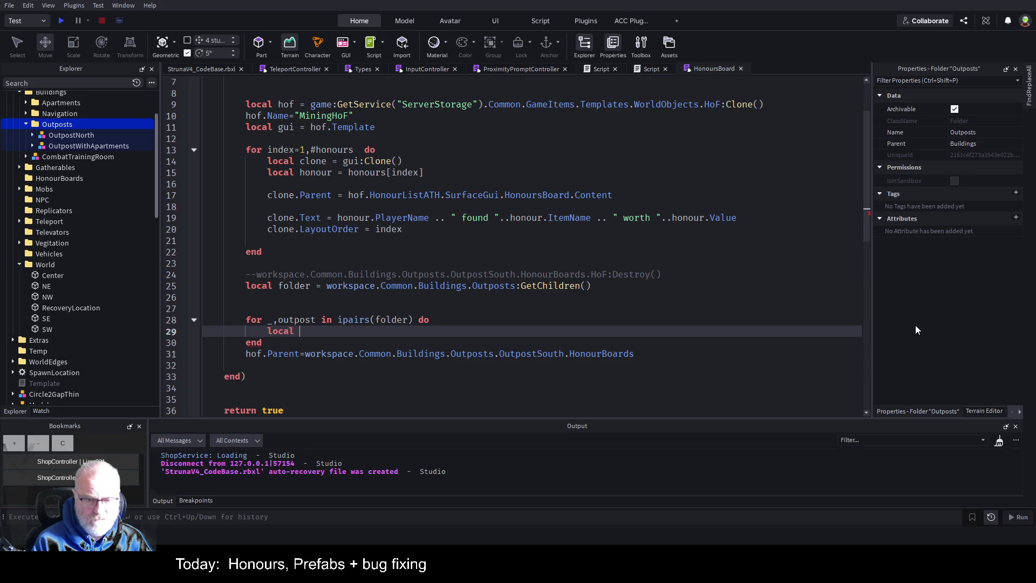
type("hb = ")
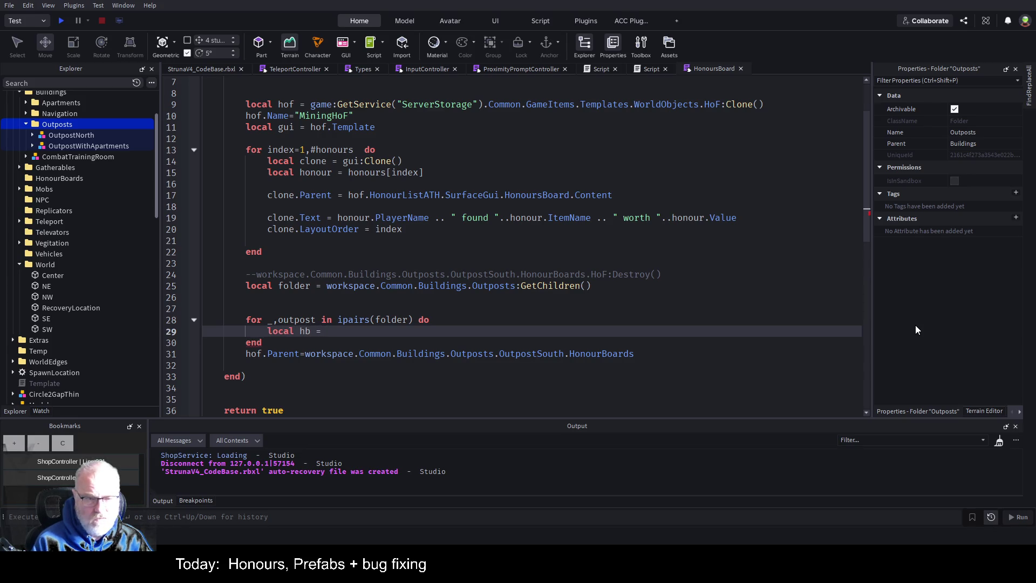
type("o")
type("utpost:F")
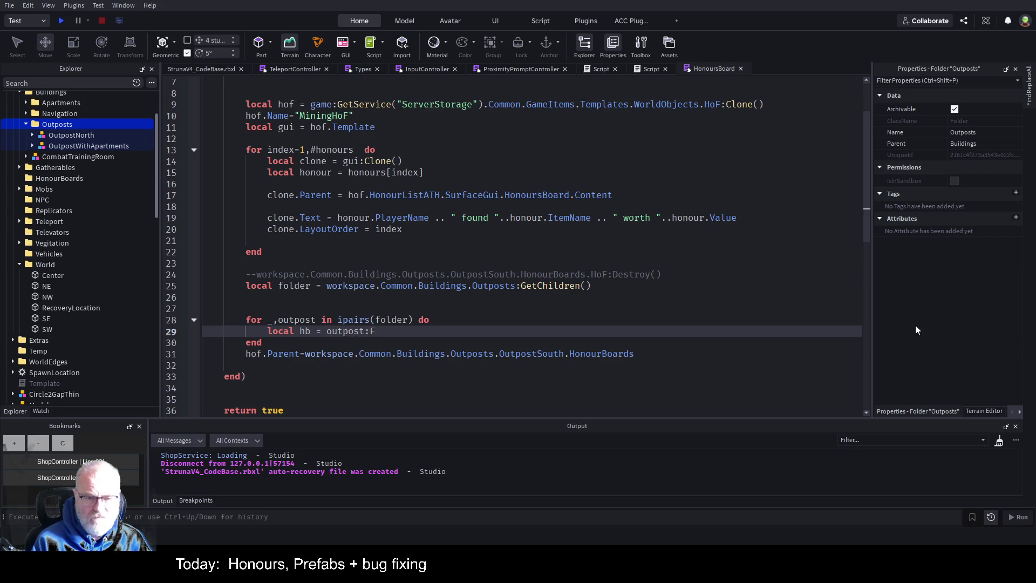
key("Tab")
type("\"Ho")
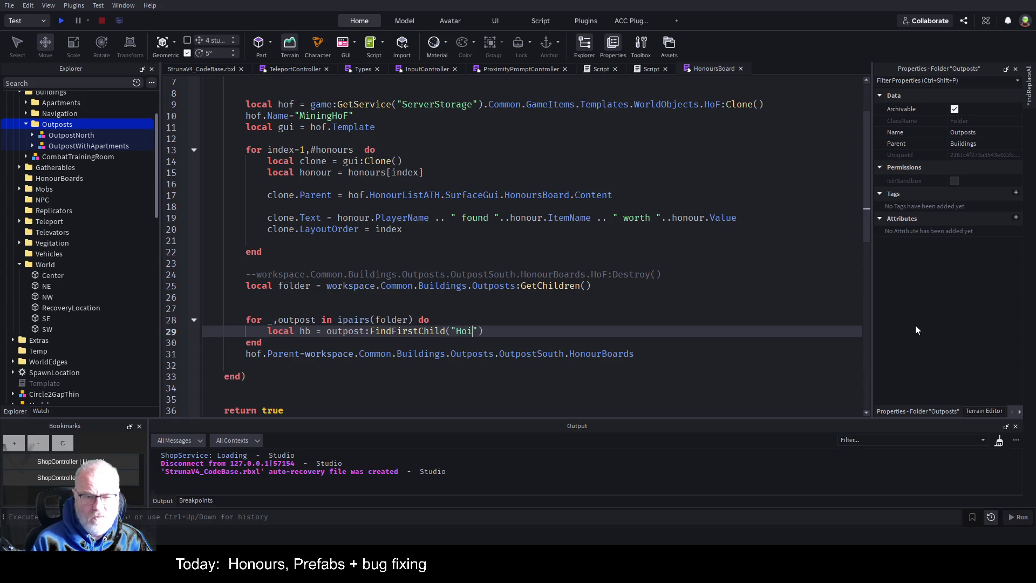
type("nourBoards")
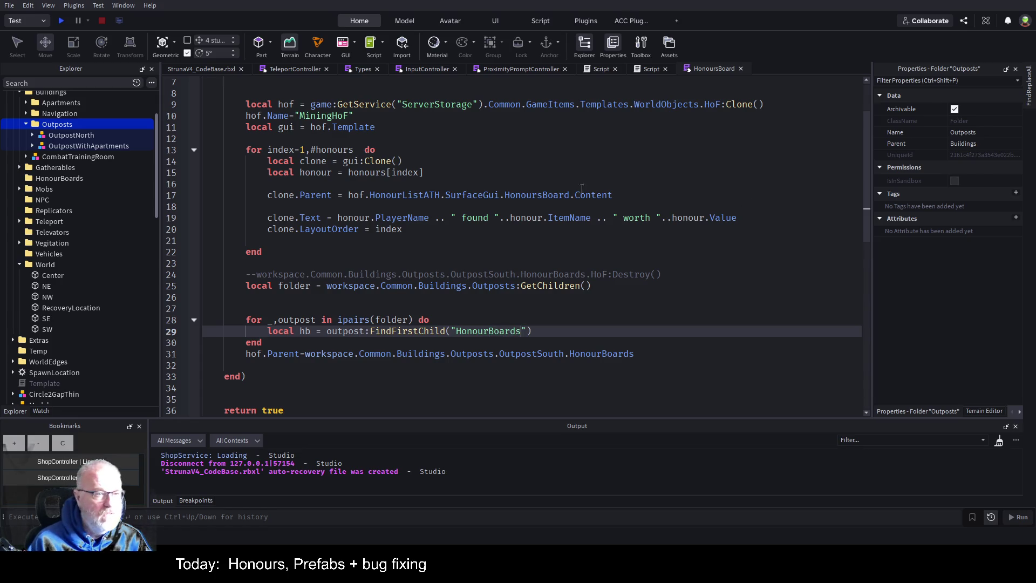
- Check the exact name of OutpostWithApartments' HonourBoards folder in Explorer
left_click(36, 145)
left_click(61, 157)
double_click(64, 157)
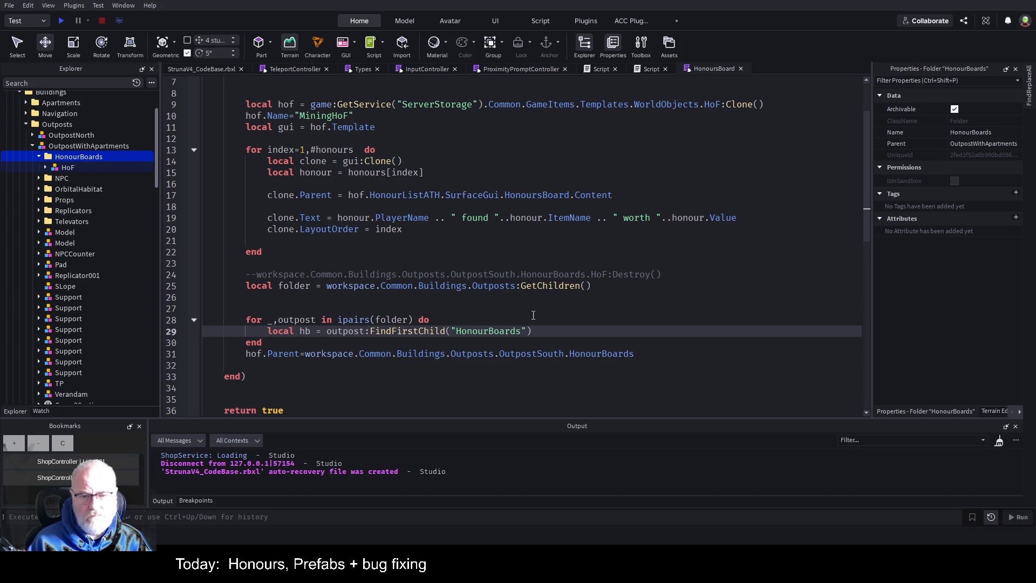
left_click(105, 159)
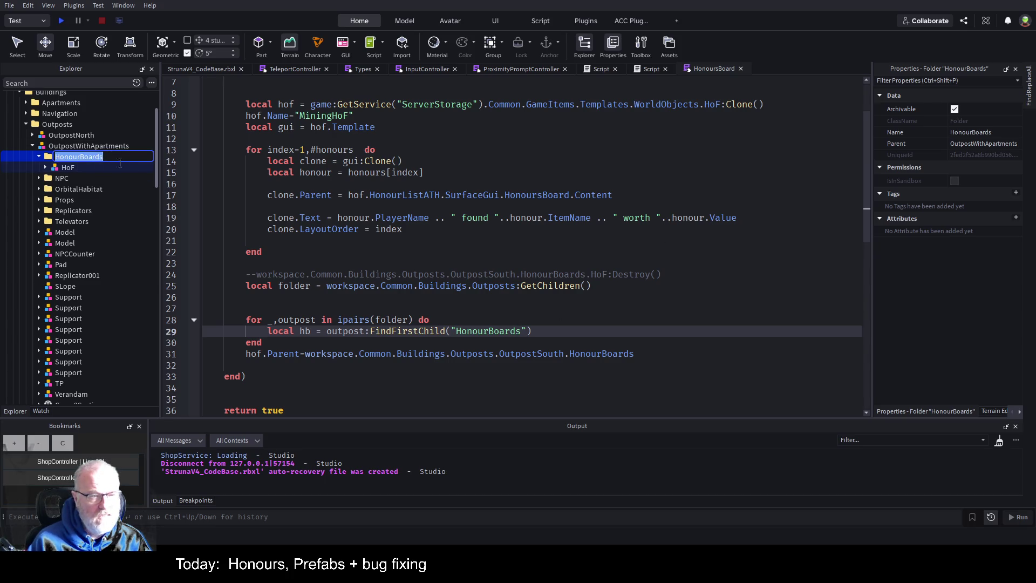
left_click(487, 328)
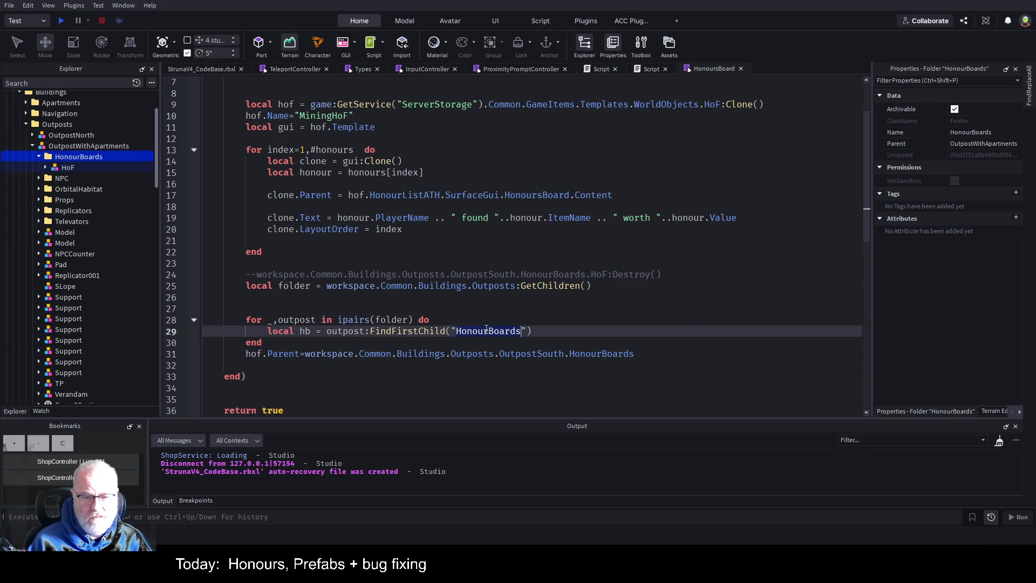
- Move the hof.Parent line into the loop and change its target to hb
left_click(466, 298)
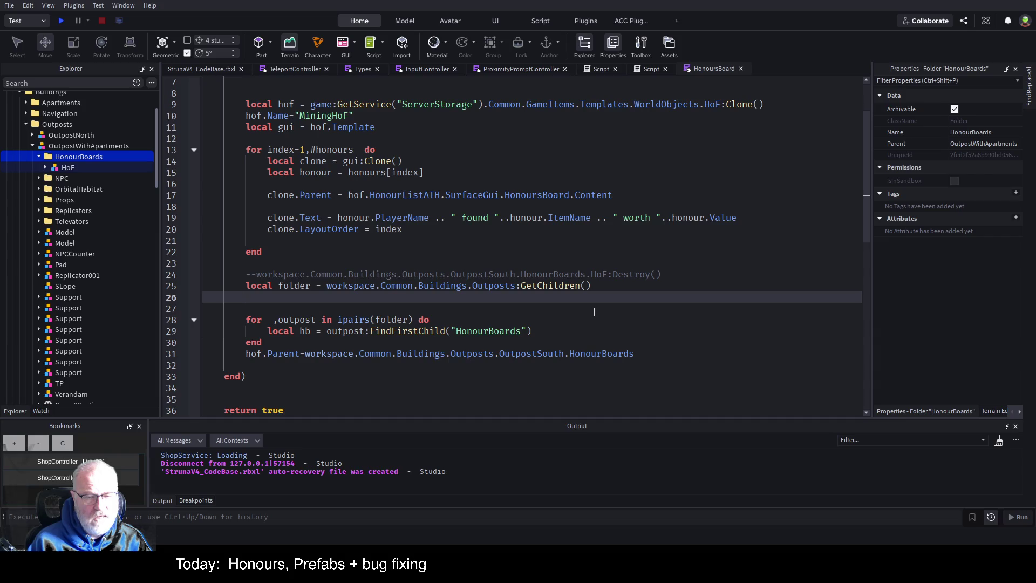
left_click(542, 333)
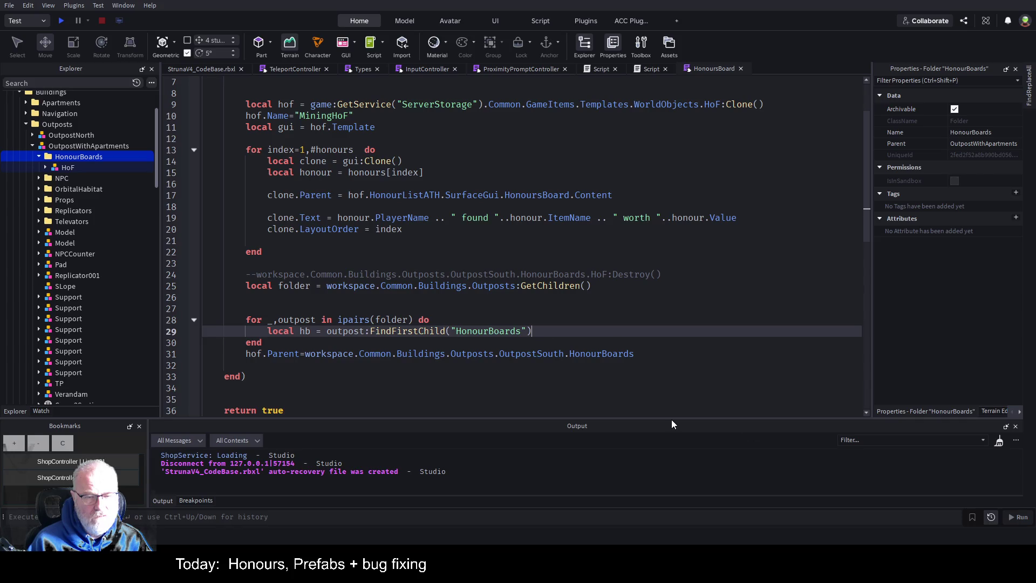
key("Down")
key("Down")
key("End")
key("shift+Home")
key("ctrl+x")
key("Up")
key("Up")
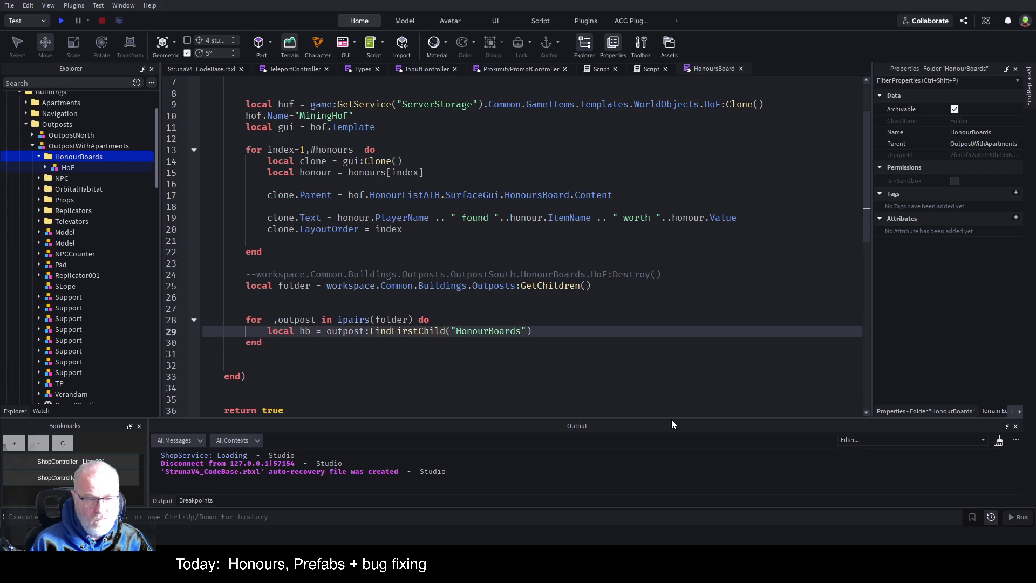
key("Return")
key("ctrl+v")
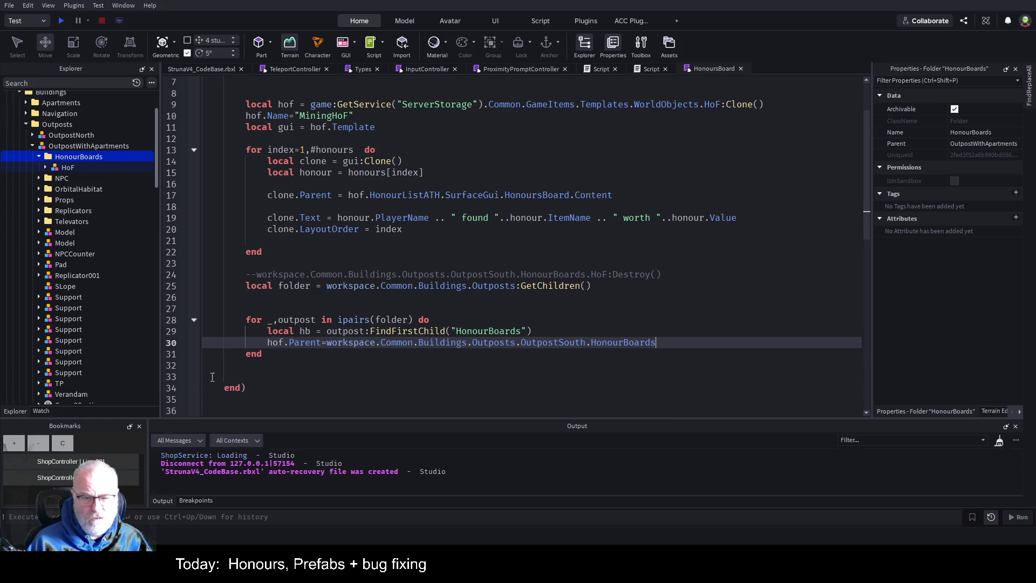
double_click(334, 343)
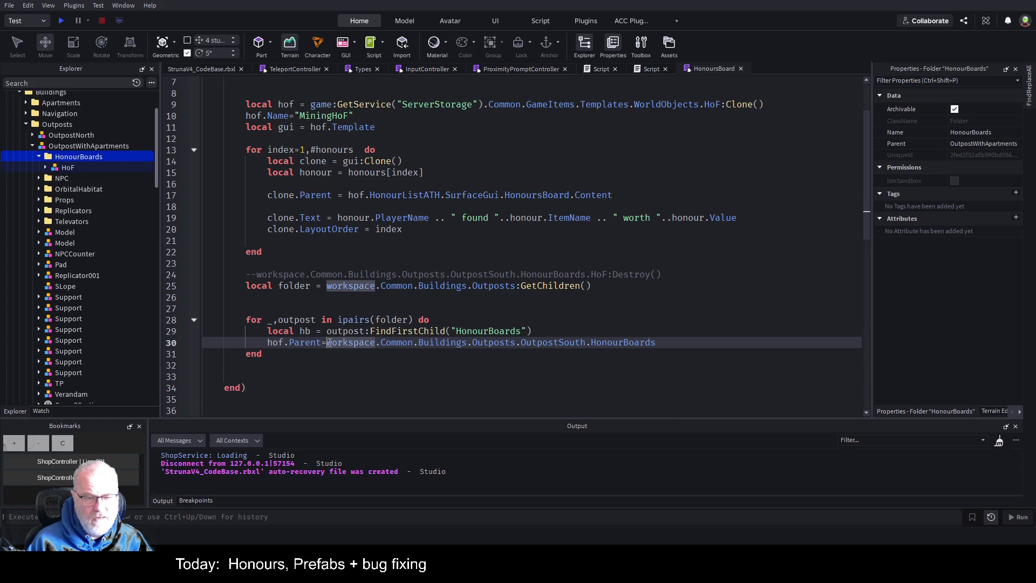
key("shift+End")
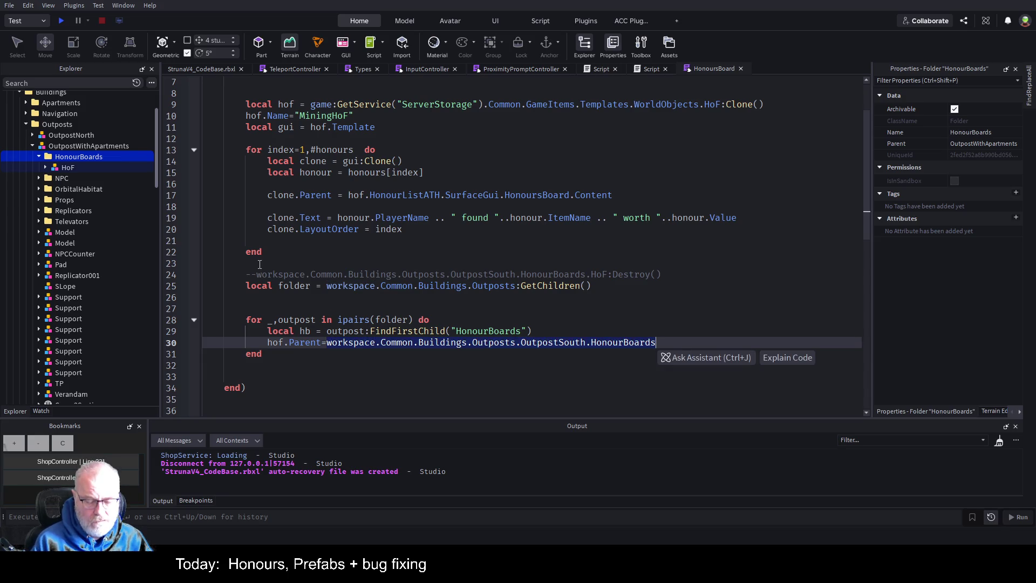
type("hb")
- Wrap hof.Parent=hb in an 'if hb then … end' block and save the place
key("Up")
key("End")
key("Return")
type("if hb")
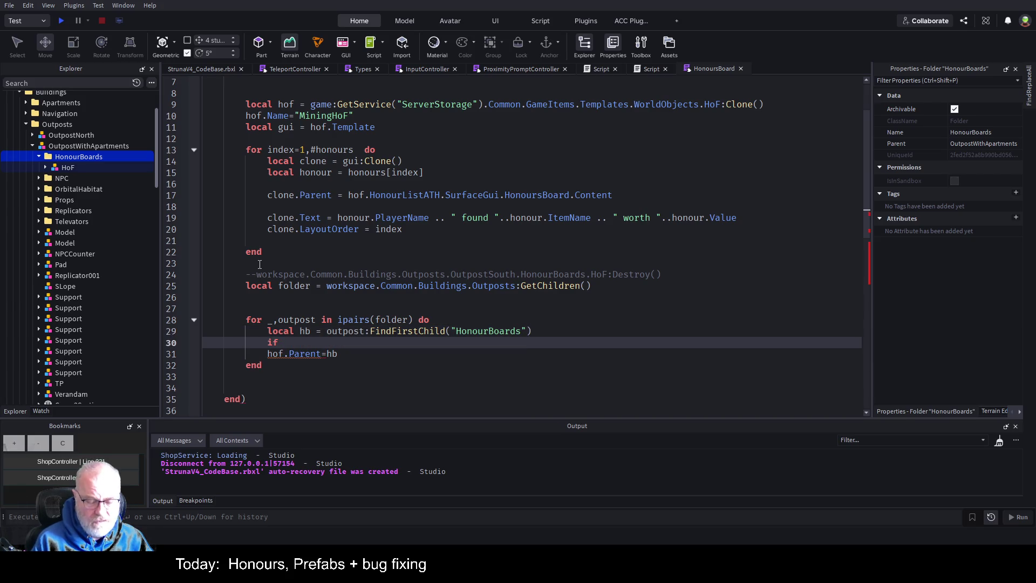
type(" then")
key("Return")
key("Down")
key("Down")
key("shift+End")
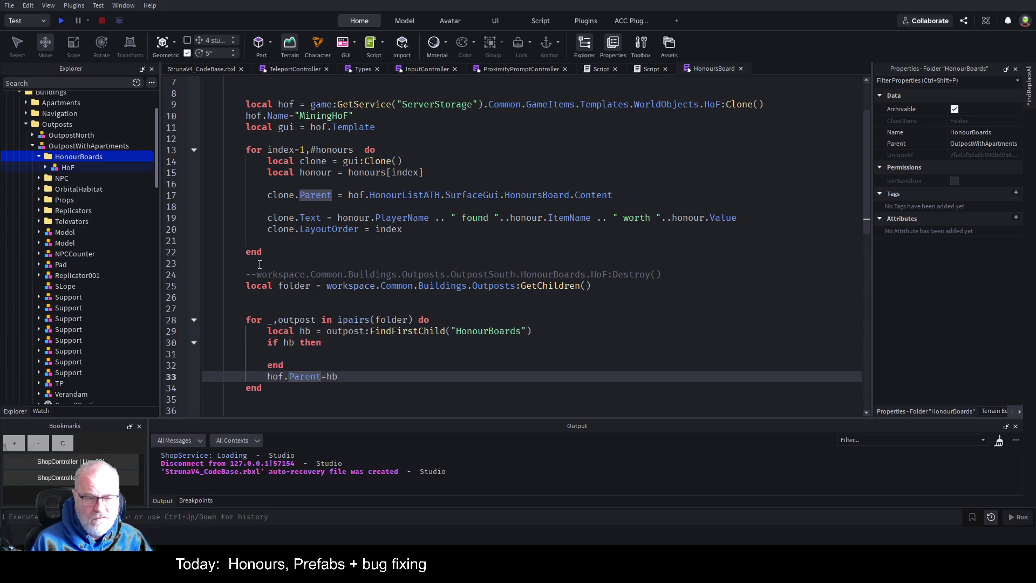
key("alt+Up")
key("alt+Up")
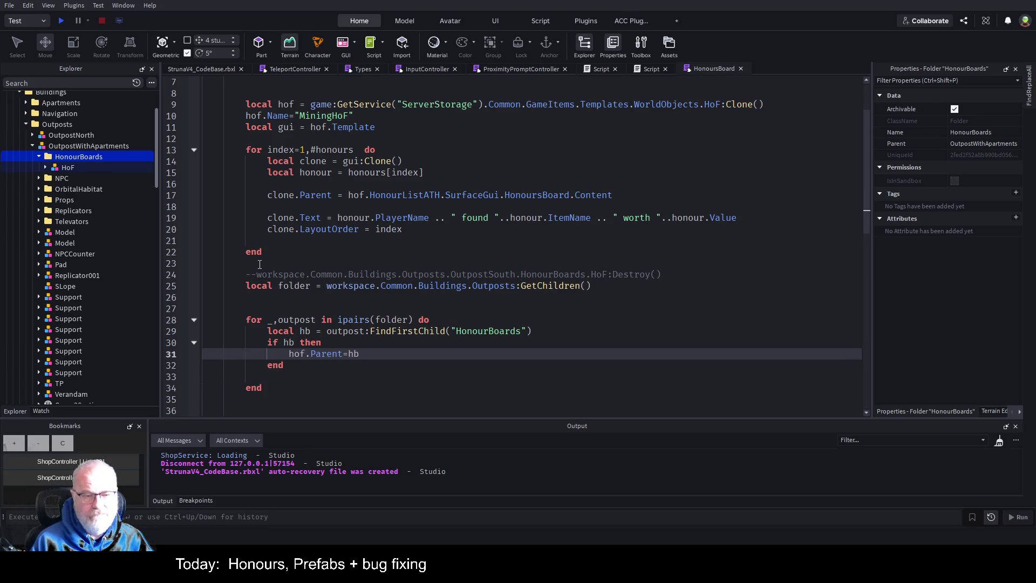
key("Up")
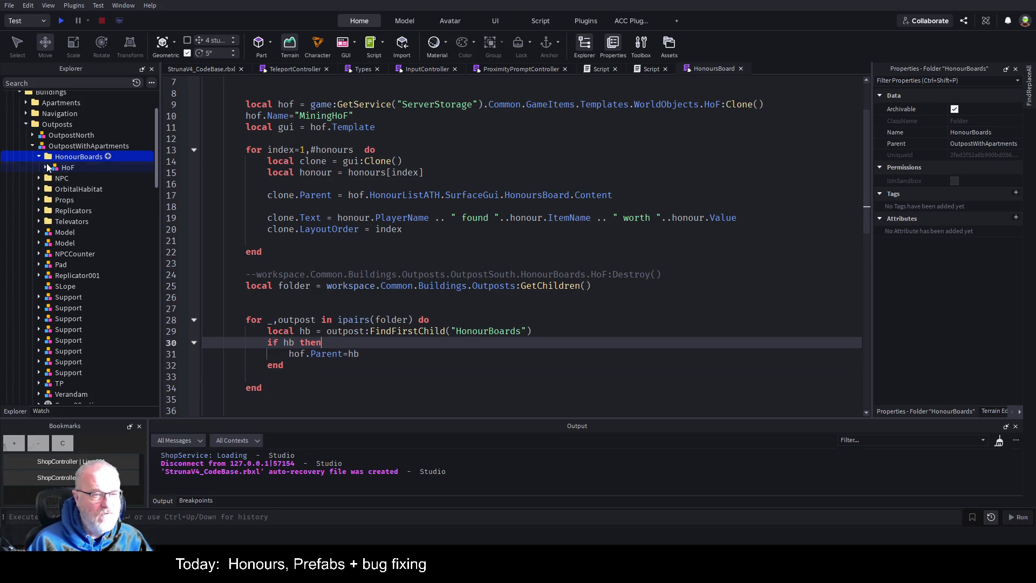
key("ctrl+s")
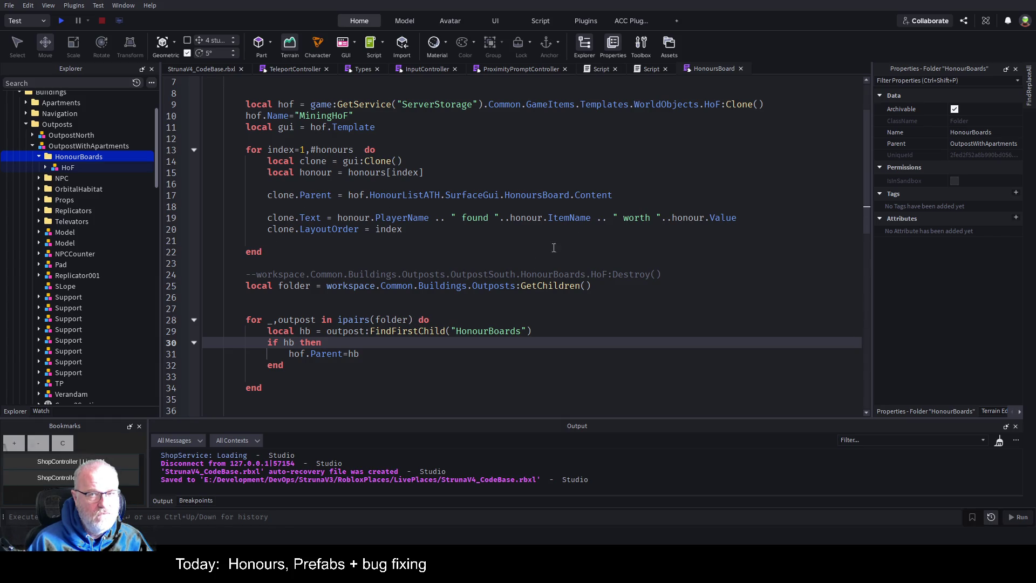
key("ctrl+z")
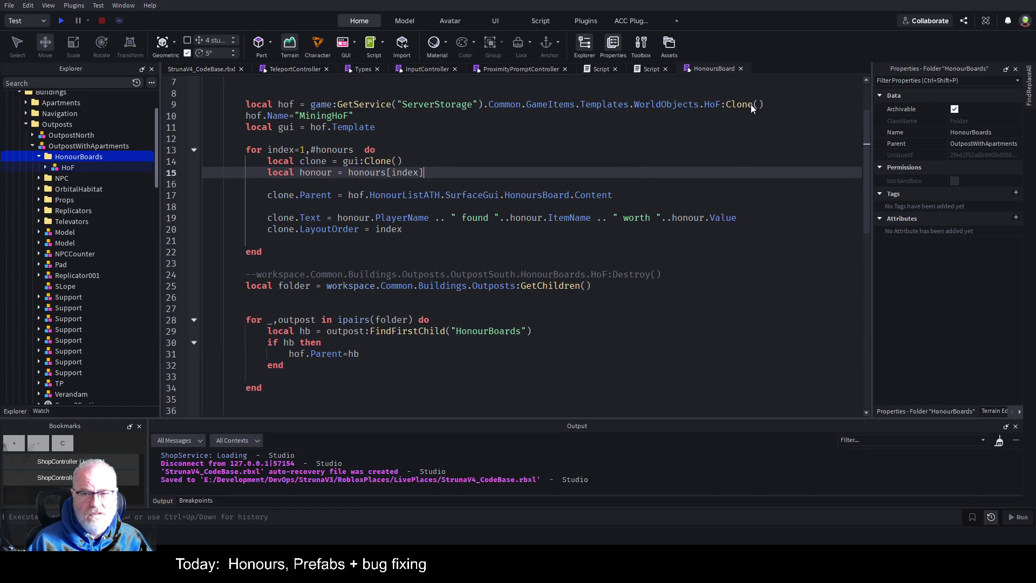
- Select the Common folder and save the place three times with Ctrl+S from the script
scroll(112, 174, "up", 5)
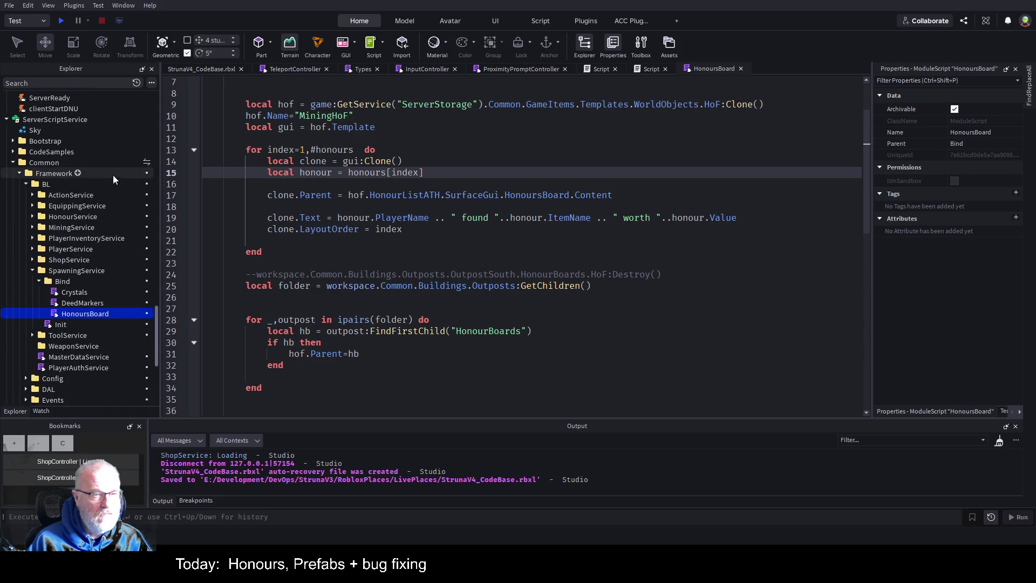
left_click(50, 162)
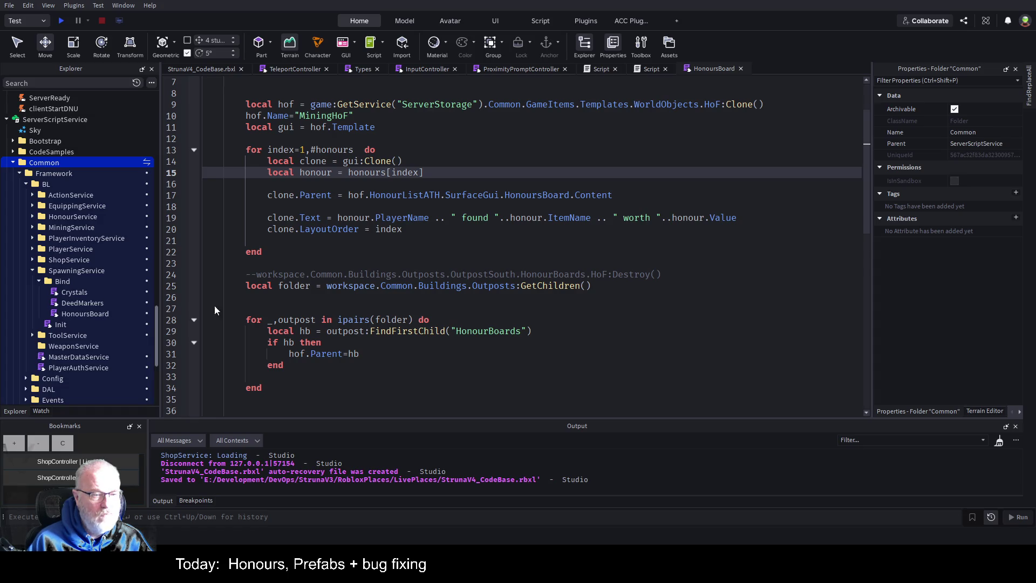
left_click(428, 349)
key("ctrl+s")
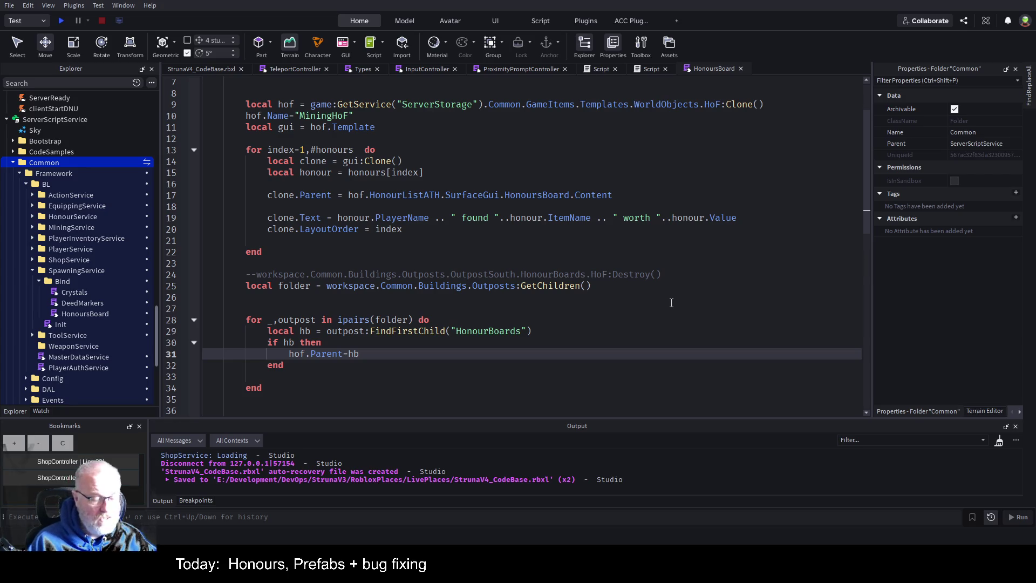
left_click(601, 294)
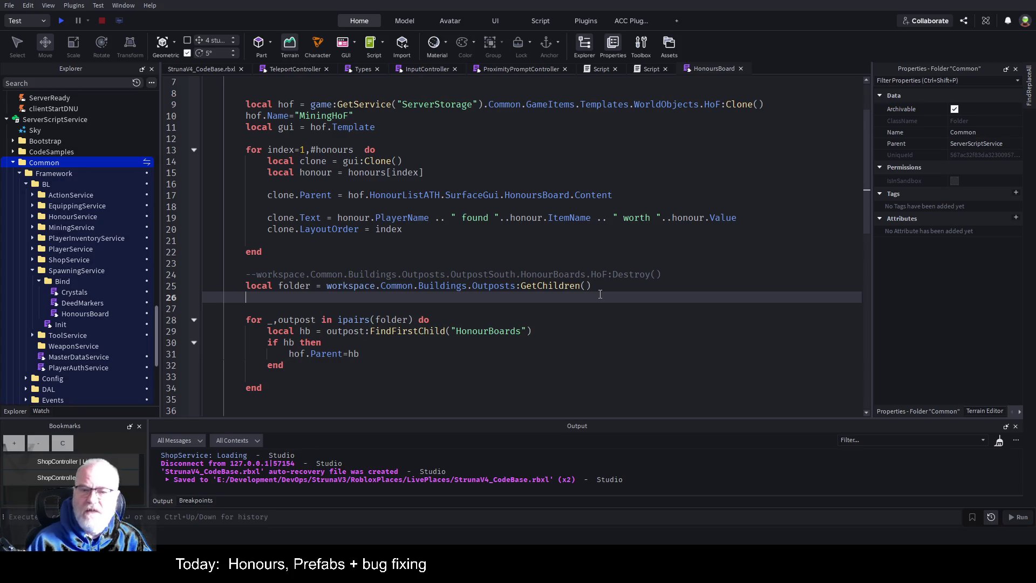
left_click(562, 243)
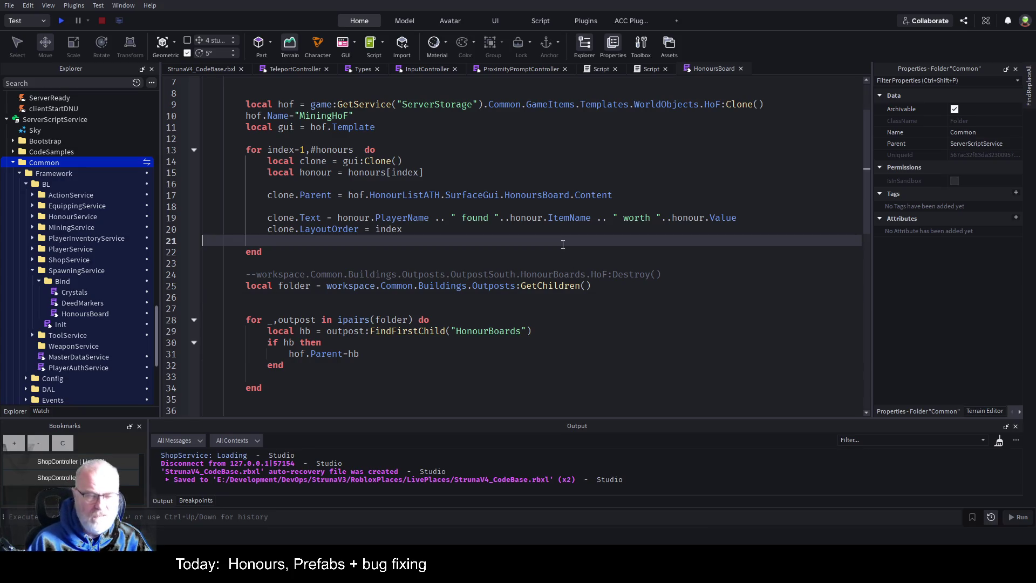
key("ctrl+s")
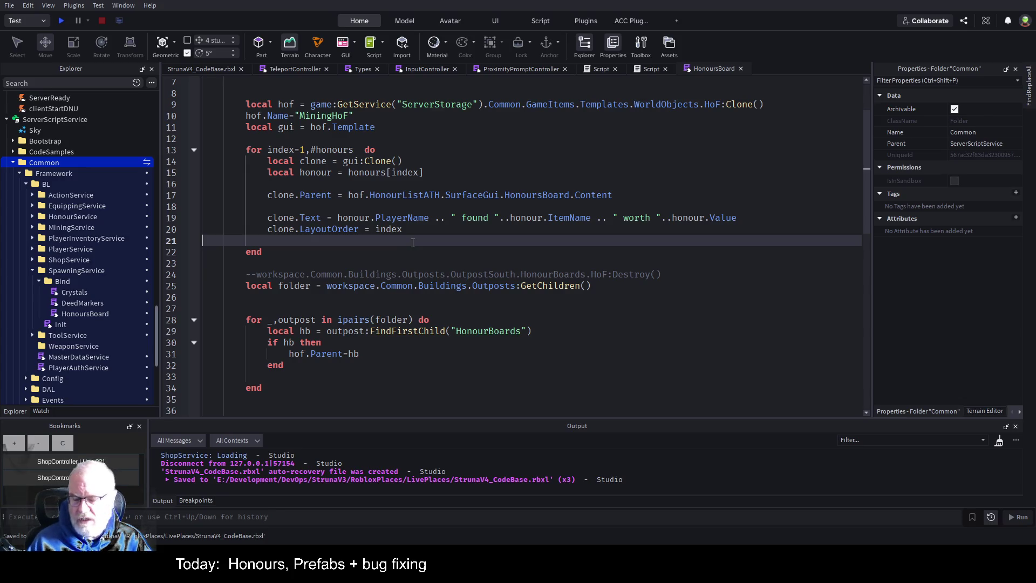
key("Down")
key("Down")
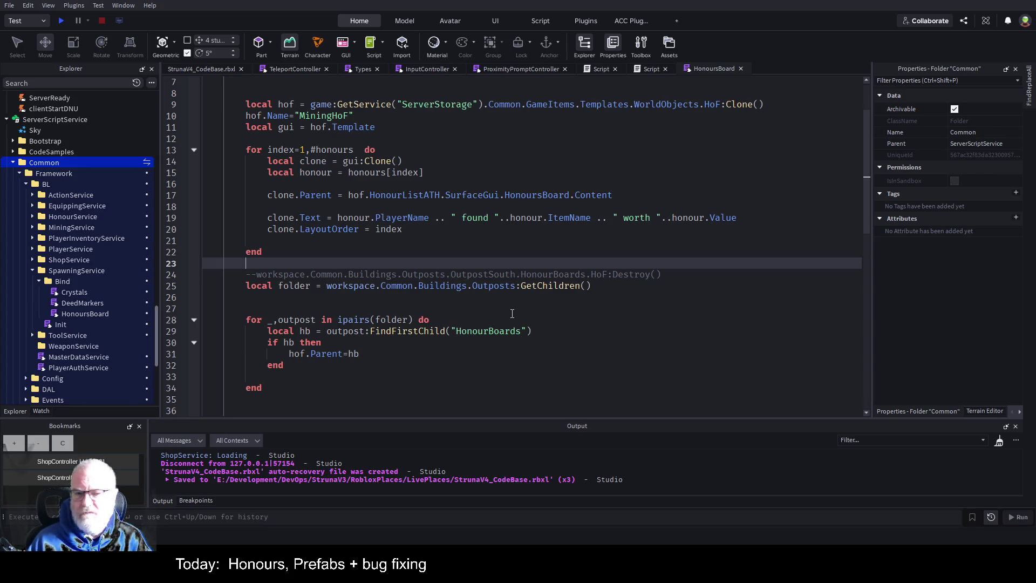
left_click(533, 306)
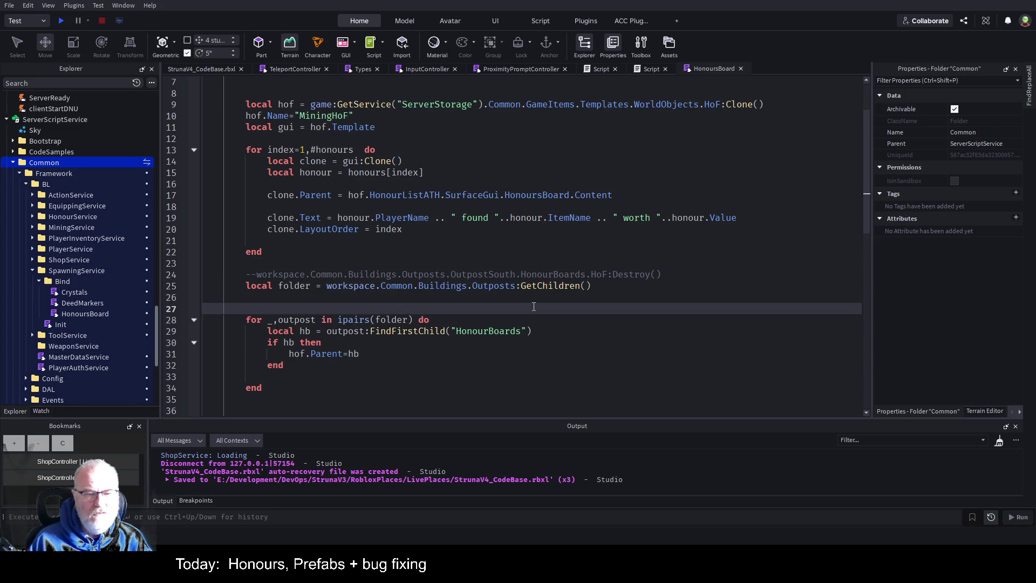
key("ctrl+s")
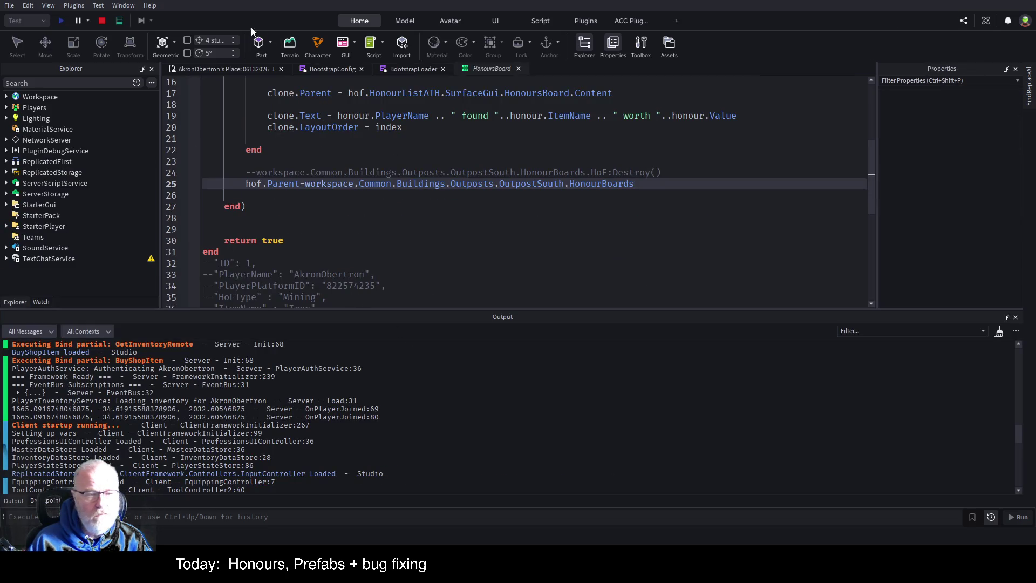
- Switch to the test game view, select the Apartment building, and stop with Shift+F5
left_click(212, 69)
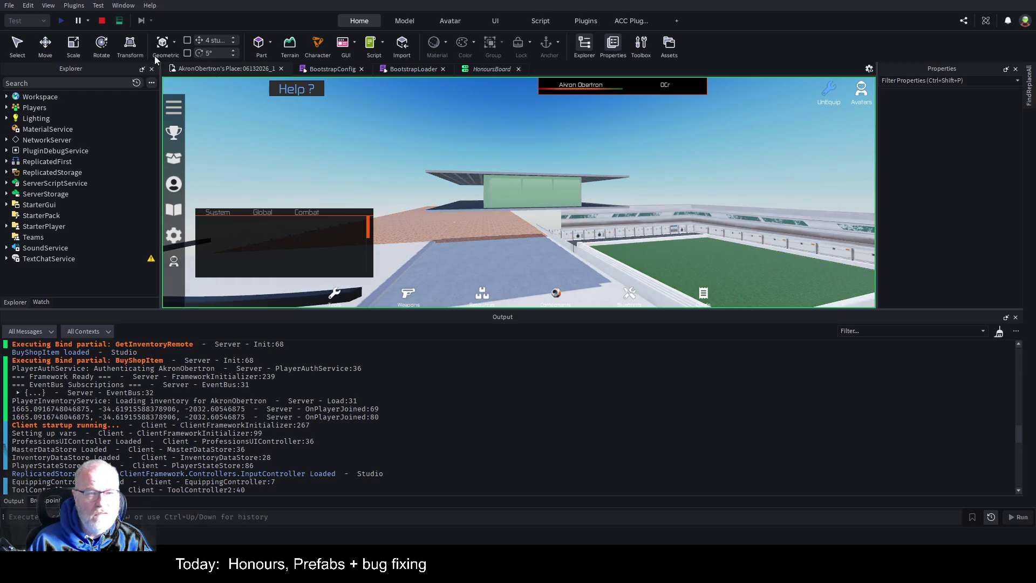
left_click(711, 238)
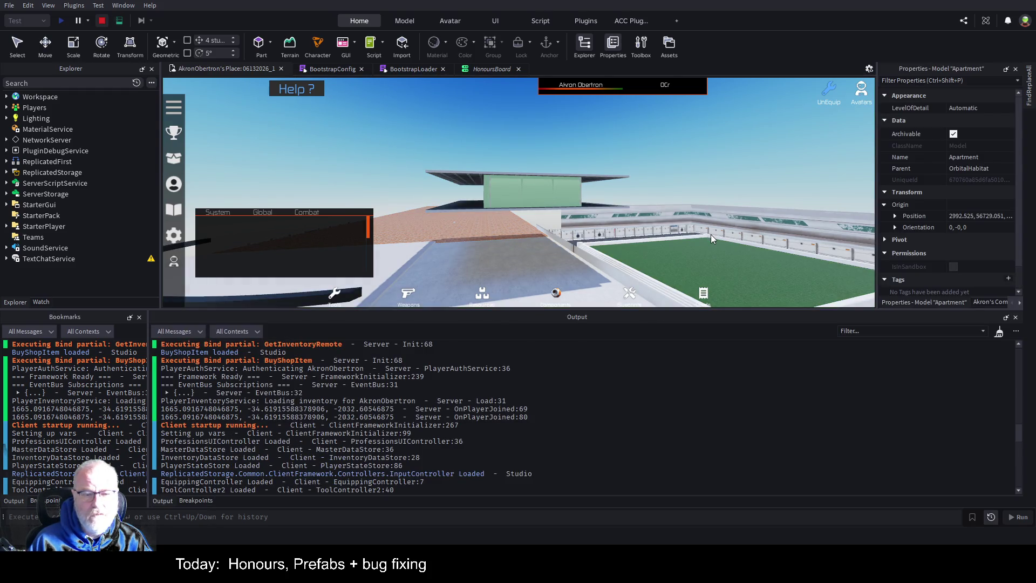
key("shift+F5")
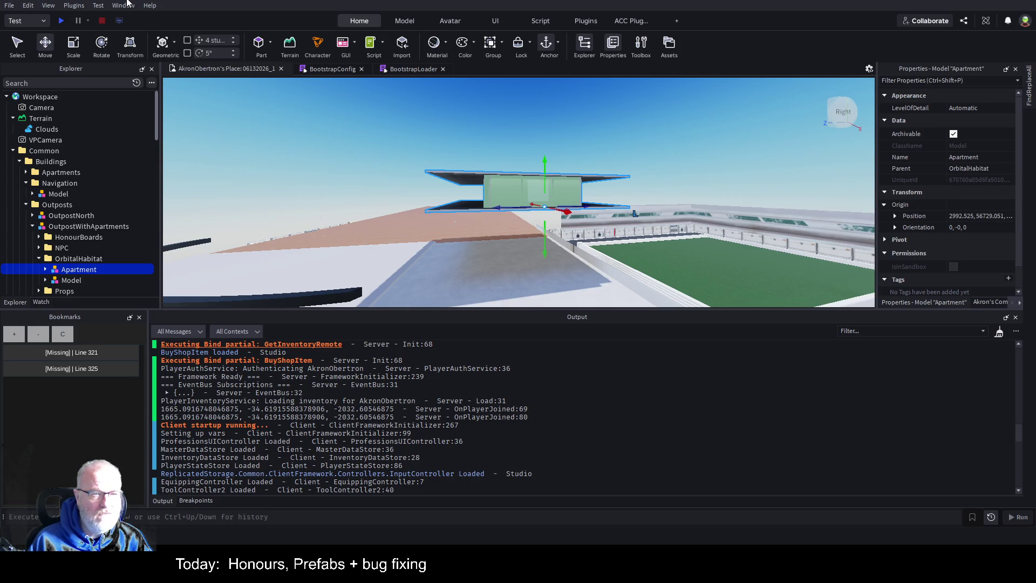
- Scroll down through the Output log of the test session
scroll(585, 439, "down", 5)
scroll(585, 439, "down", 6)
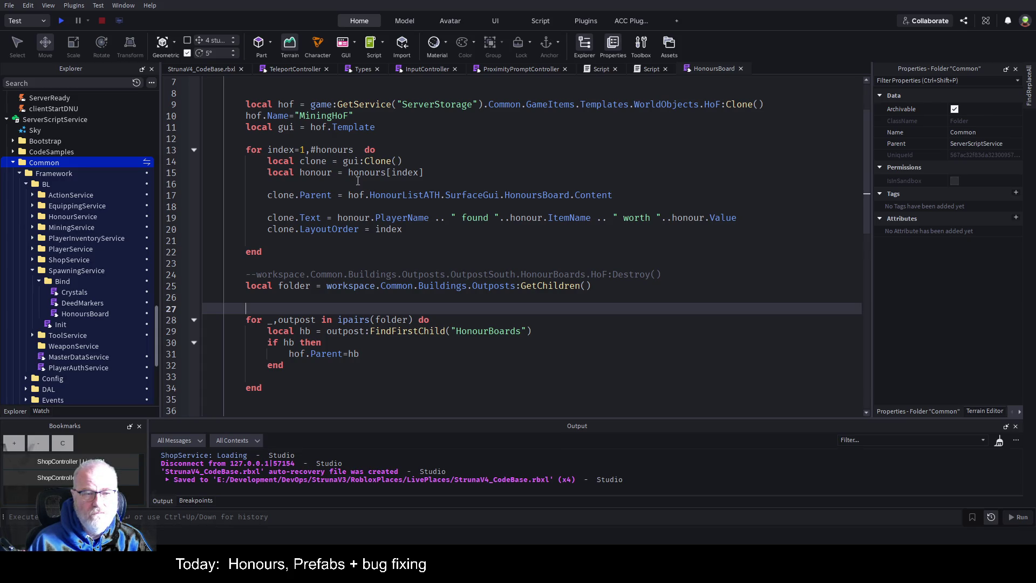
- Switch to the StrunaV4_CodeBase.rbxl 3D view and select OutpostWithApartments in the Explorer
left_click(202, 69)
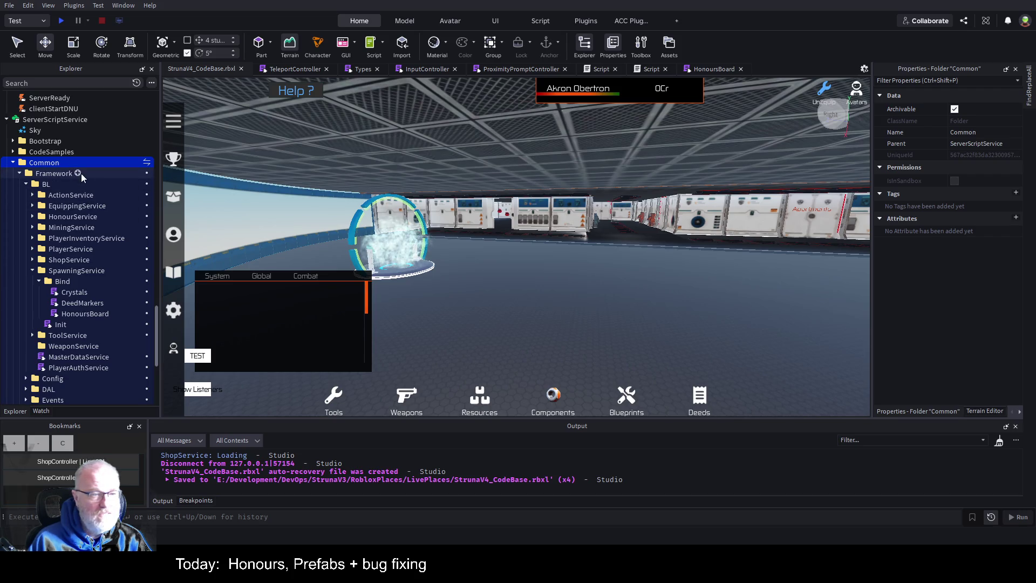
scroll(70, 189, "up", 8)
scroll(76, 189, "up", 10)
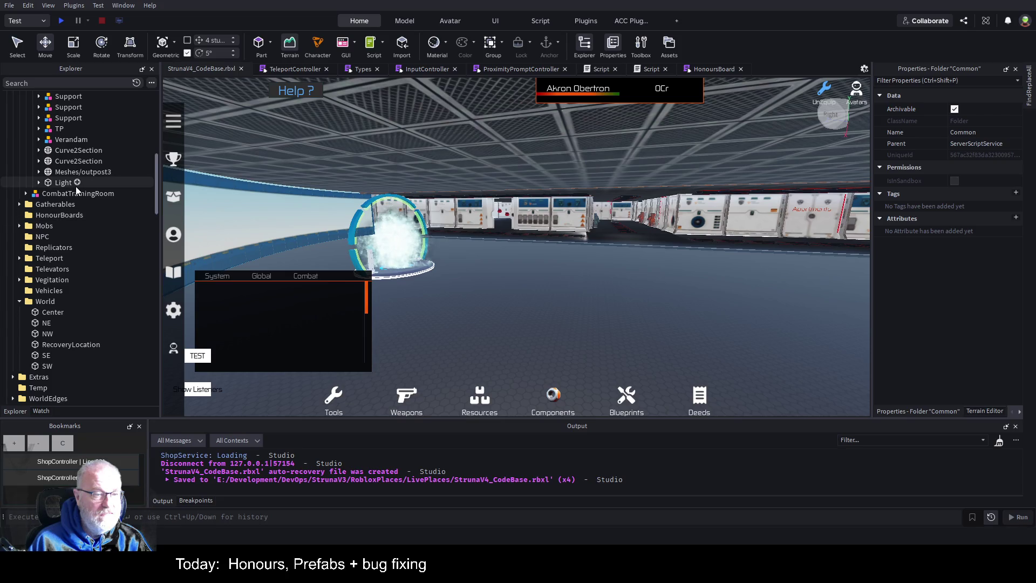
scroll(76, 188, "up", 8)
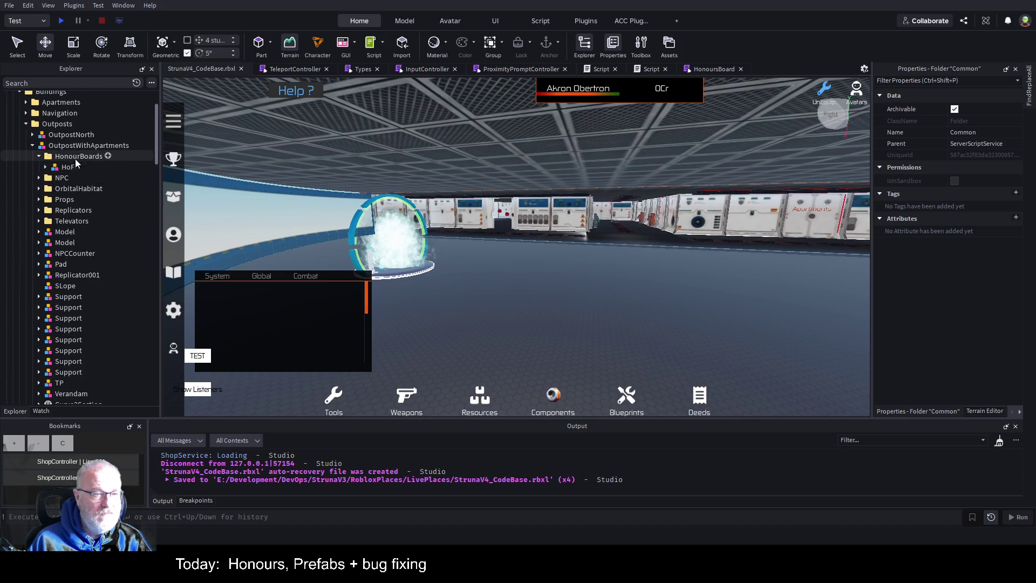
left_click(72, 146)
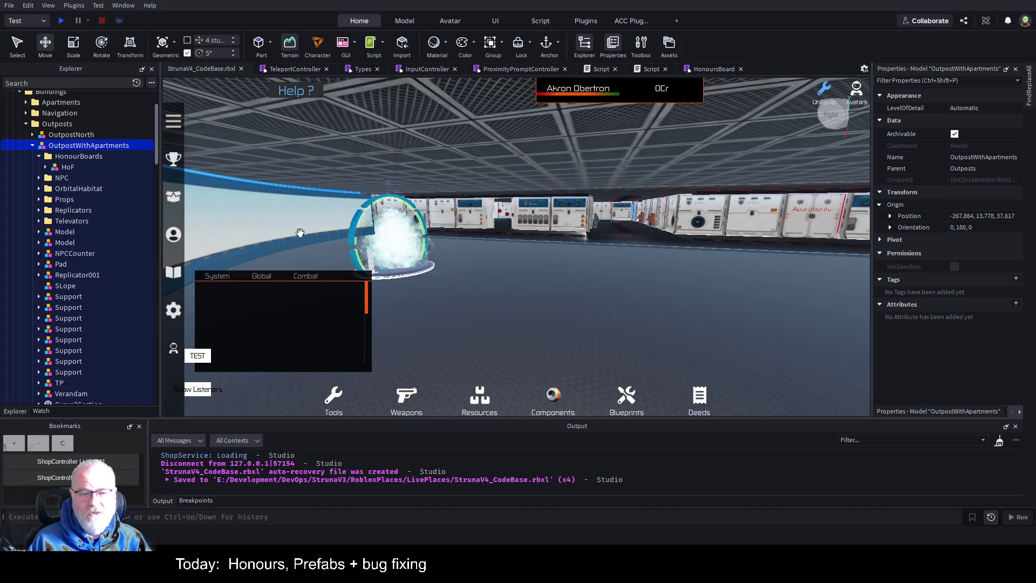
- Focus the camera on the outpost's Pad, then fly over to select the circular platform by the pole
key("a")
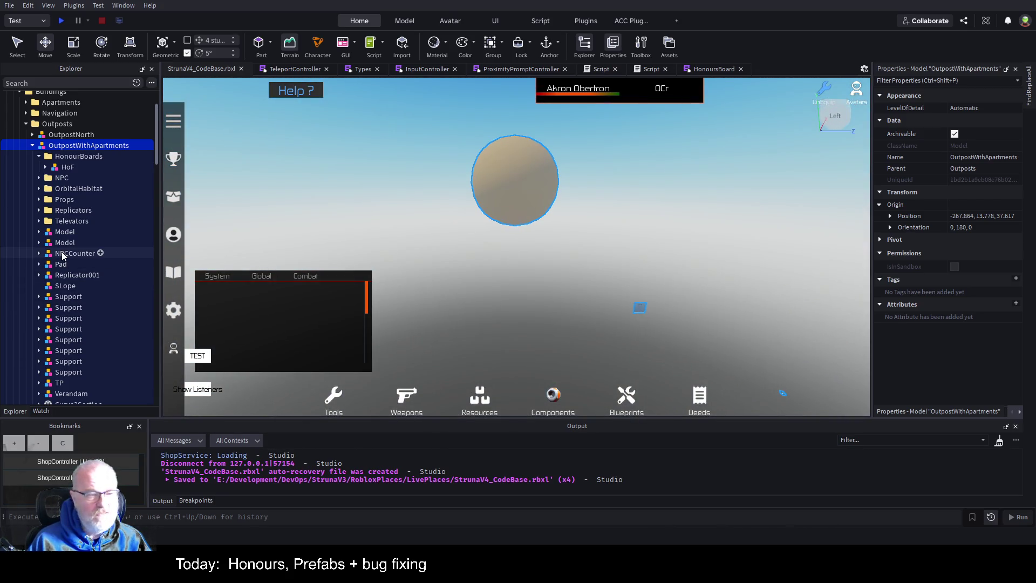
left_click(60, 264)
key("f")
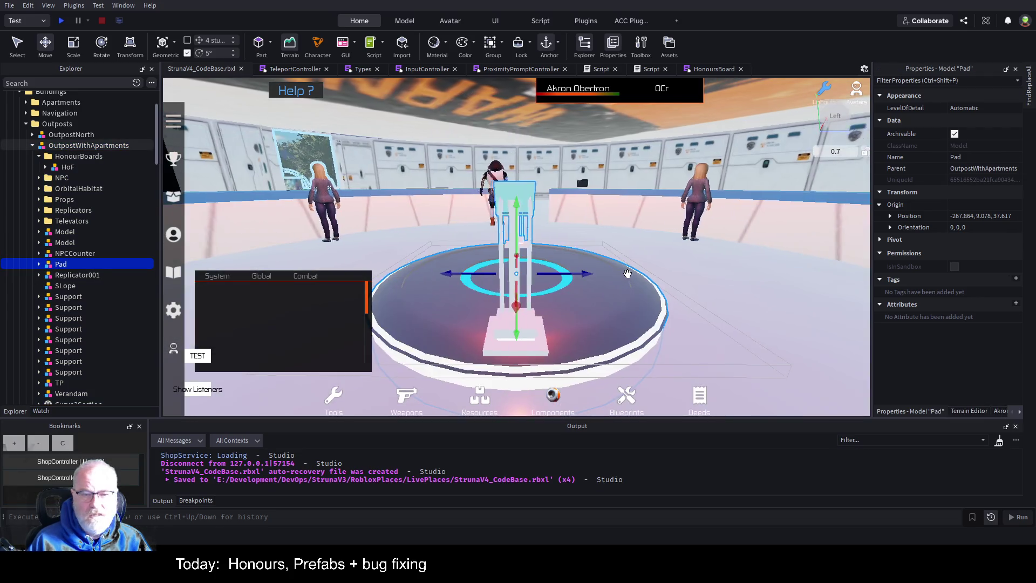
scroll(625, 273, "up", 5)
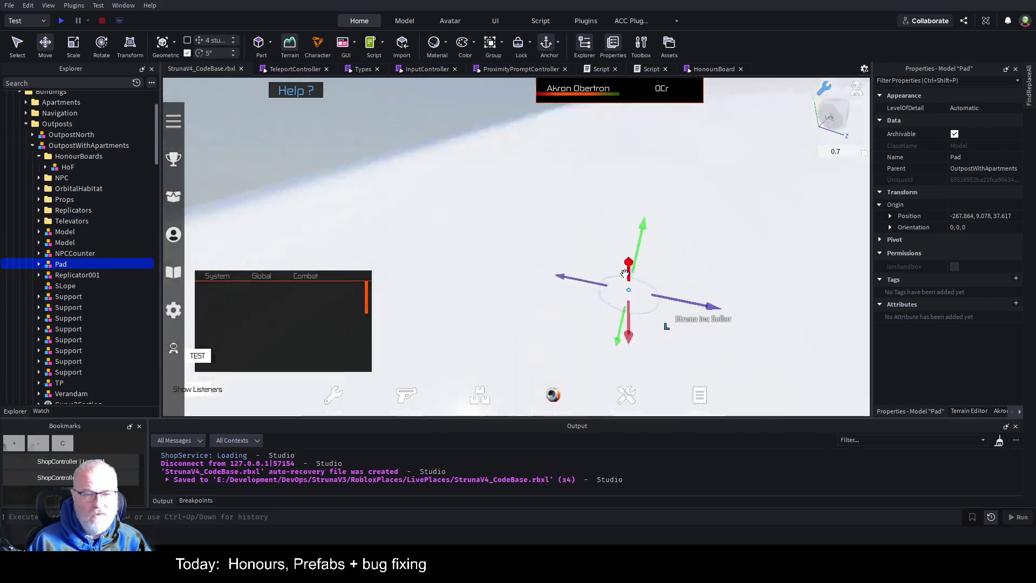
key("a")
key("w")
key("w")
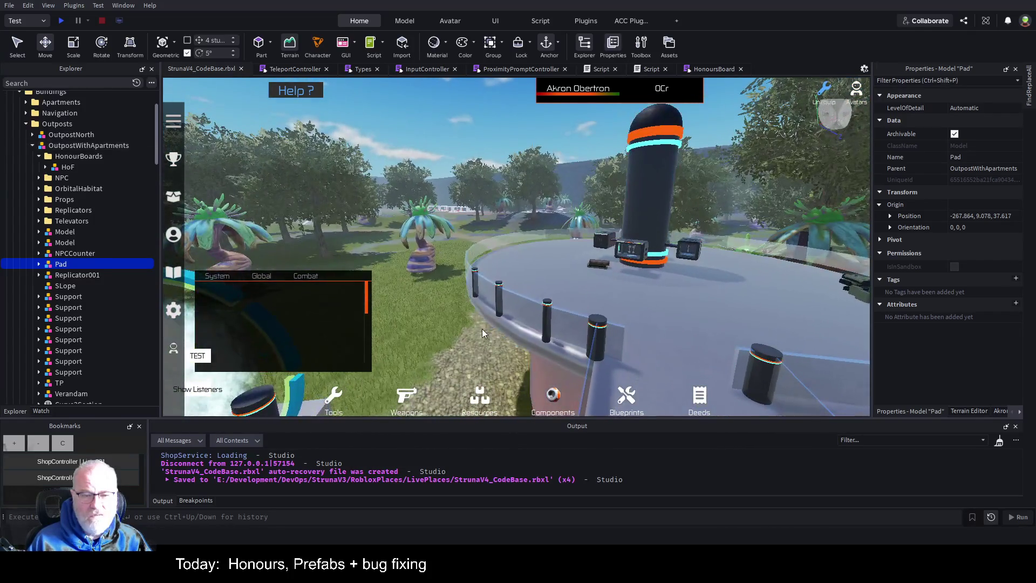
left_click(528, 309)
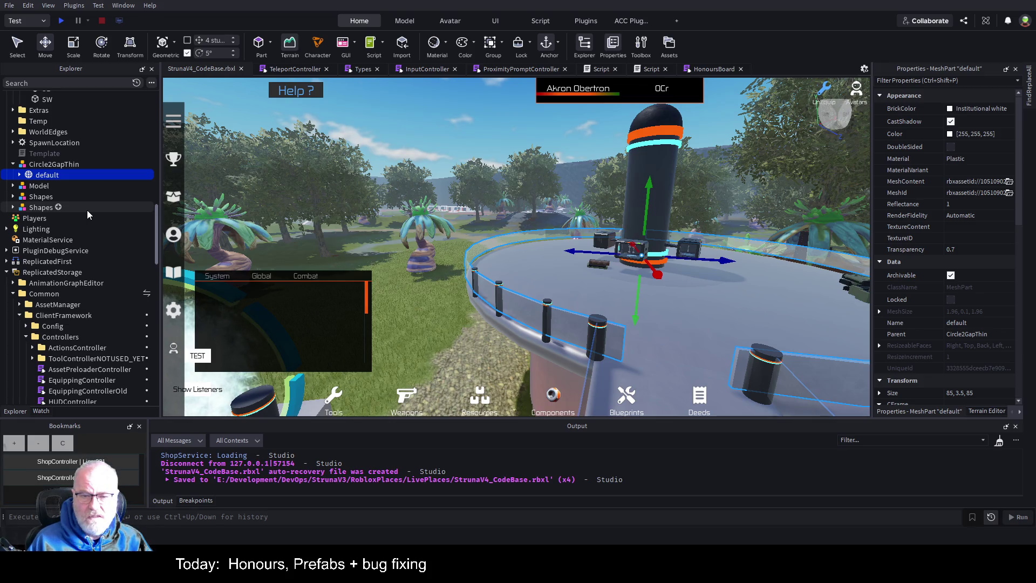
scroll(88, 215, "up", 1)
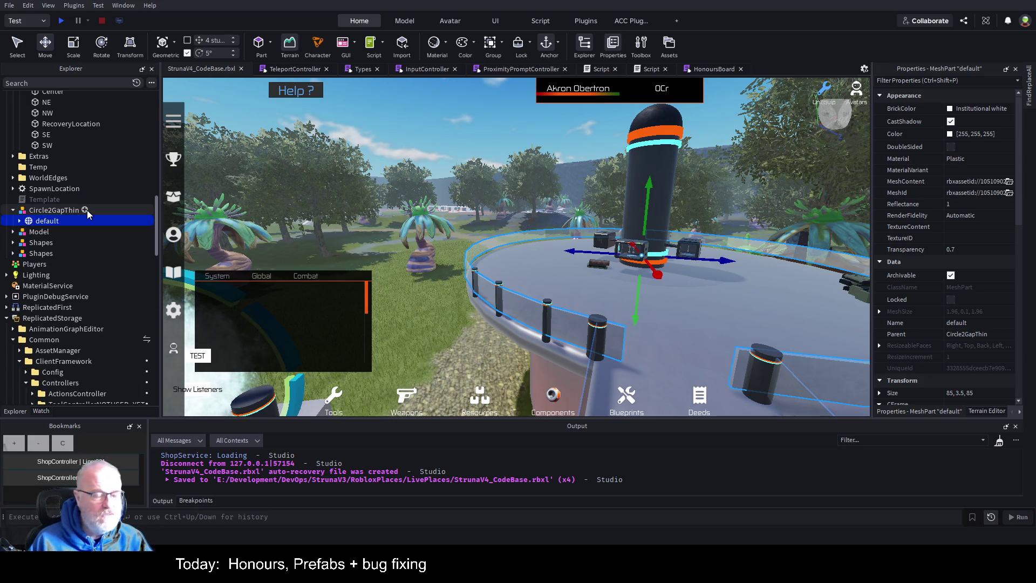
- Select the Circle2GapThin ring model and frame the view closely around it
left_click(57, 211)
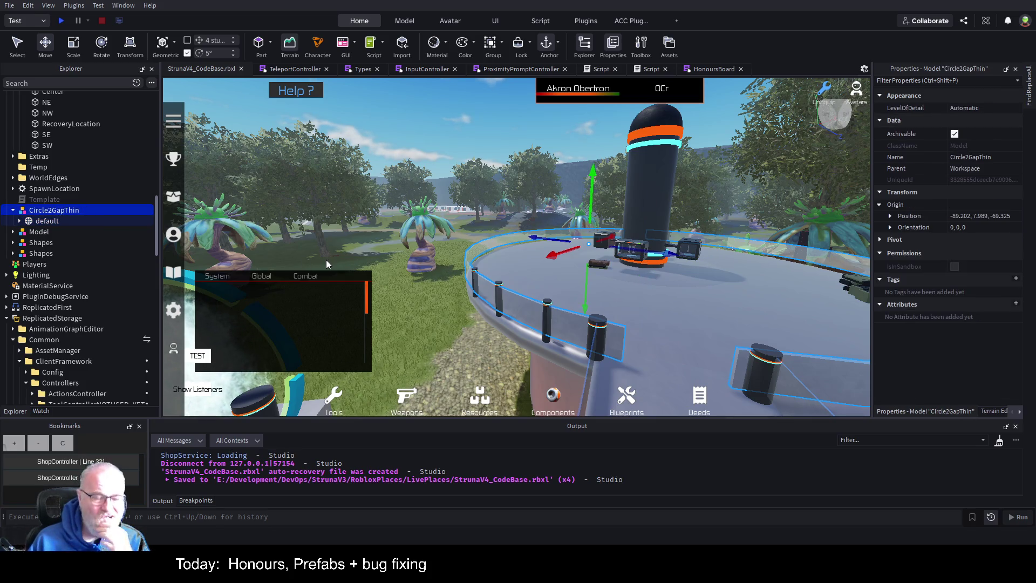
left_click(39, 232)
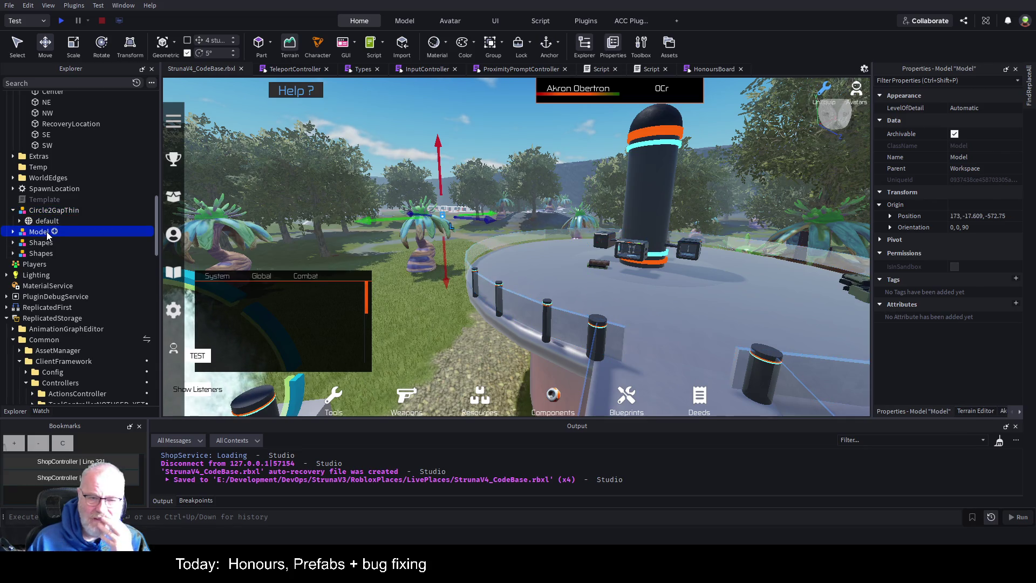
left_click(54, 210)
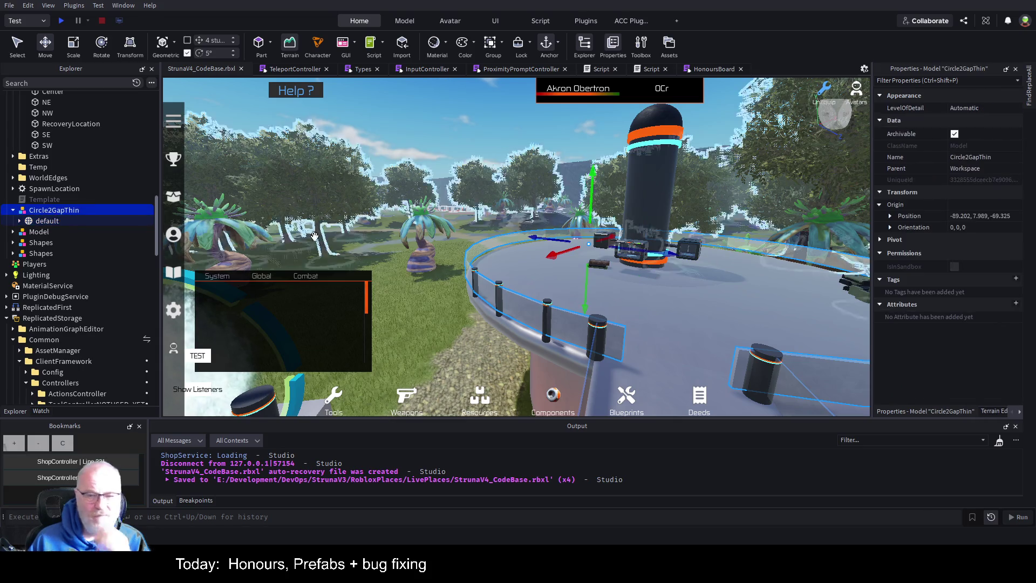
key("w")
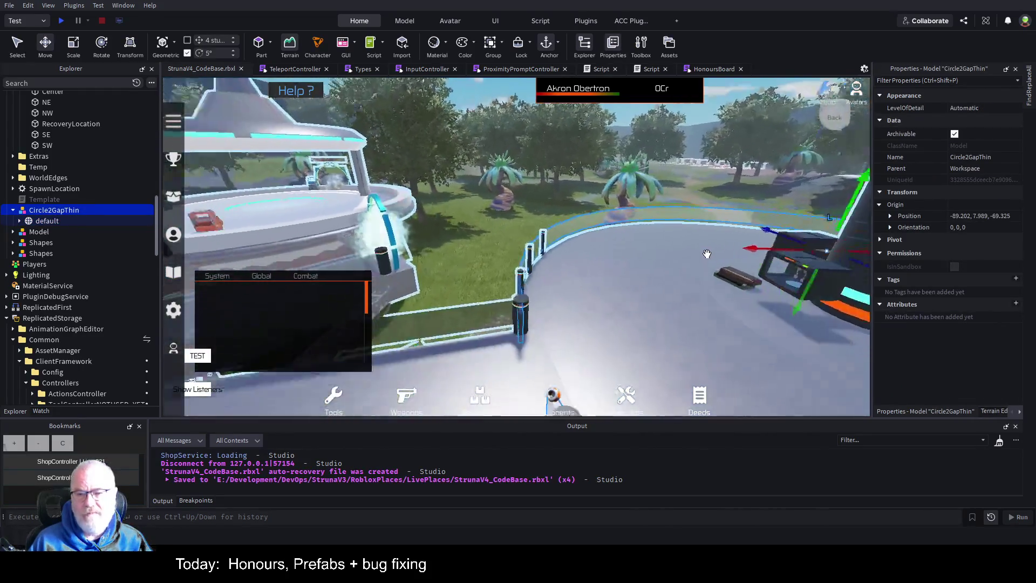
key("f")
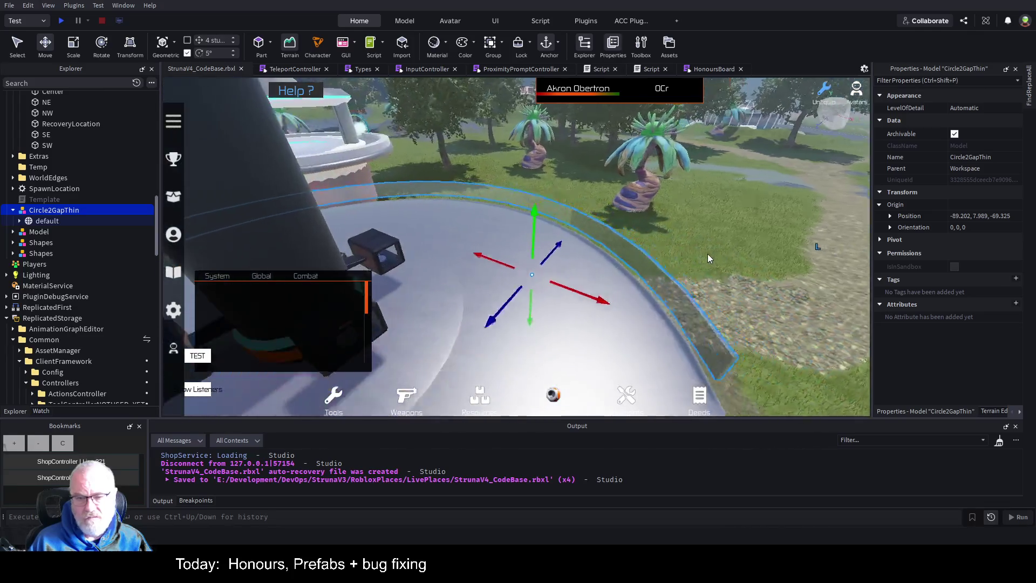
right_click(708, 258)
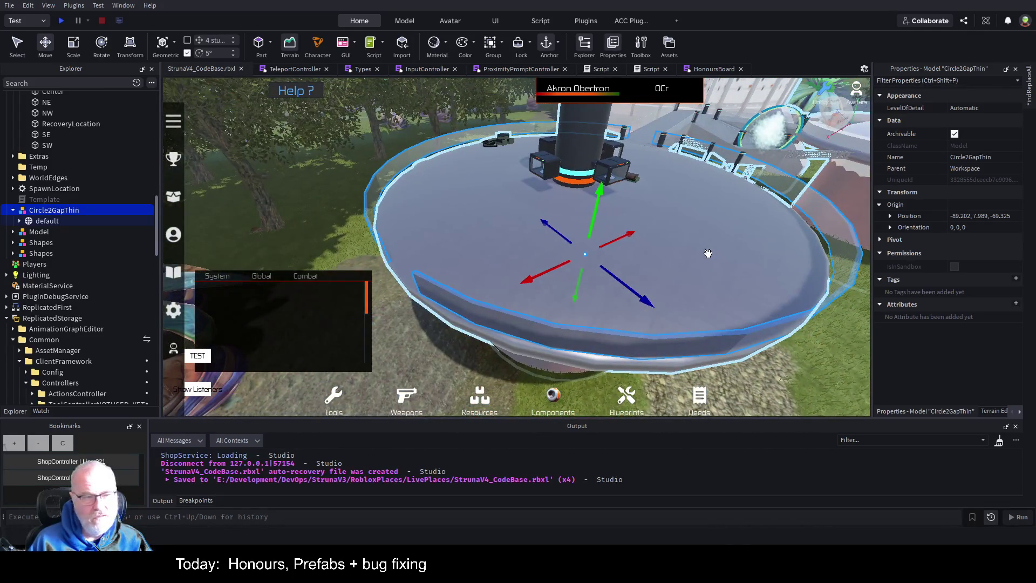
right_click(708, 253)
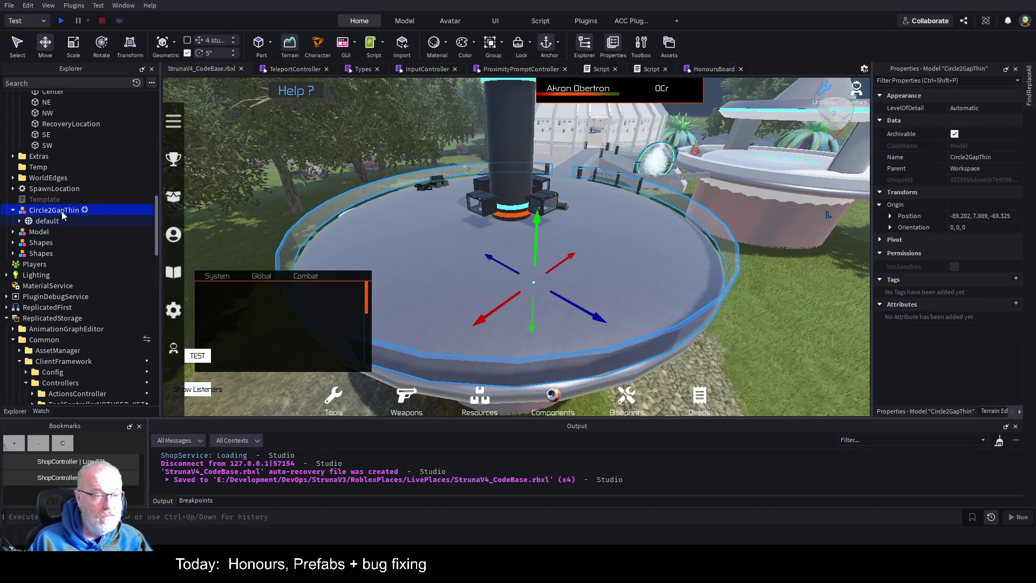
- Paste Circle2GapThin into OutpostWithApartments using Paste Into (Ctrl+Shift+V)
left_click(82, 215, "ctrl")
scroll(131, 225, "up", 15)
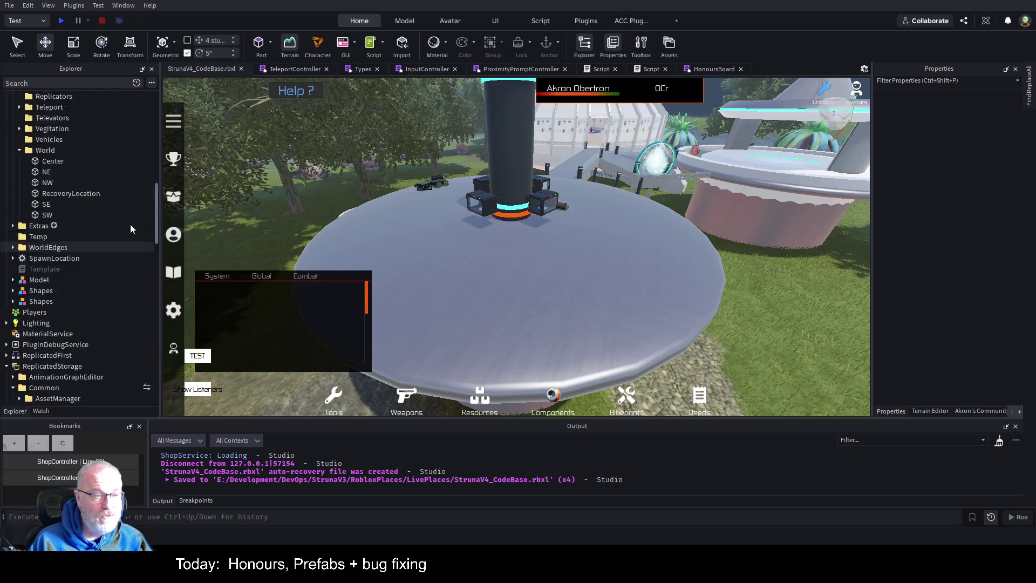
scroll(126, 225, "up", 5)
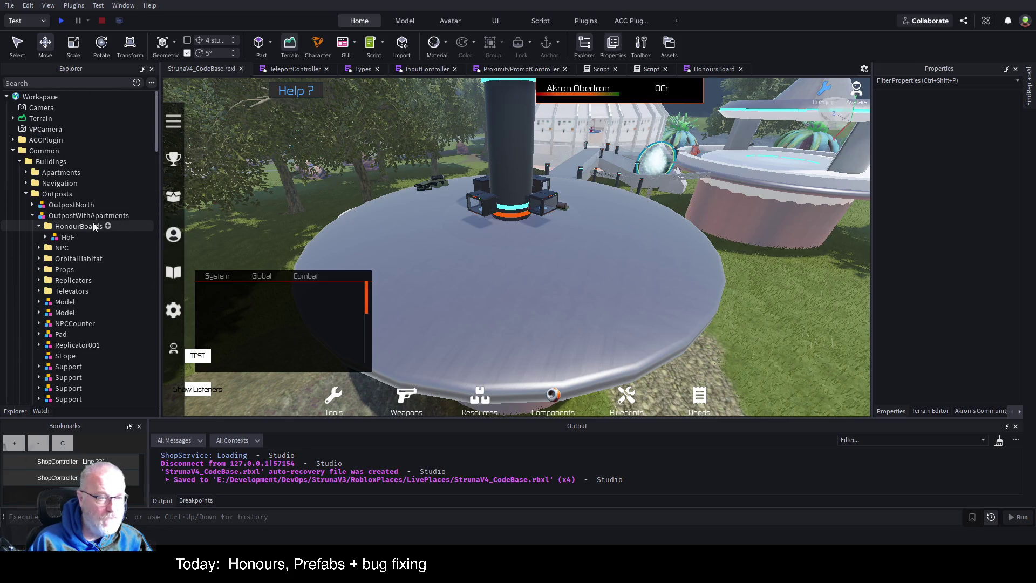
left_click(40, 227)
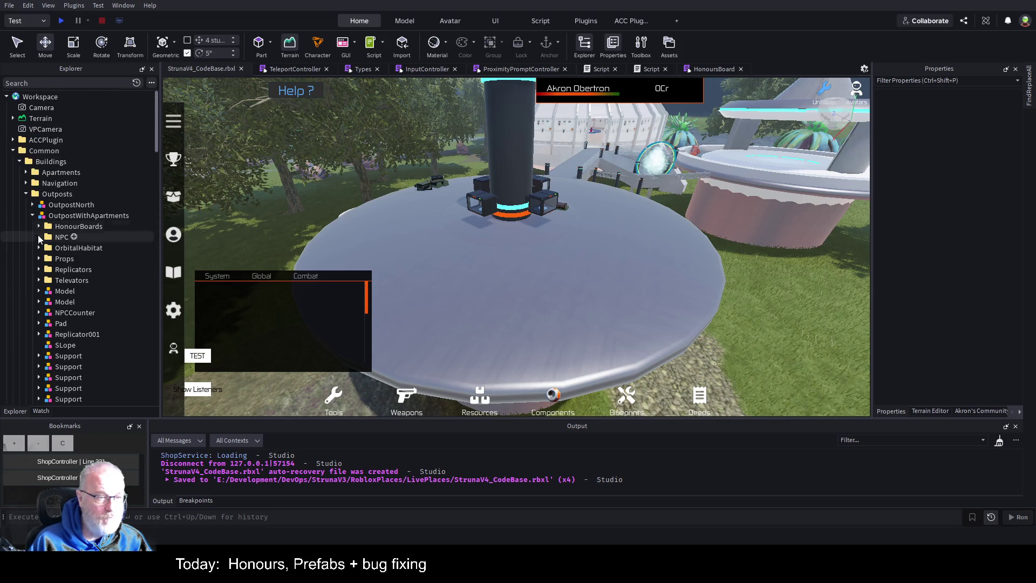
left_click(87, 216)
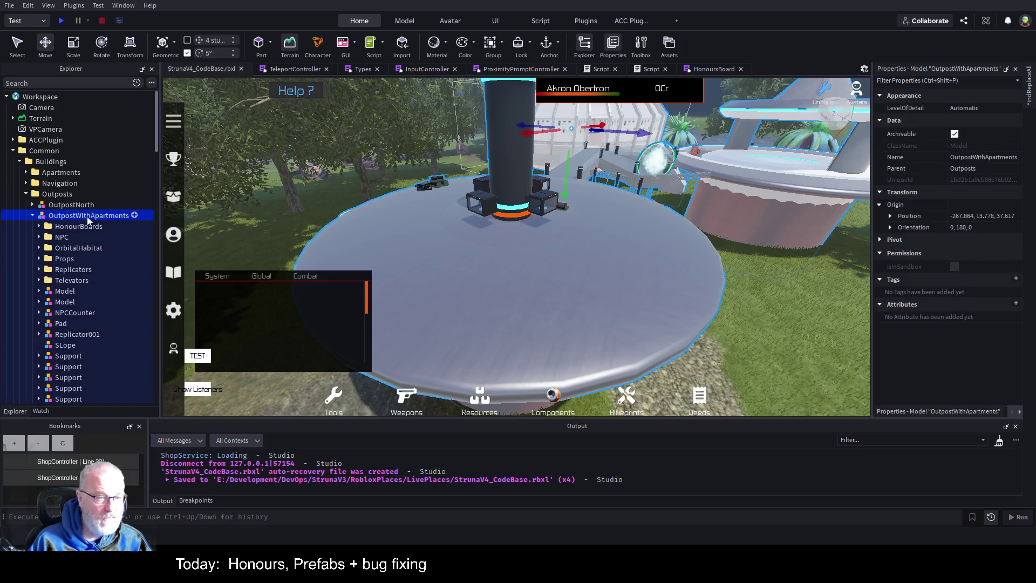
key("ctrl+shift+v")
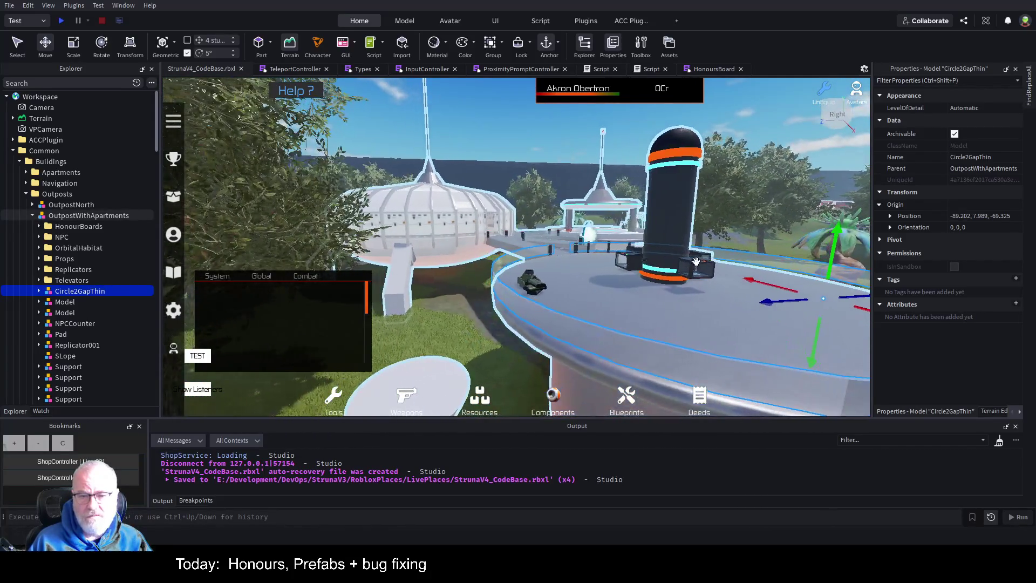
left_click(449, 397)
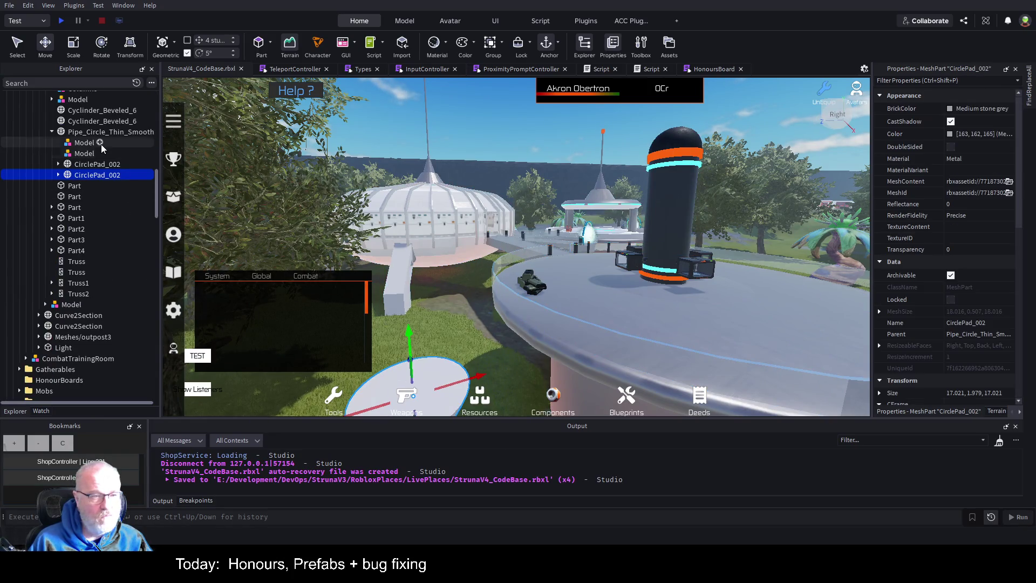
- Select the Pipe_Circle_Thin_Smooth pipe above its CirclePad_002 meshes and collapse its children
left_click(89, 167)
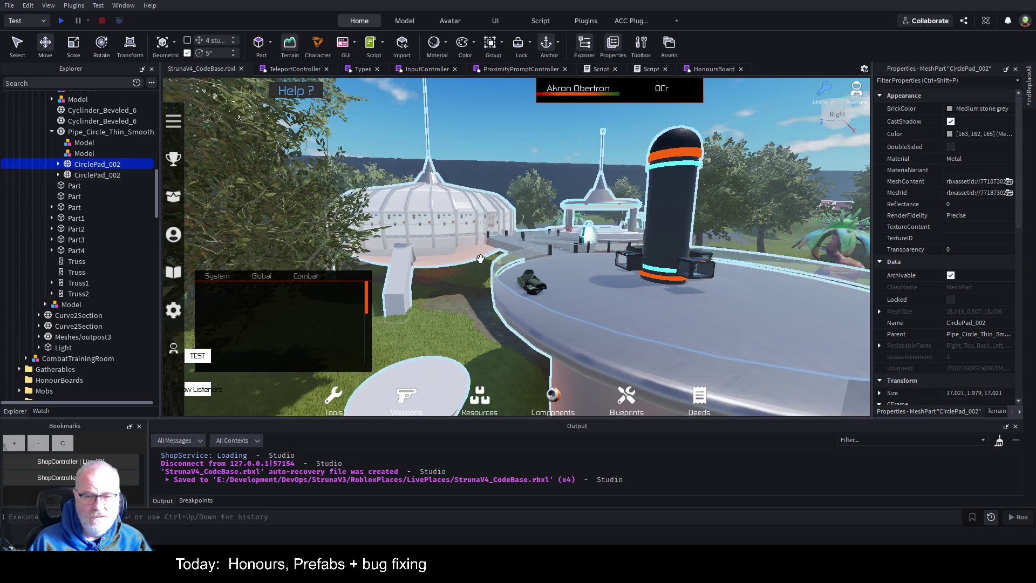
scroll(480, 257, "up", 5)
left_click(89, 131)
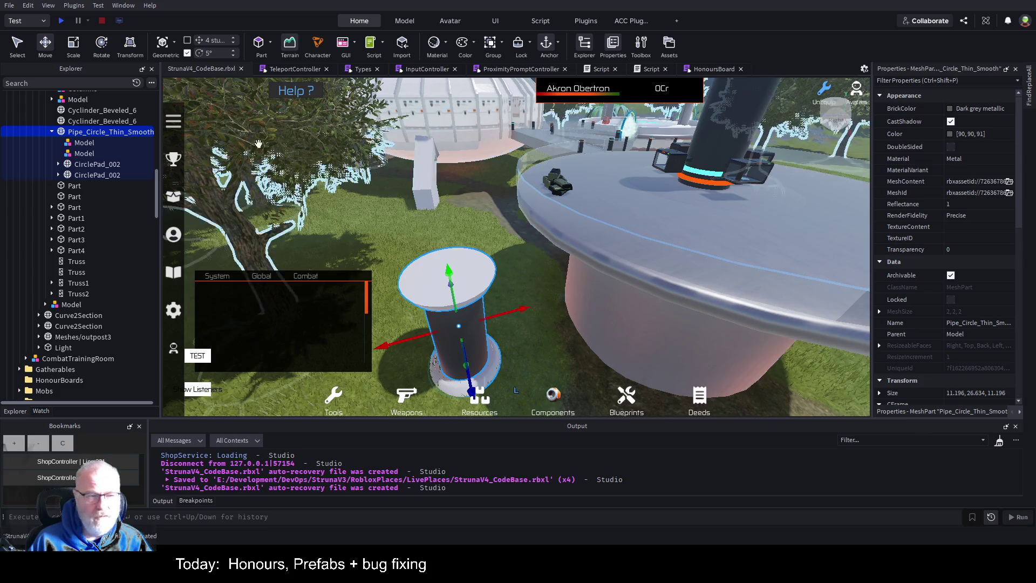
left_click(52, 132)
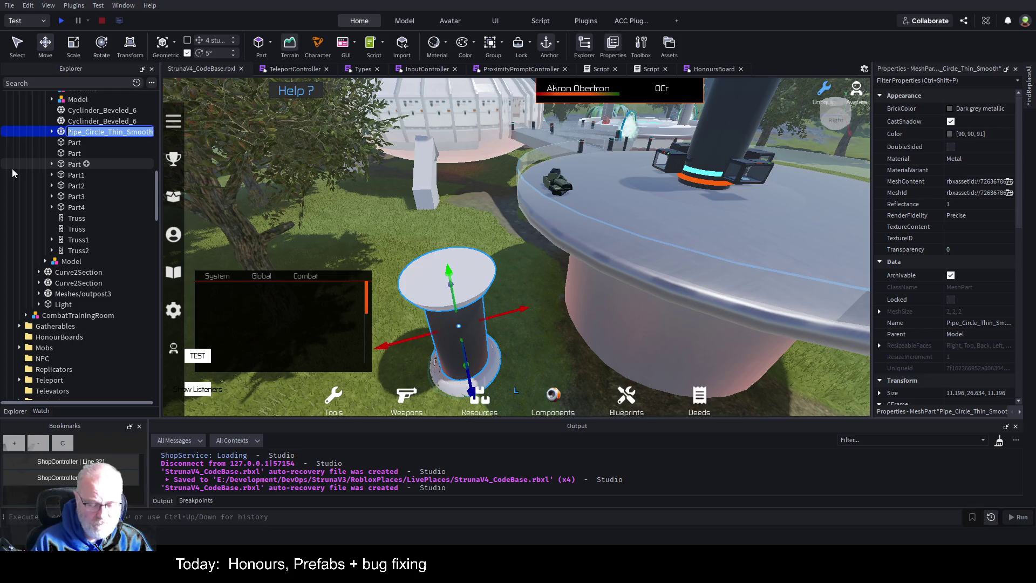
- Rename Pipe_Circle_Thin_Smooth to CenterColumn
key("F2")
type("CenterColumn")
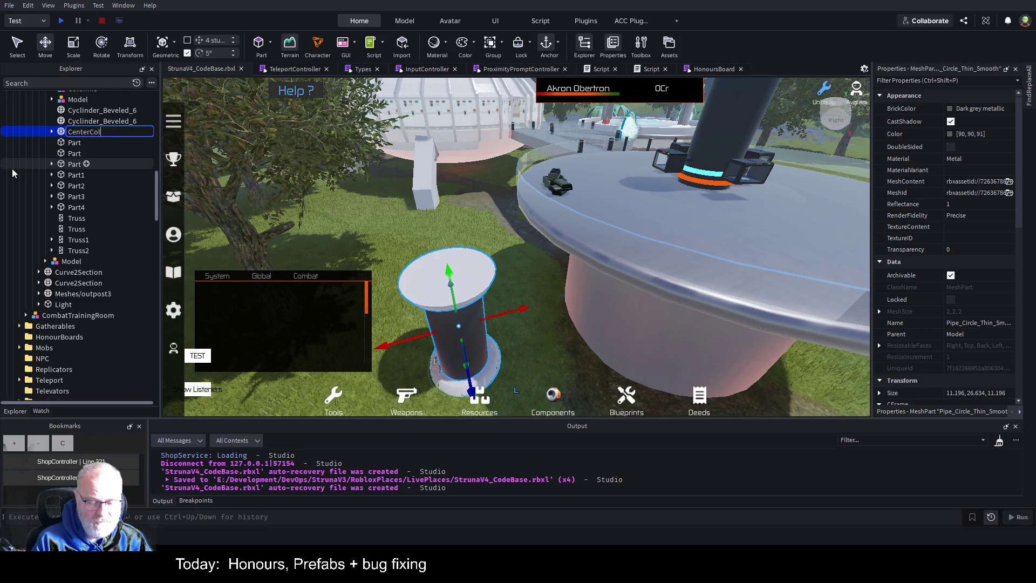
key("Return")
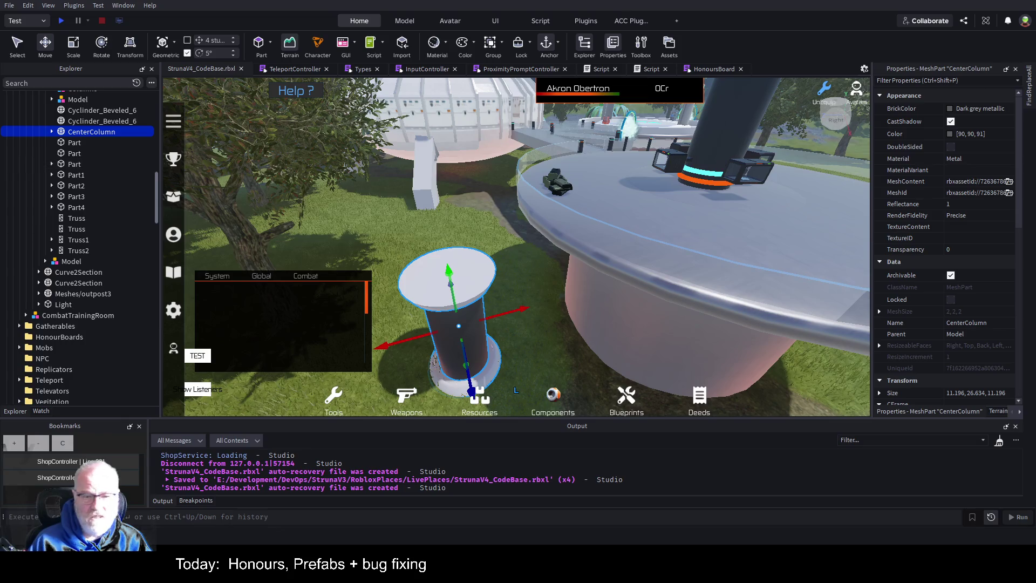
- Select Column2's Column part together with CenterColumn and open the Community Content plugin panel
left_click(728, 104)
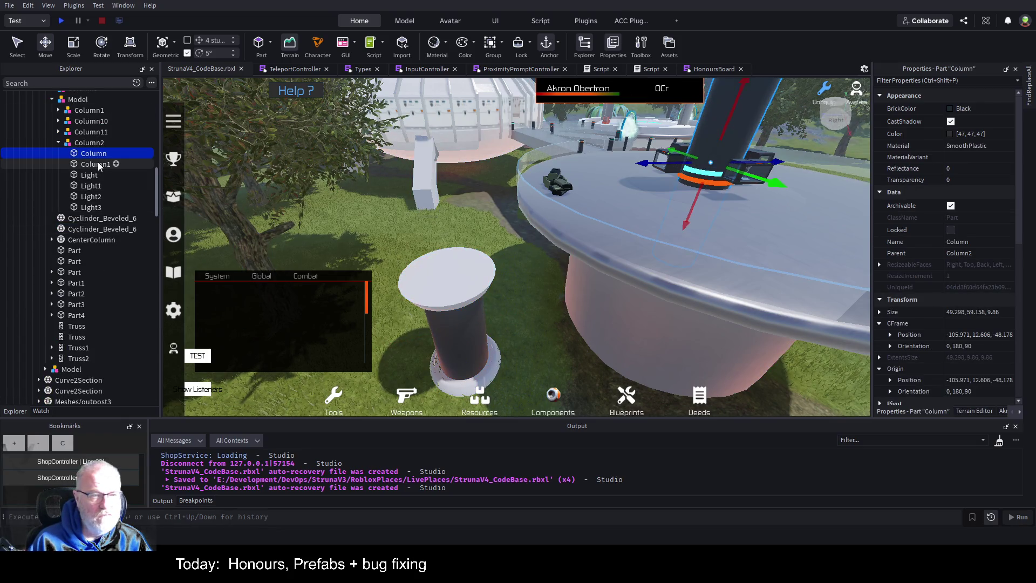
scroll(99, 161, "up", 1)
left_click(80, 124)
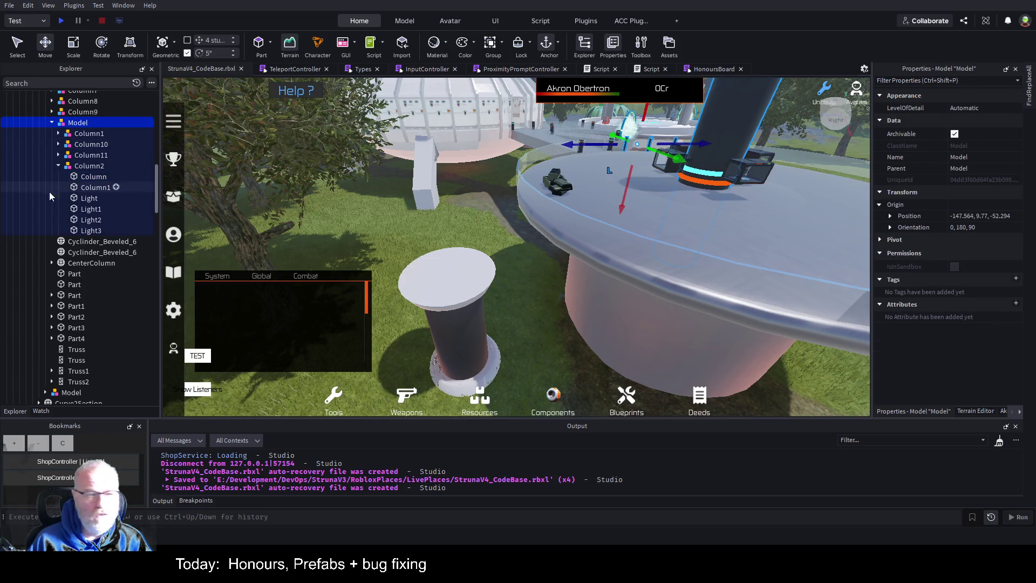
left_click(93, 177)
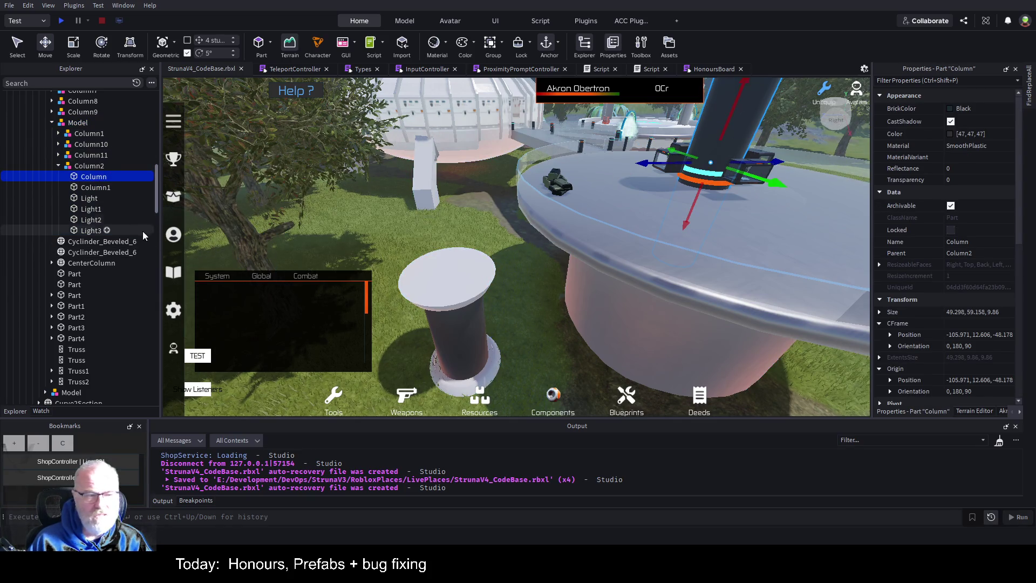
left_click(99, 264, "ctrl")
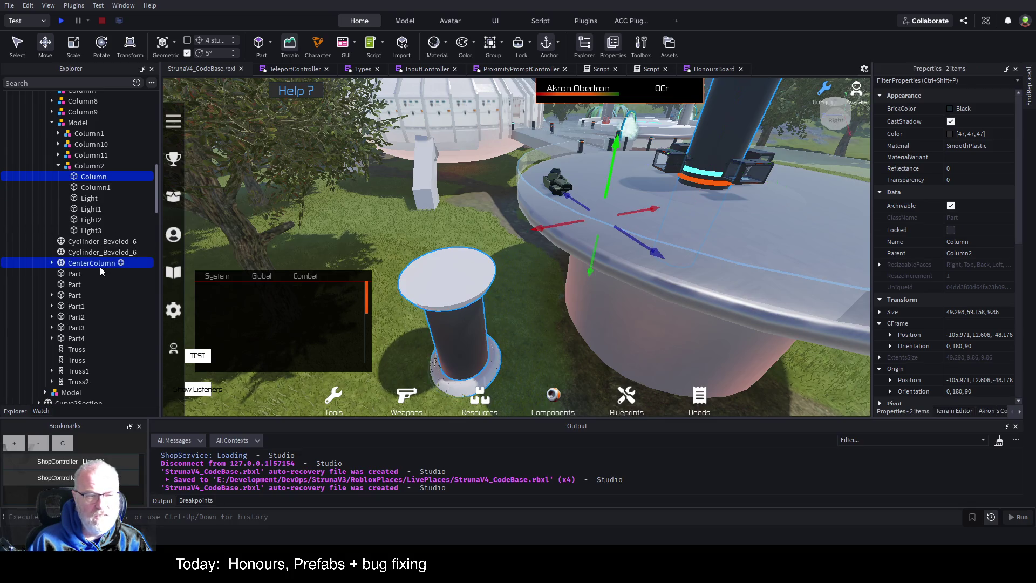
left_click(1020, 411)
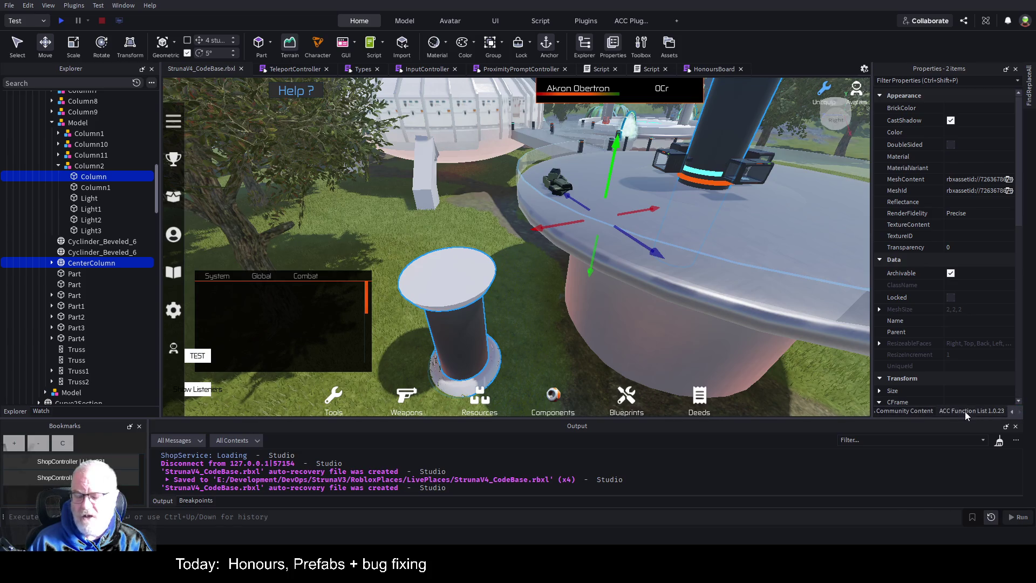
left_click(915, 410)
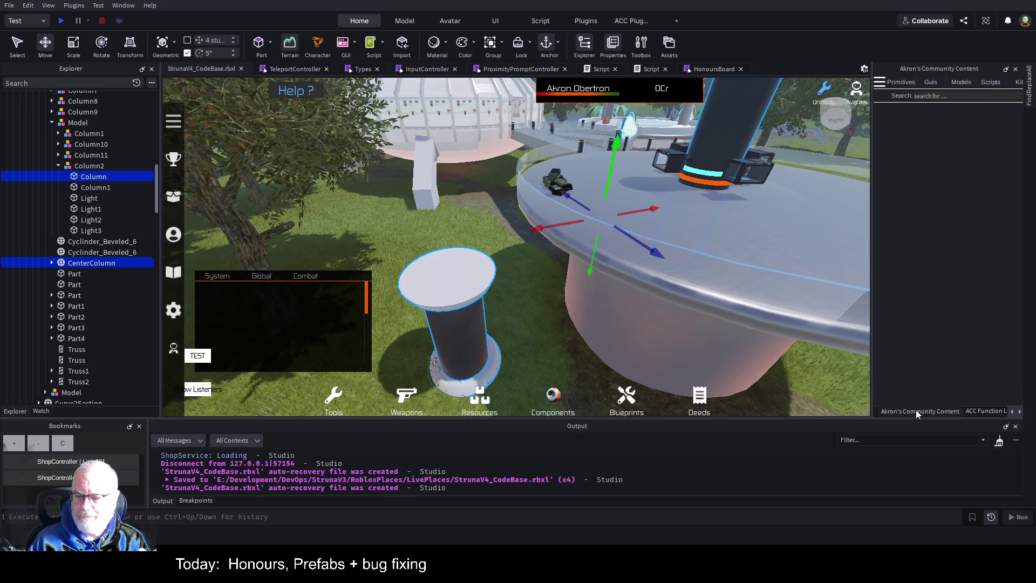
- Use the plugin's Quick Tools to move the selected pipe onto the Column's position
left_click(879, 84)
left_click(890, 112)
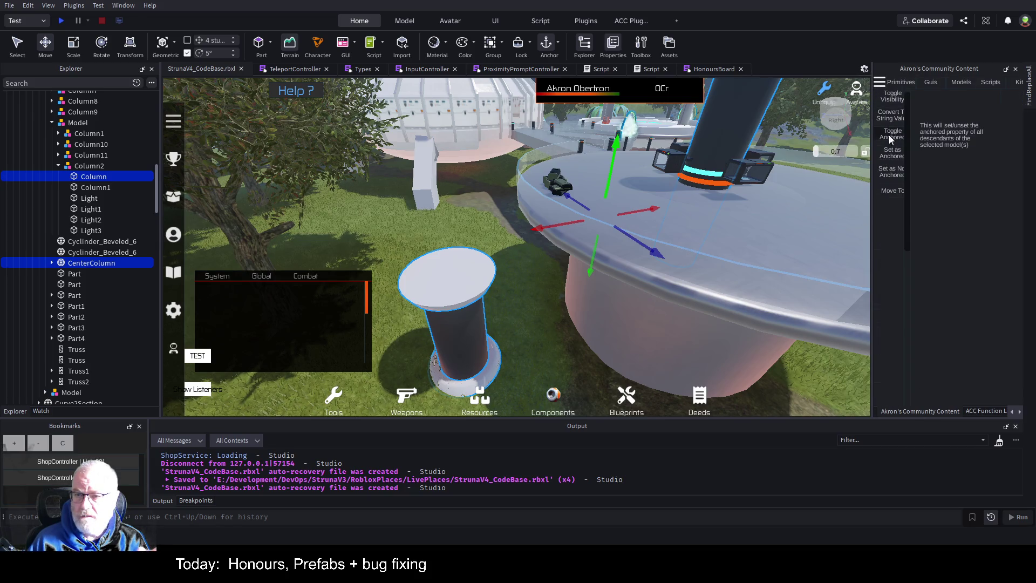
left_click(887, 190)
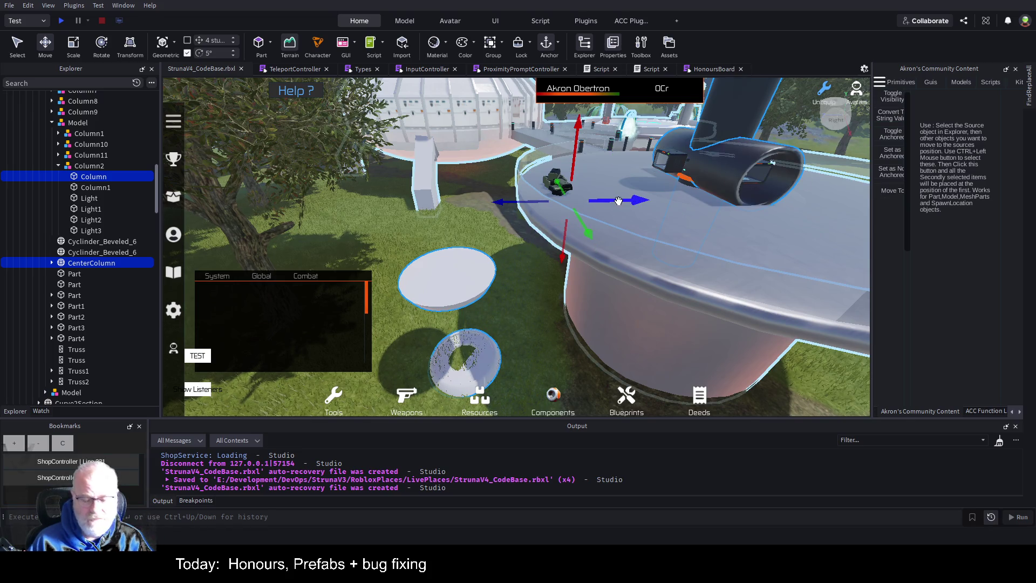
- Reselect the central pipe and drag it up onto the platform
left_click(91, 252)
left_click(92, 263)
mouse_move(475, 343)
left_mouse_down()
mouse_move(617, 275)
mouse_move(754, 236)
mouse_move(754, 146)
mouse_move(773, 98)
left_mouse_up()
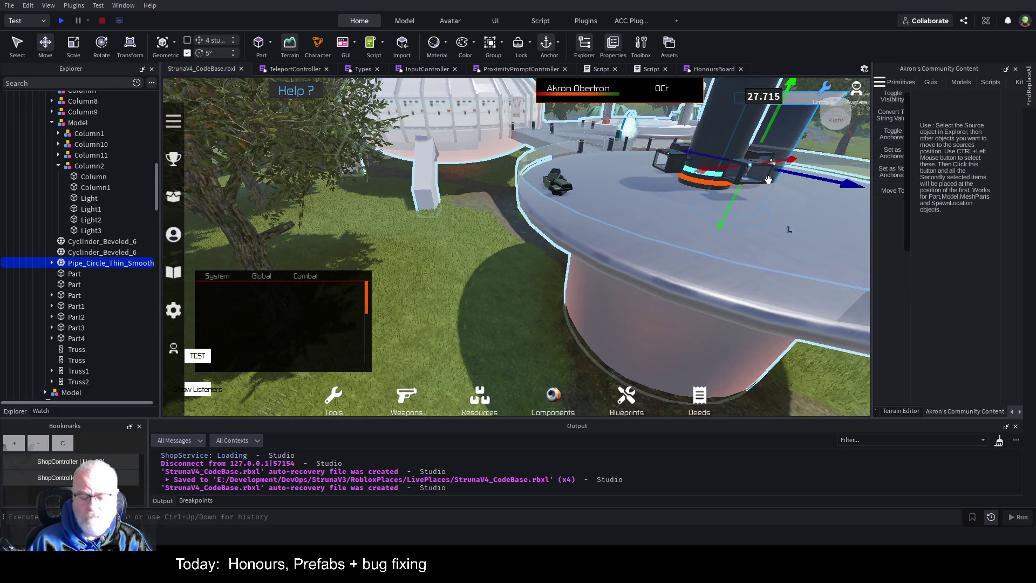
key("f")
scroll(681, 169, "down", 5)
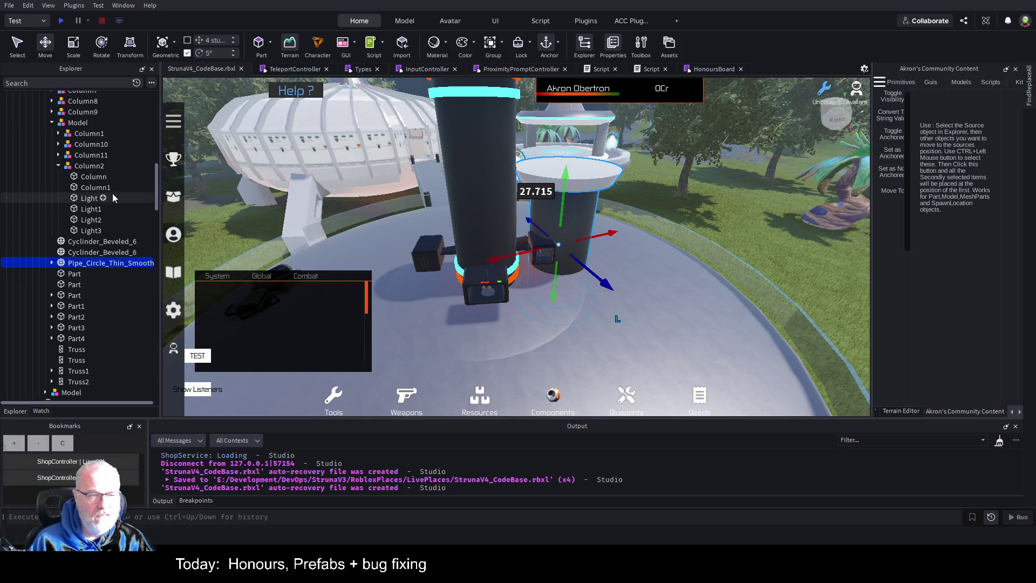
- Select Column2's Column part, show the Terrain Editor tab, and open its position value
left_click(100, 177)
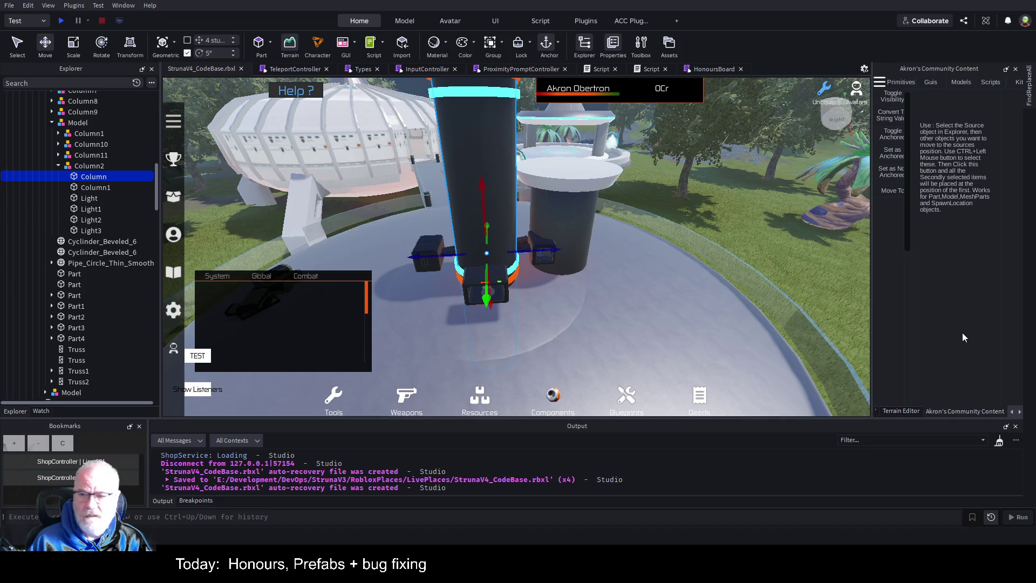
left_click(901, 411)
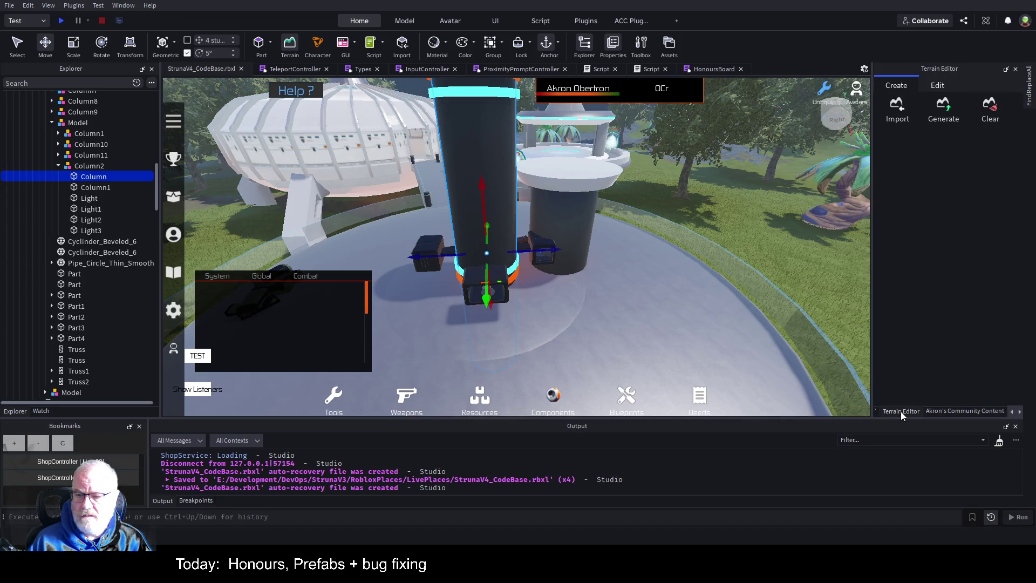
scroll(952, 413, "down", 3)
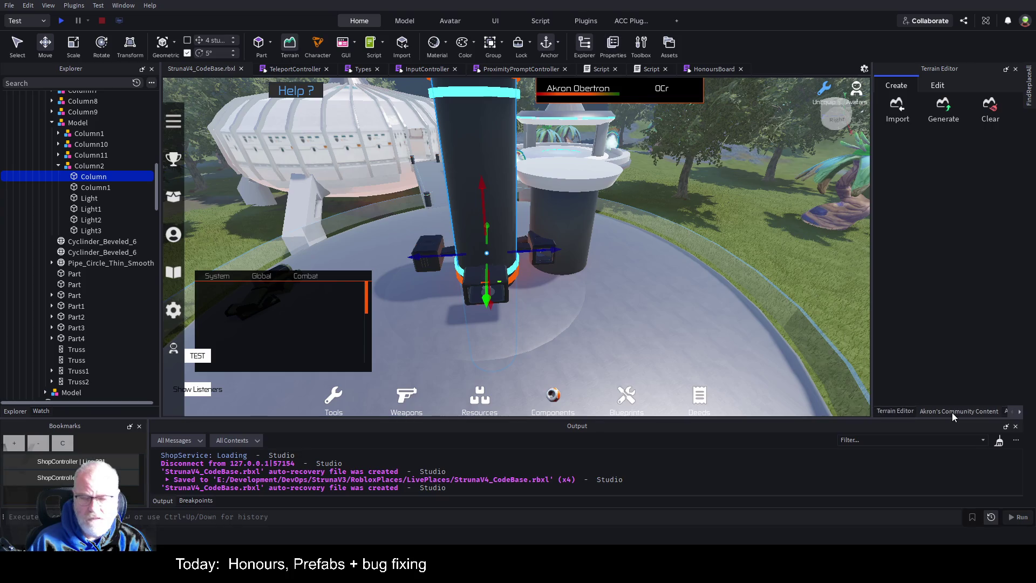
left_click(994, 334)
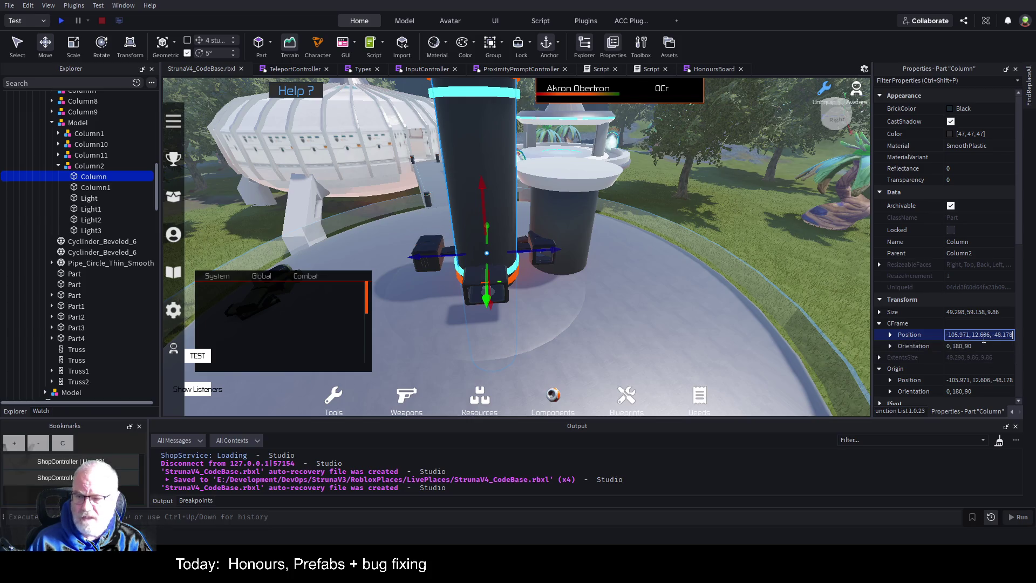
- Paste the Column's position (-105.971, -48.178) into the pipe's Origin Position
left_click(84, 266)
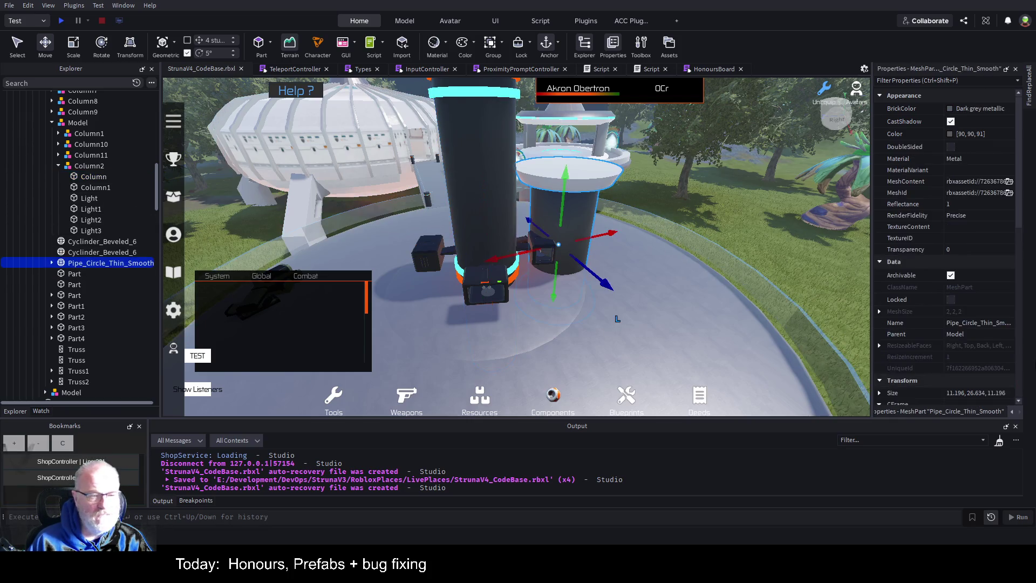
scroll(950, 325, "down", 3)
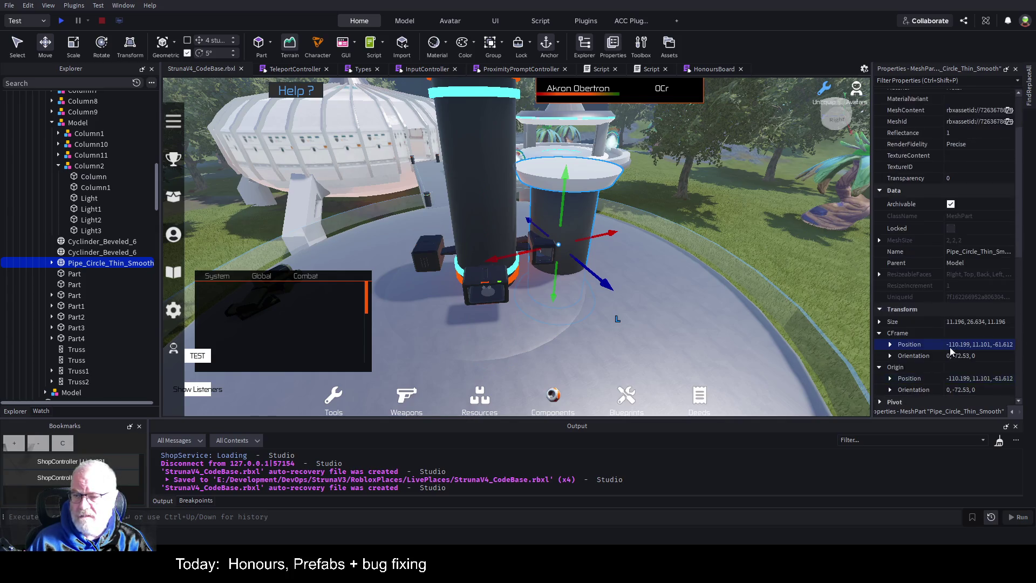
left_click(966, 343)
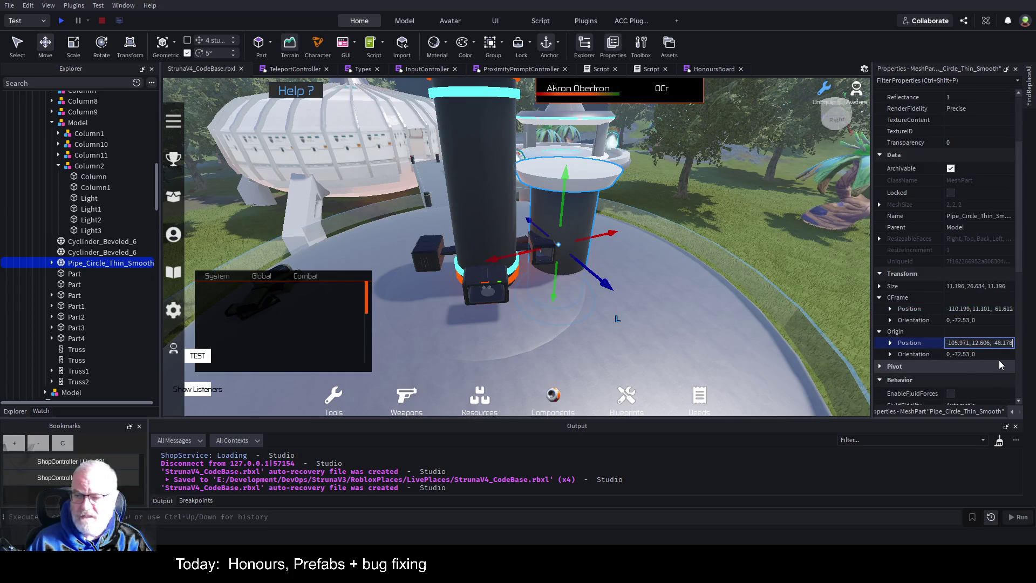
key("Return")
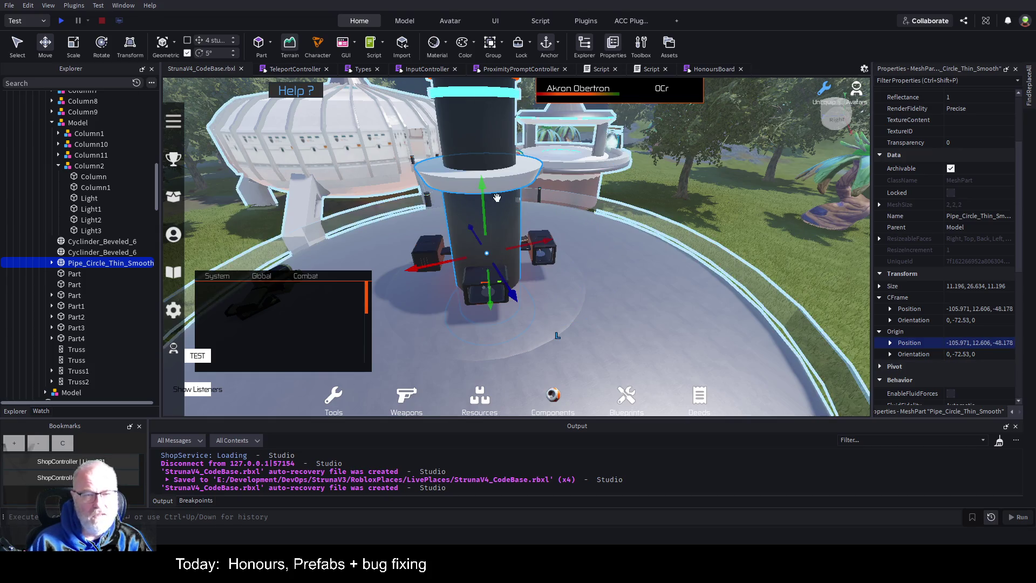
- Raise the pipe along Y and fine-tune its height to 20.126
left_click_drag(481, 195, 502, 141)
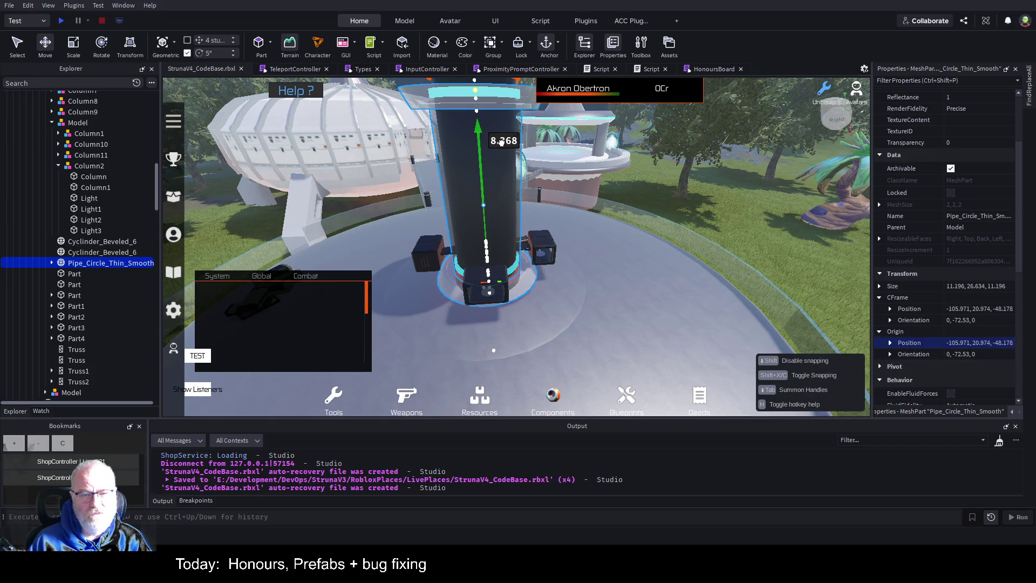
right_click(658, 265)
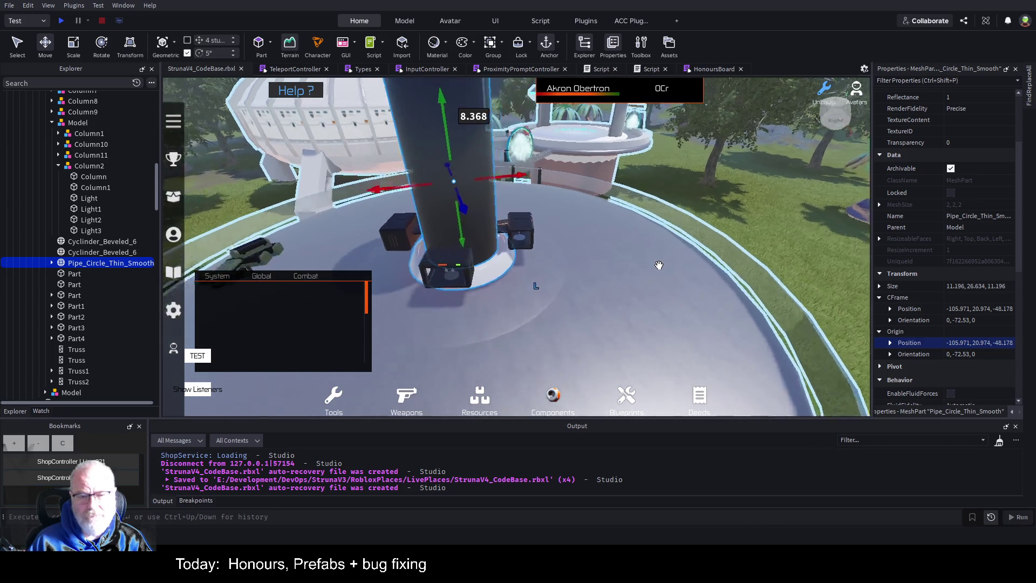
key("w")
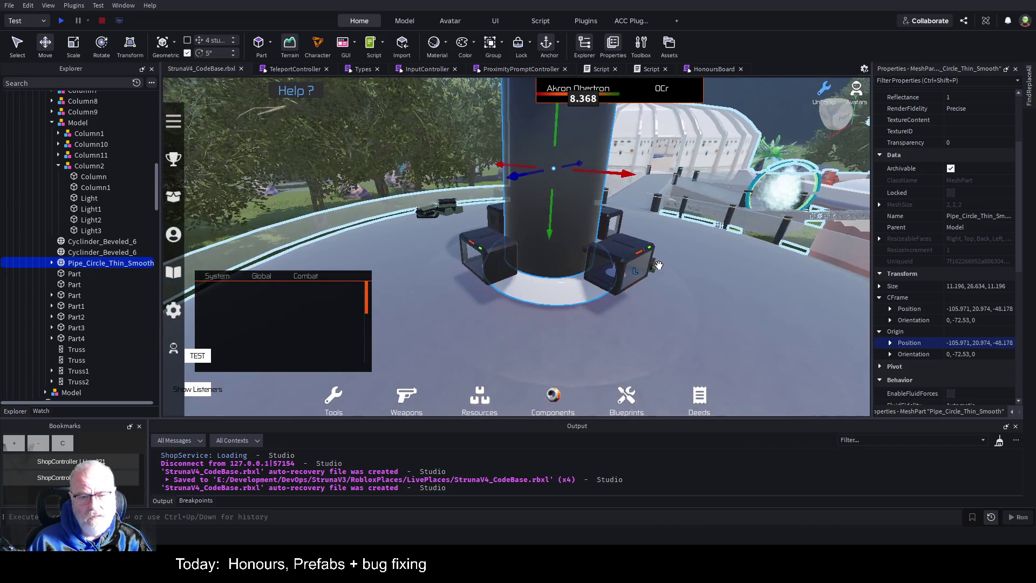
key("w")
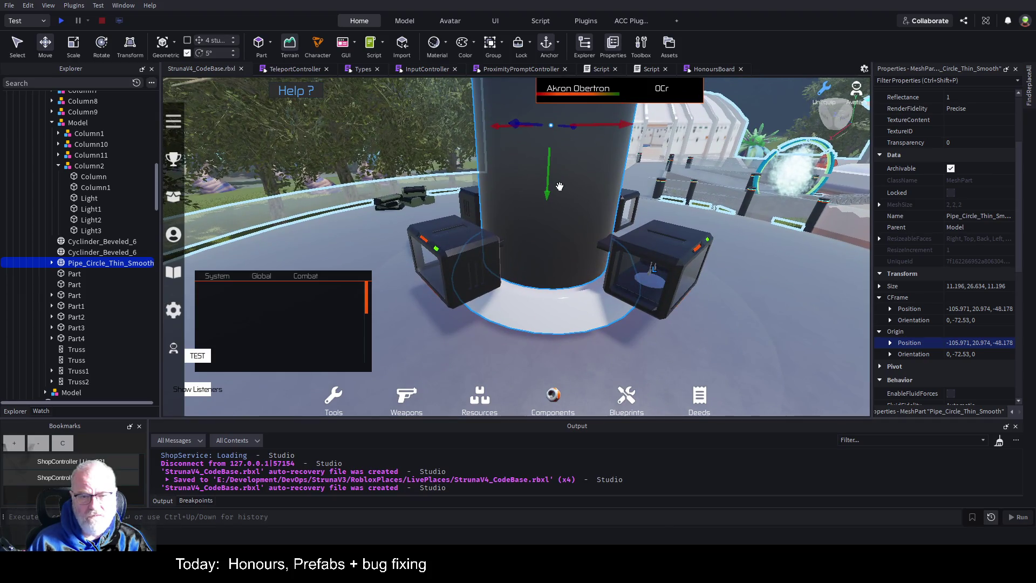
left_click_drag(550, 182, 551, 195)
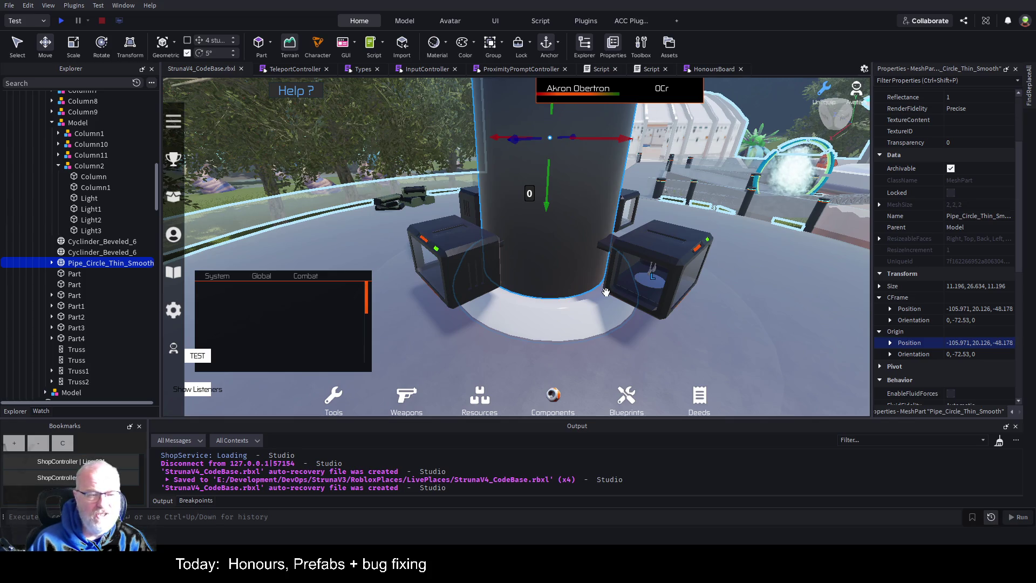
scroll(605, 293, "down", 5)
scroll(613, 293, "up", 5)
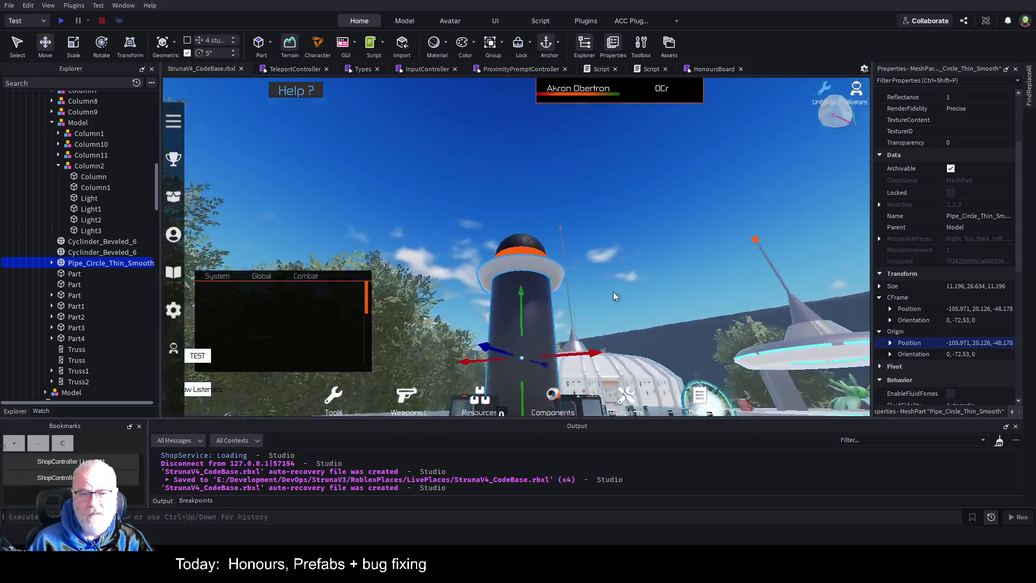
scroll(613, 294, "down", 5)
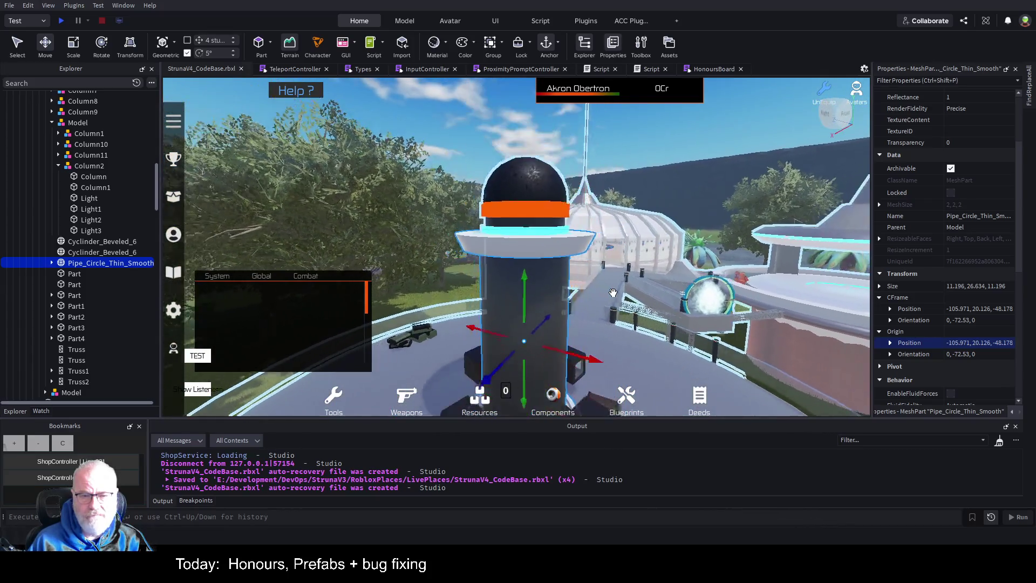
left_click(564, 226)
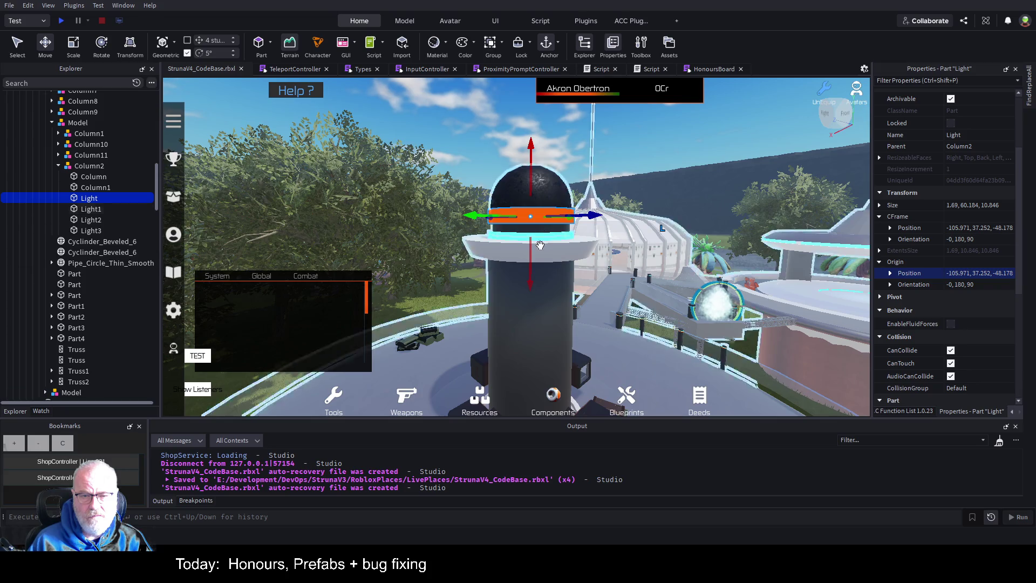
- Lower the Light ring down the column and widen it to fit the pipe
left_click_drag(548, 239, 546, 335)
key("ctrl+3")
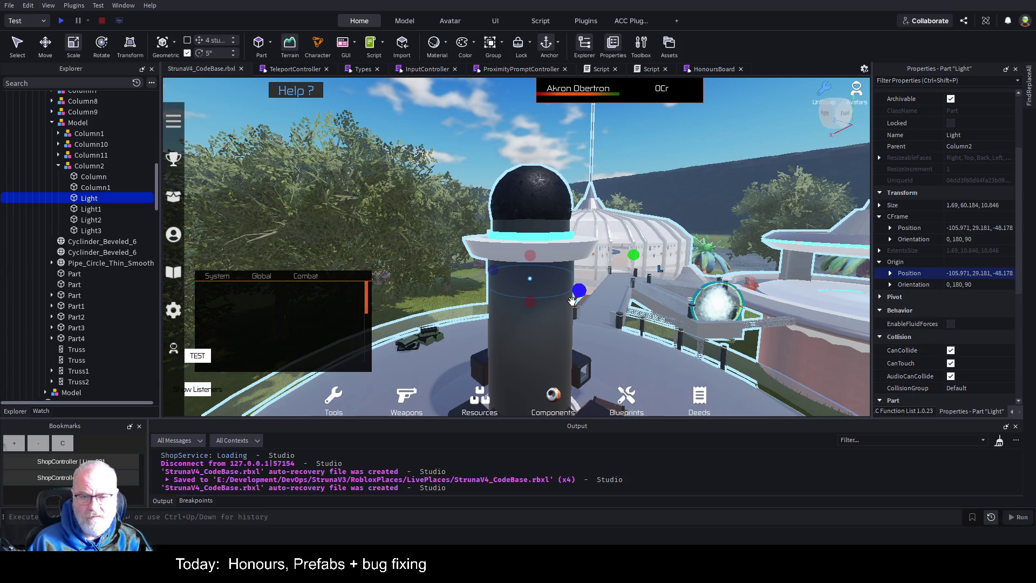
mouse_move(635, 255)
left_mouse_down()
mouse_move(756, 231)
mouse_move(763, 245)
left_mouse_up()
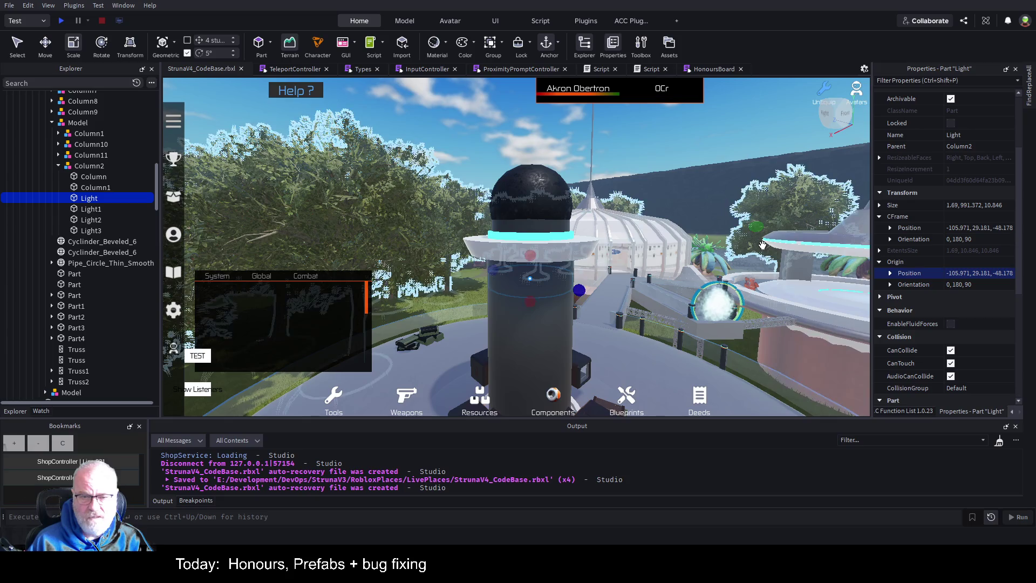
left_click_drag(579, 290, 580, 292)
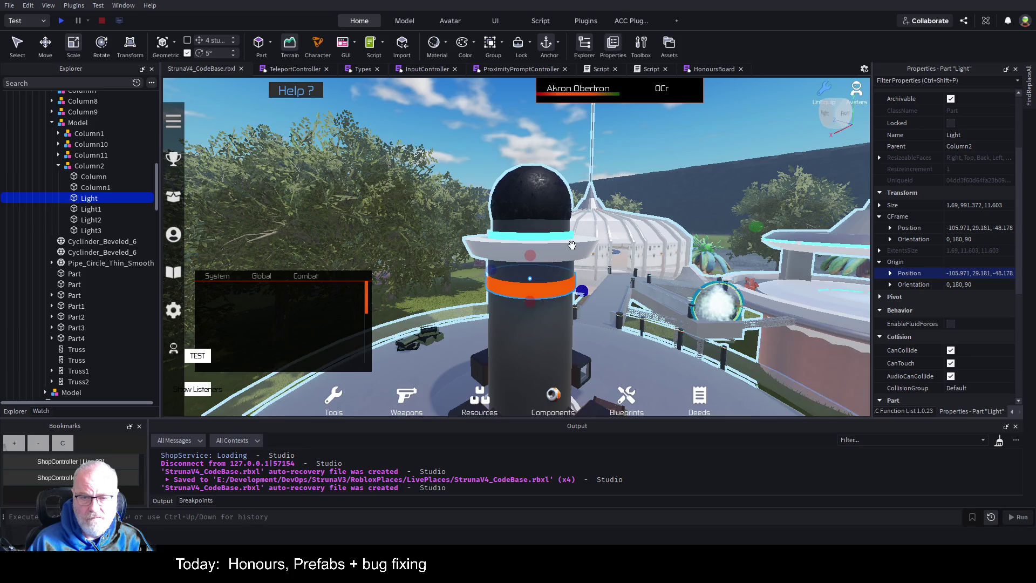
- Lower Light1 to Y 30.45, resize it to 0.907, 64.381, 11.603, and save
left_click(578, 239)
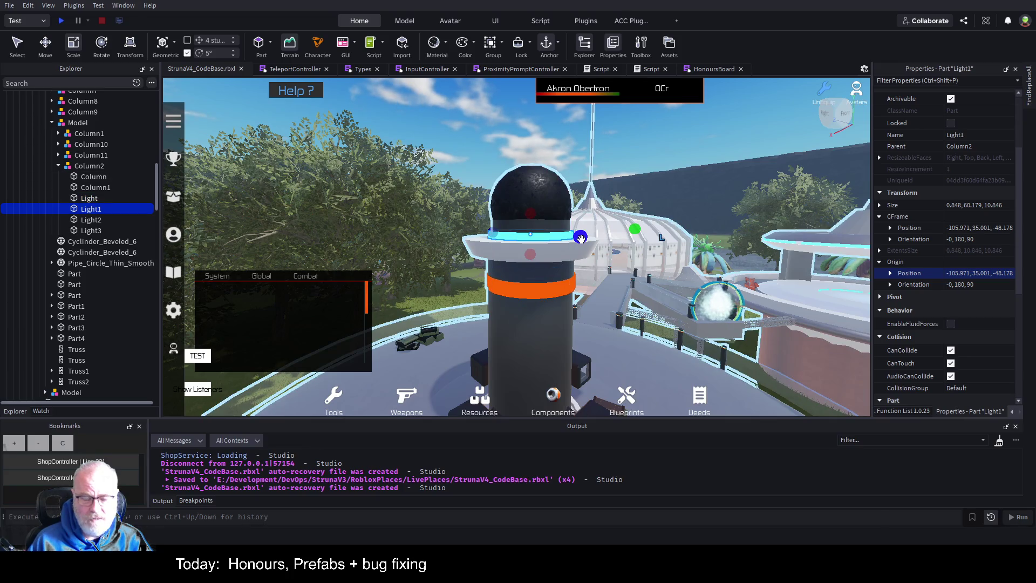
key("ctrl+2")
left_click_drag(528, 278, 542, 313)
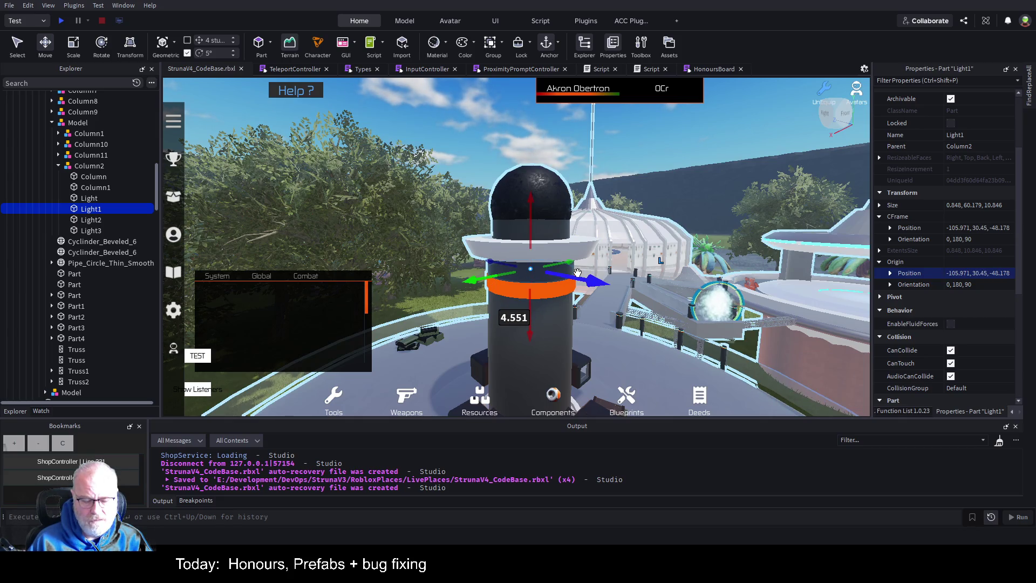
key("ctrl+3")
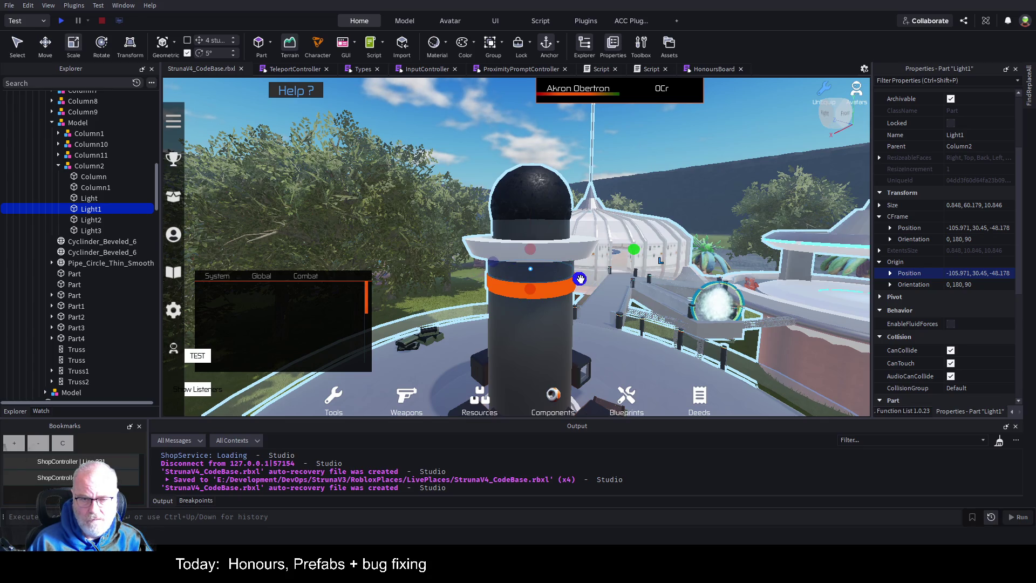
left_click_drag(580, 279, 656, 308)
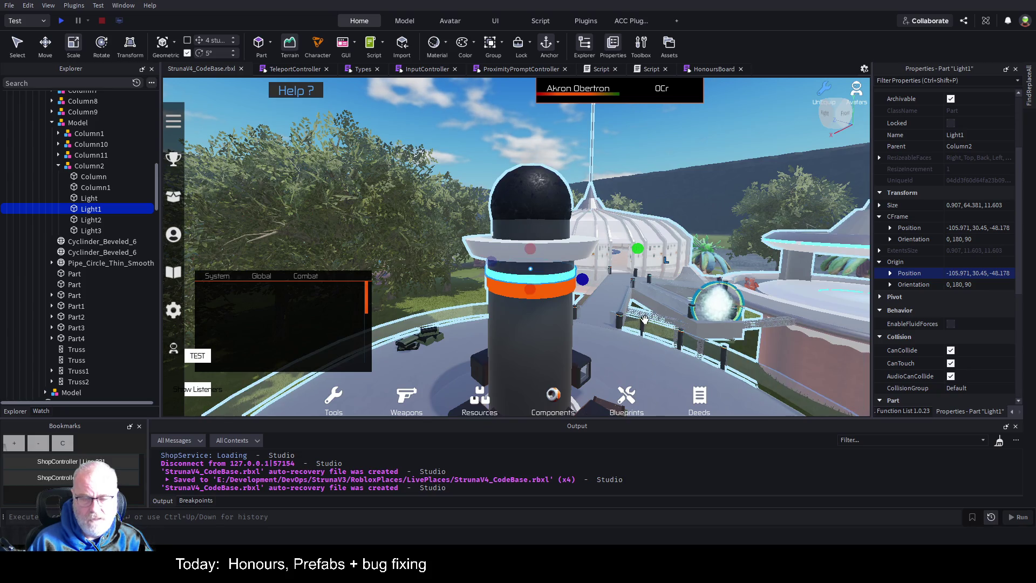
key("ctrl+s")
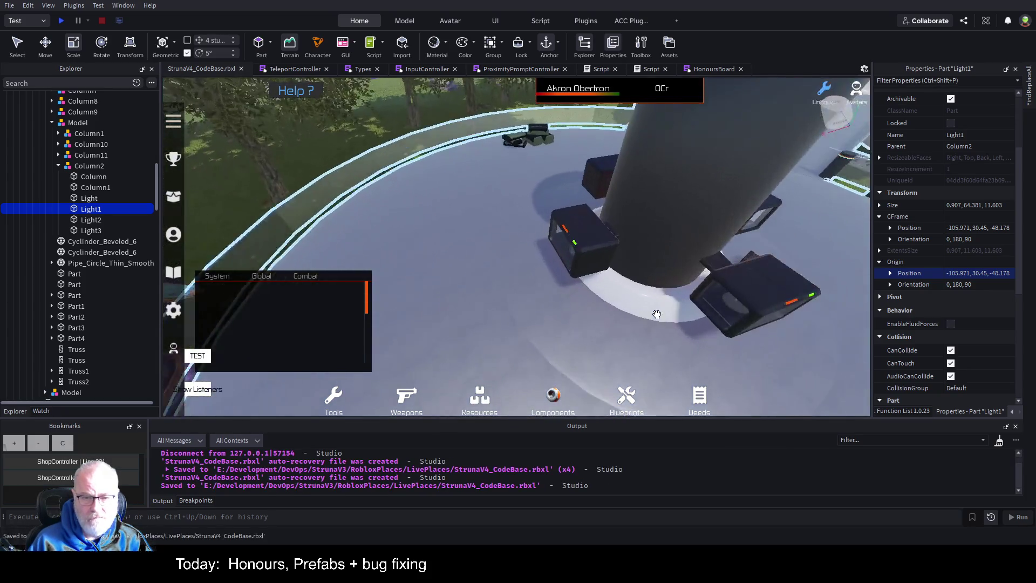
- Select OutpostWithApartments in the Explorer and save StrunaV4_CodeBase.rbxl again
scroll(49, 210, "up", 8)
scroll(48, 211, "up", 5)
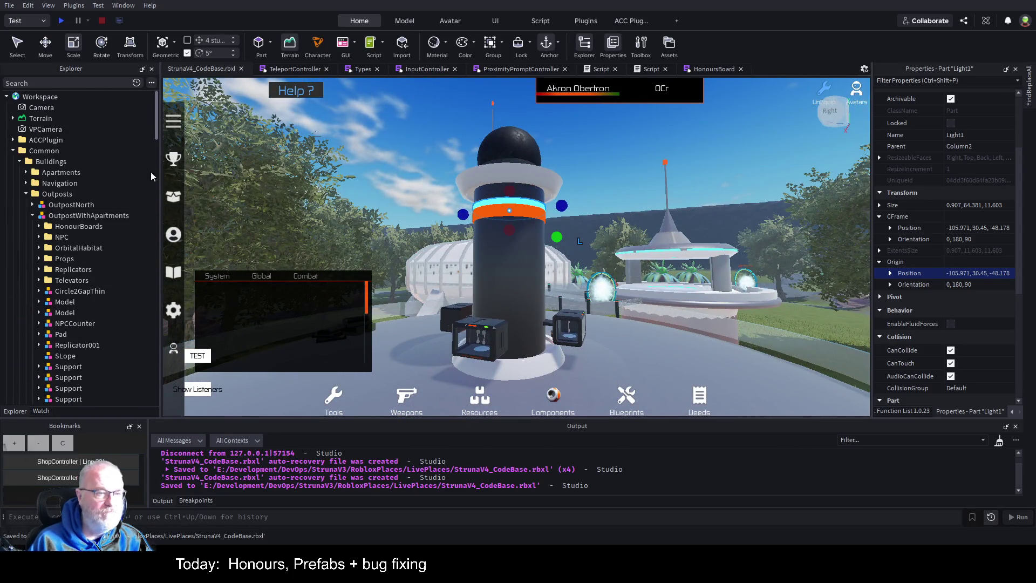
left_click(100, 217)
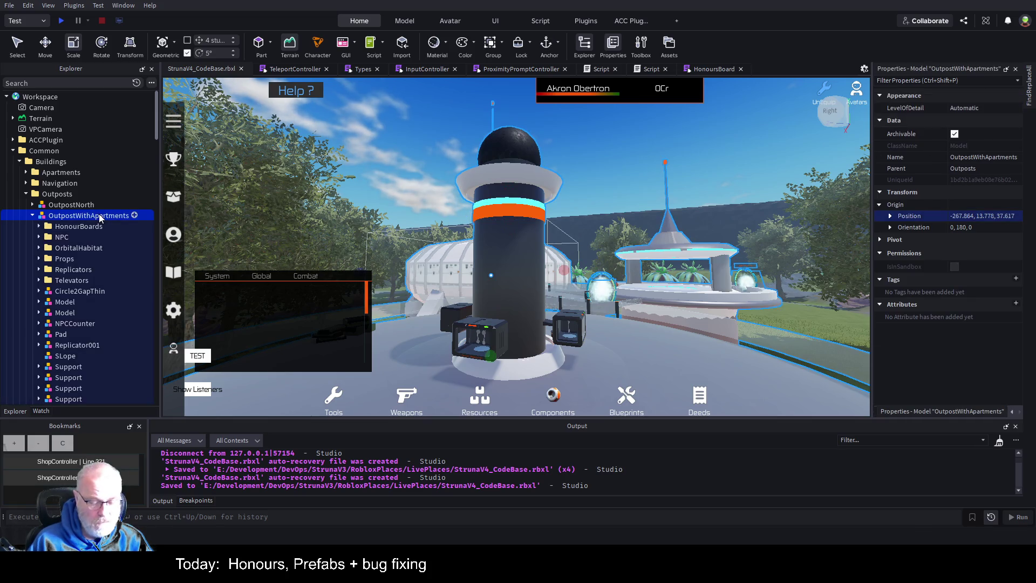
key("ctrl+s")
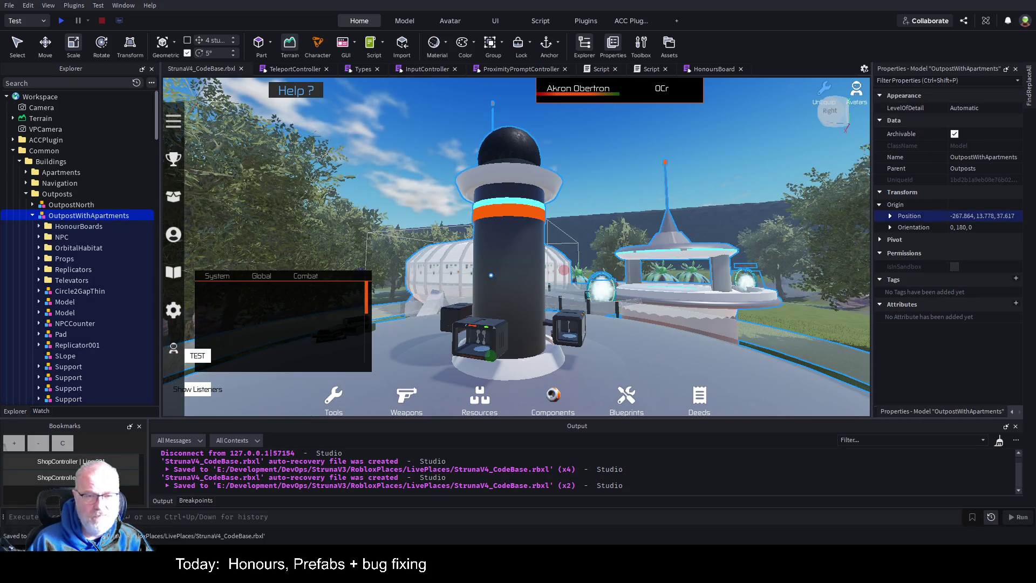
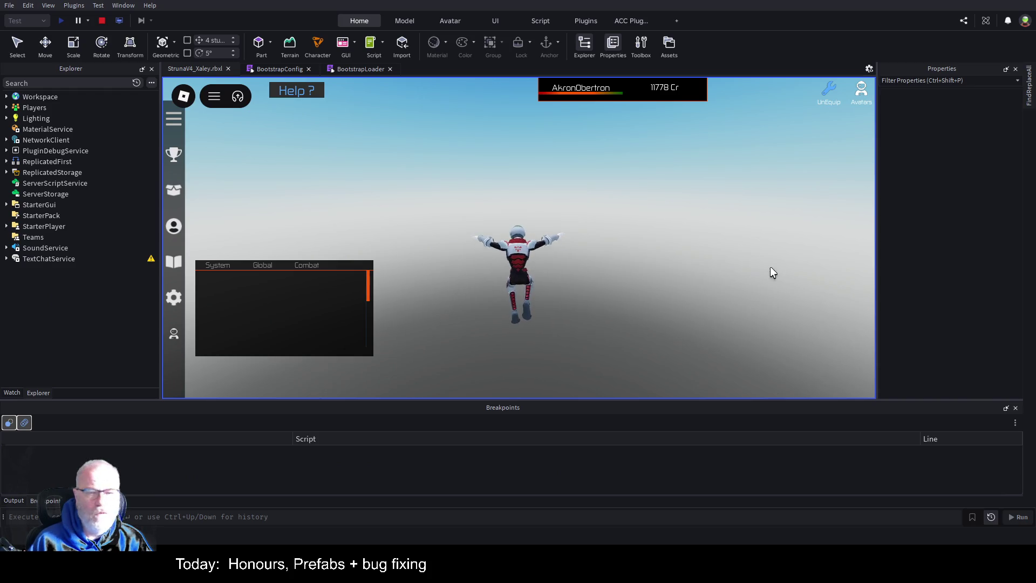
- Stop the playtest, frame the OutpostWithApartments model and select its teleport pad
left_click(104, 22)
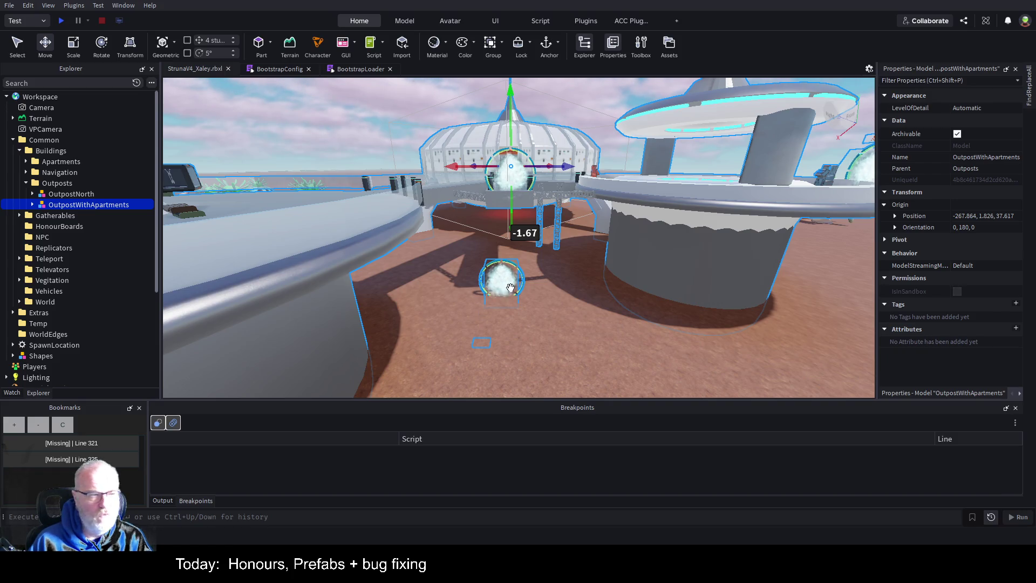
scroll(640, 284, "down", 3)
key("f")
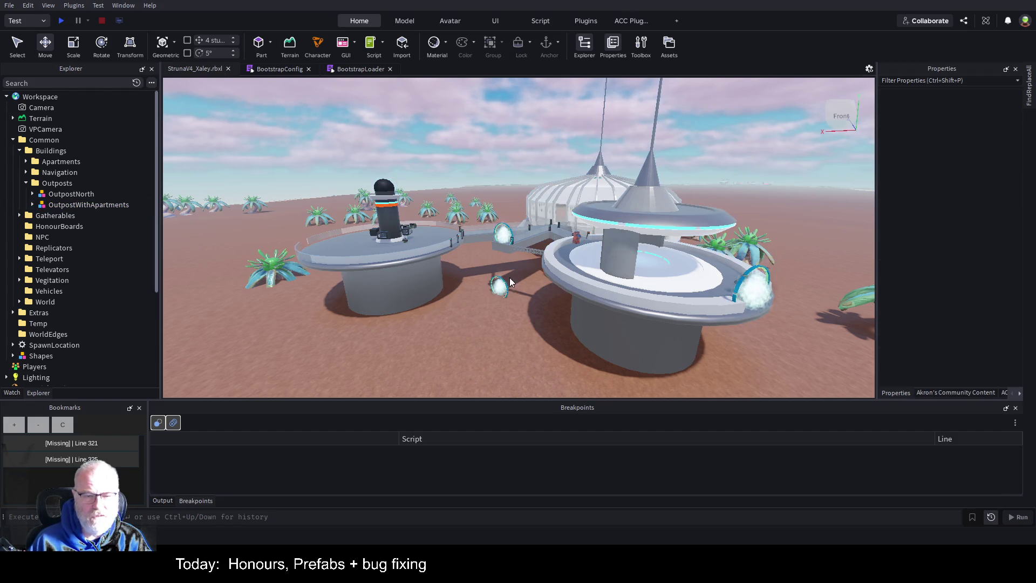
left_click(494, 283)
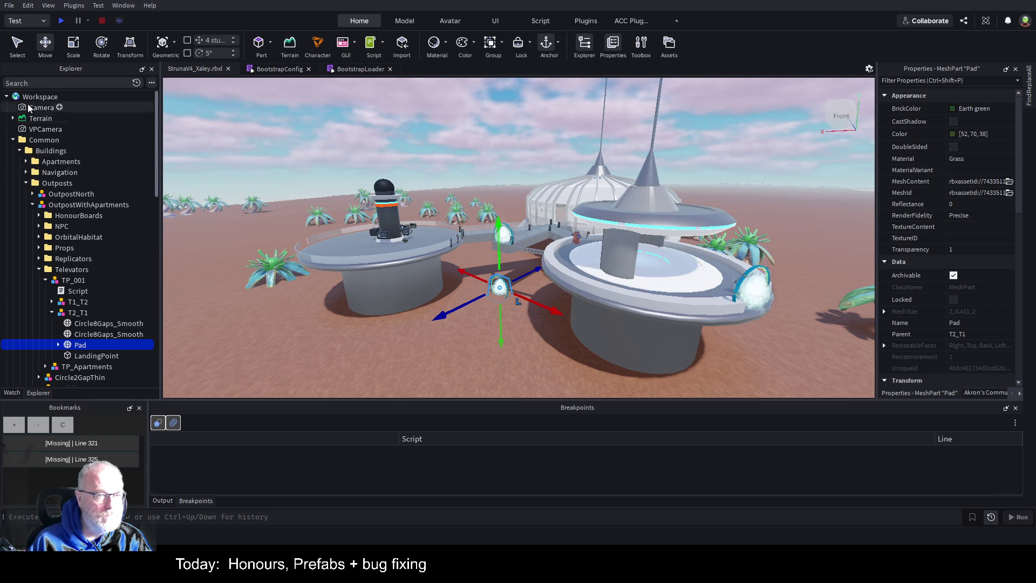
left_click(13, 139)
- Move the SpawnLocation from the distant beach onto the outpost station base
left_click(85, 183)
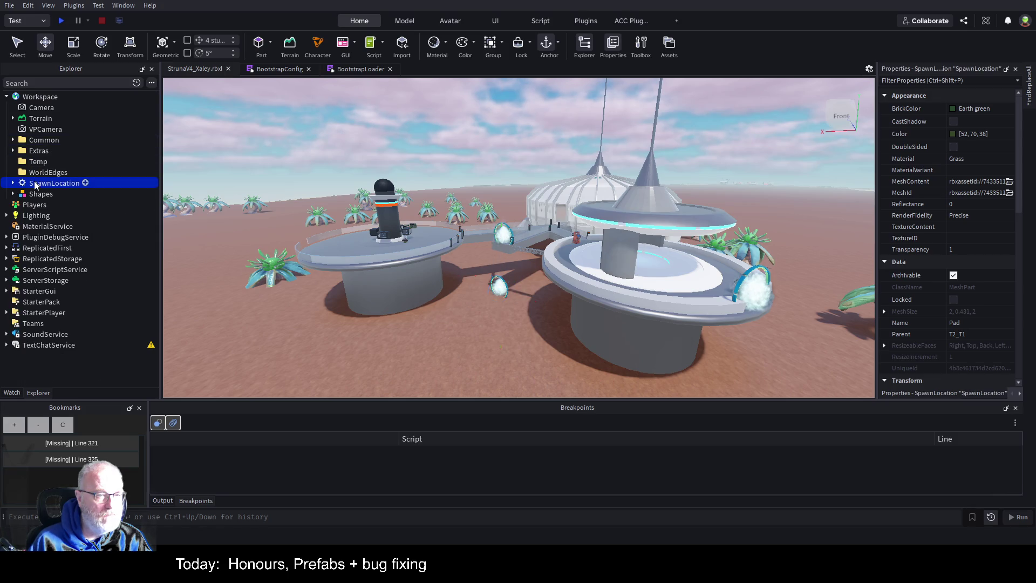
key("f")
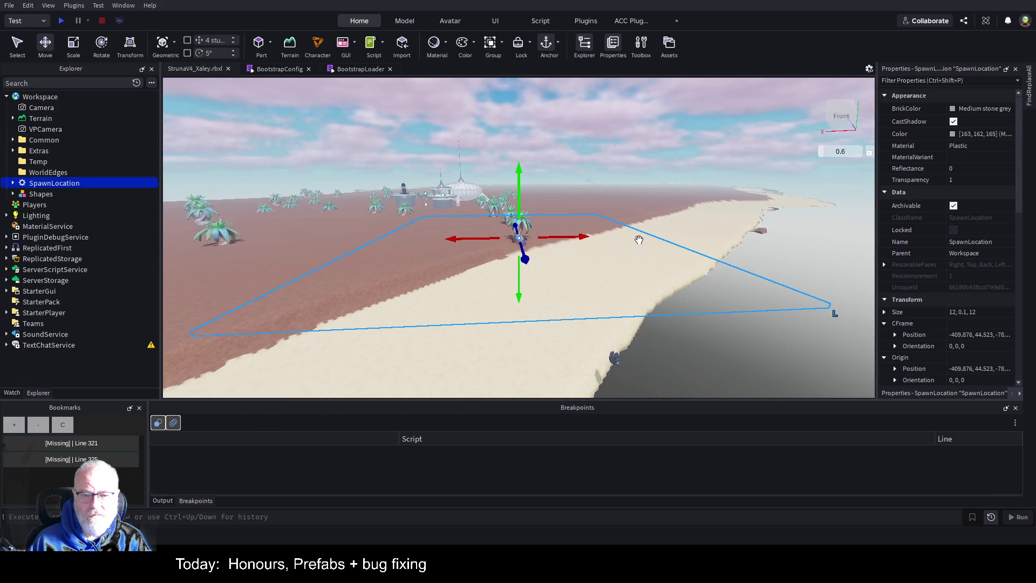
scroll(643, 236, "up", 2)
scroll(645, 239, "down", 5)
key("a")
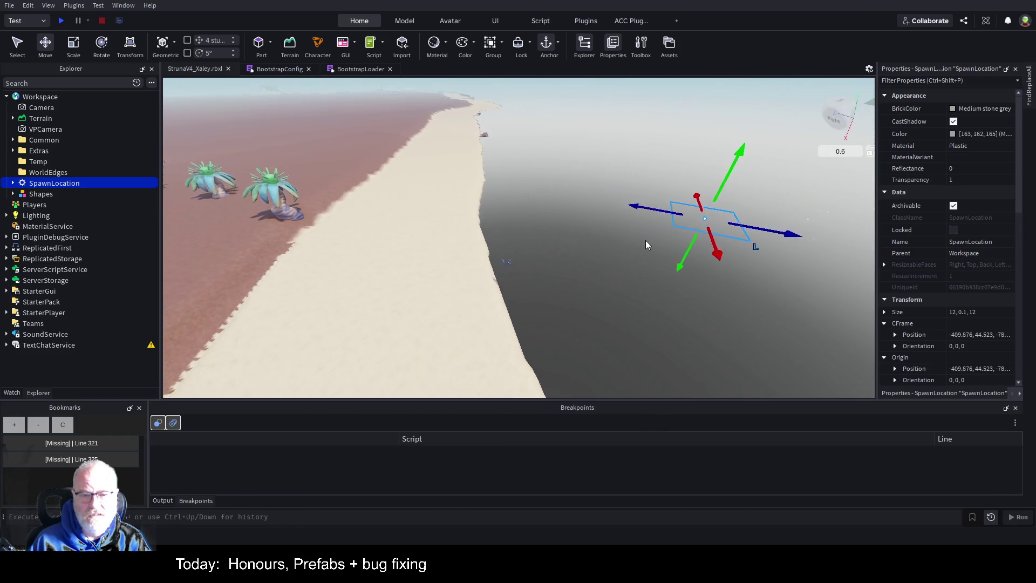
mouse_move(758, 223)
left_mouse_down()
mouse_move(693, 231)
mouse_move(591, 194)
left_mouse_up()
key("f")
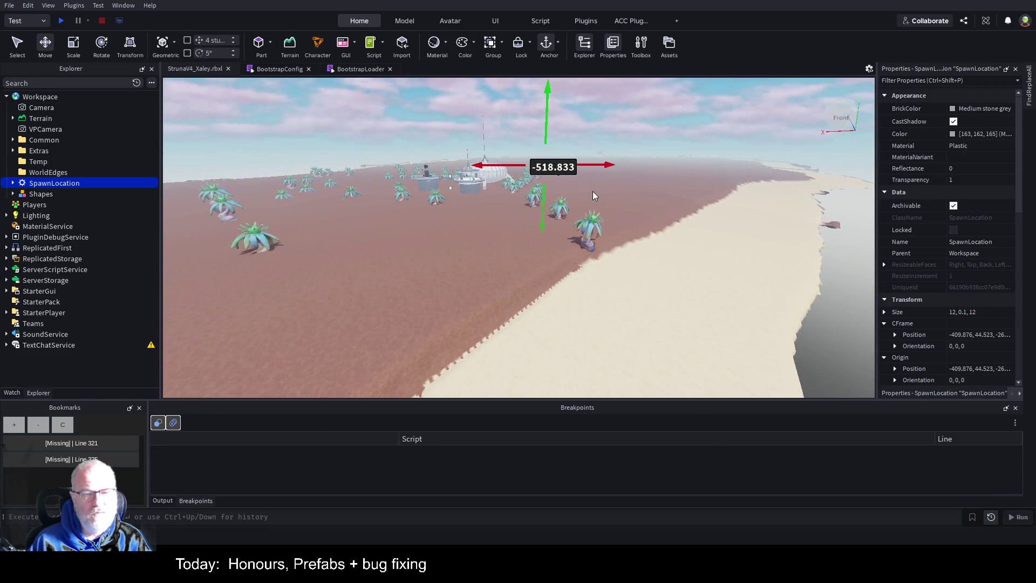
left_click_drag(600, 165, 429, 166)
key("f")
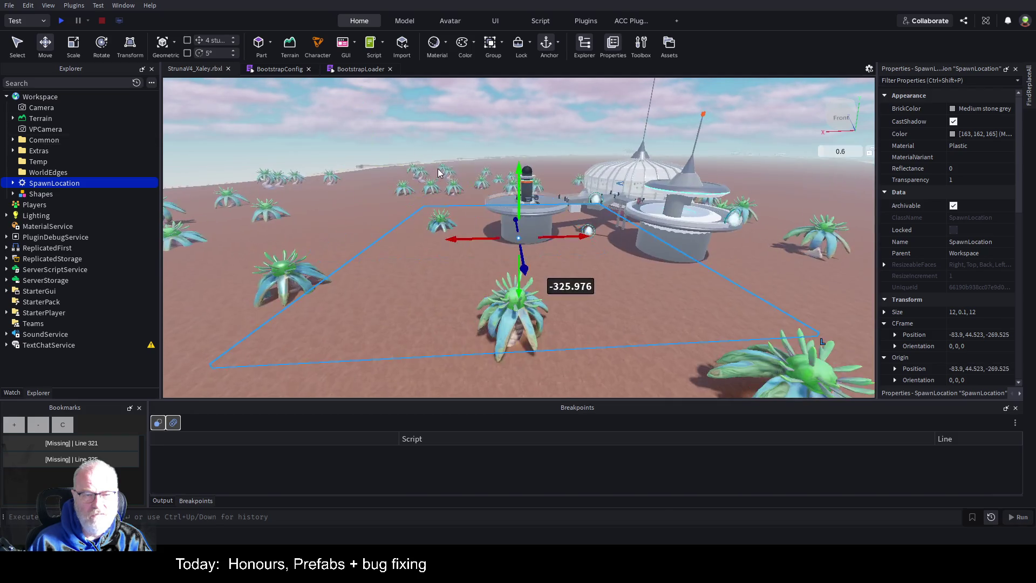
mouse_move(513, 231)
left_mouse_down()
mouse_move(694, 240)
mouse_move(652, 210)
left_mouse_up()
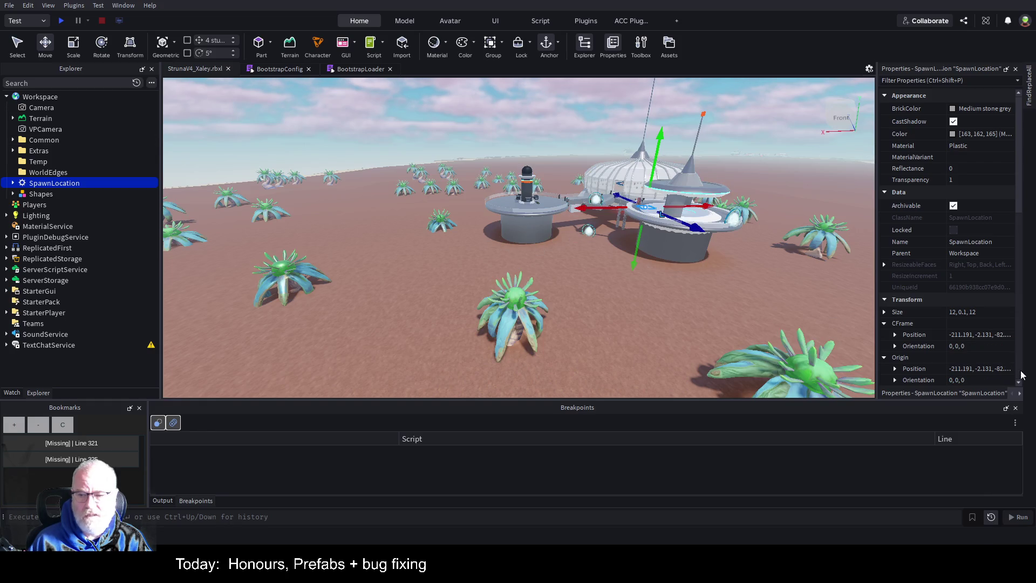
- Edit the SpawnLocation position value and save the place
left_click(992, 334)
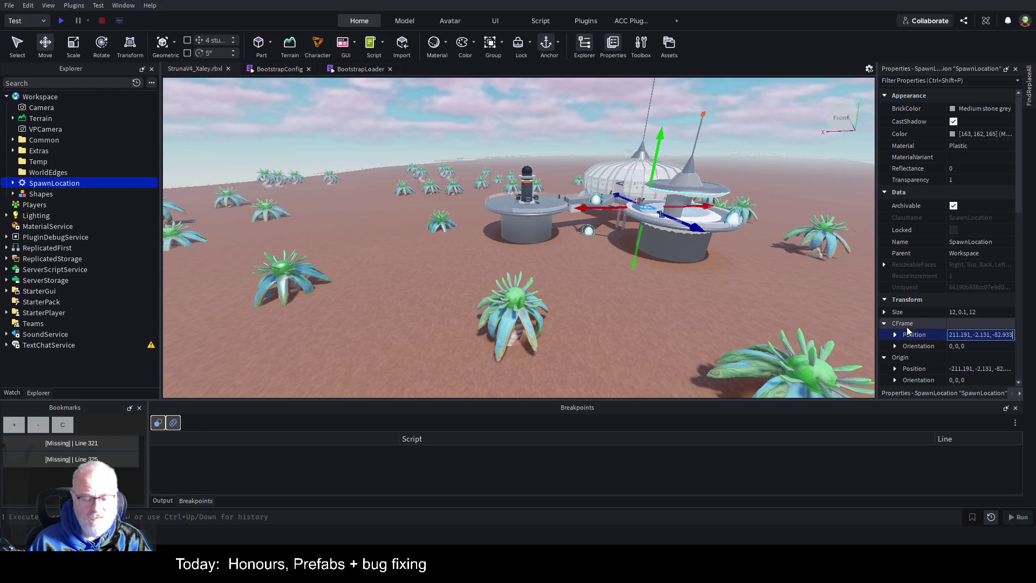
key("ctrl+s")
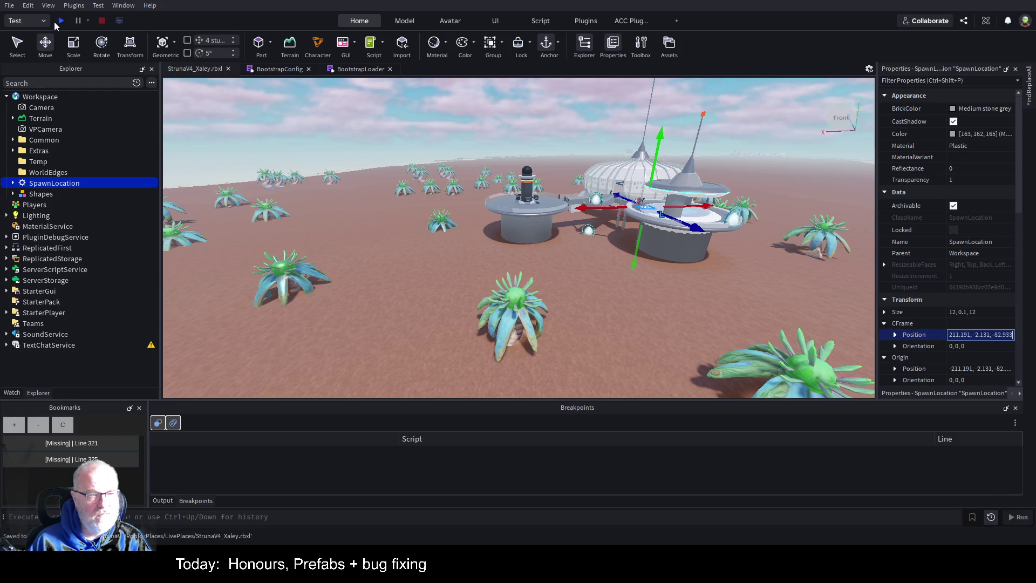
left_click(59, 21)
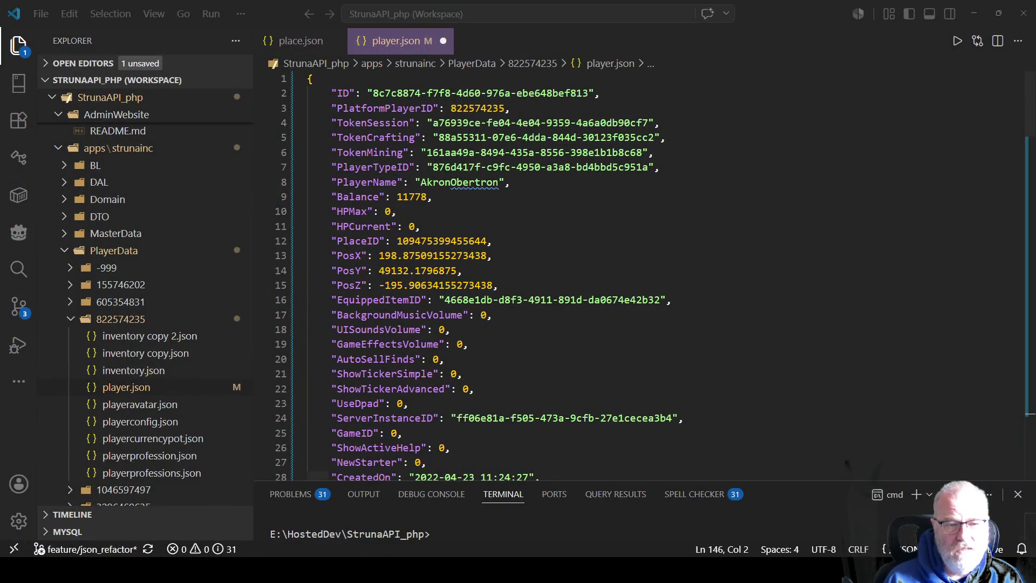
- Paste the SpawnLocation coordinates into player.json and set PosX to -211.191
left_click(881, 285)
key("Return")
key("Return")
type("-211.191, -2.131, -82.933")
key("BackSpace")
key("Home")
key("shift+Right")
key("shift+Right")
key("shift+Right")
key("ctrl+x")
key("Up")
key("Up")
key("Up")
key("Home")
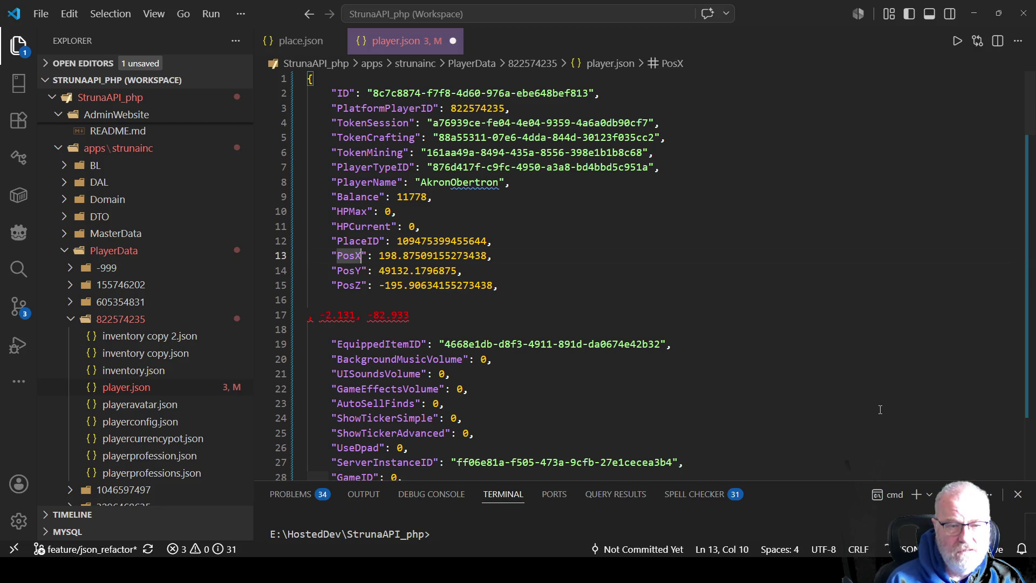
key("ctrl+Right")
key("ctrl+Right")
key("shift+End")
key("shift+Left")
key("ctrl+v")
- Set PosY to -2 and PosZ to -82.933
key("Down")
key("Down")
key("Down")
key("Down")
key("End")
key("shift+Left")
key("shift+Left")
key("shift+Left")
key("ctrl+shift+Left")
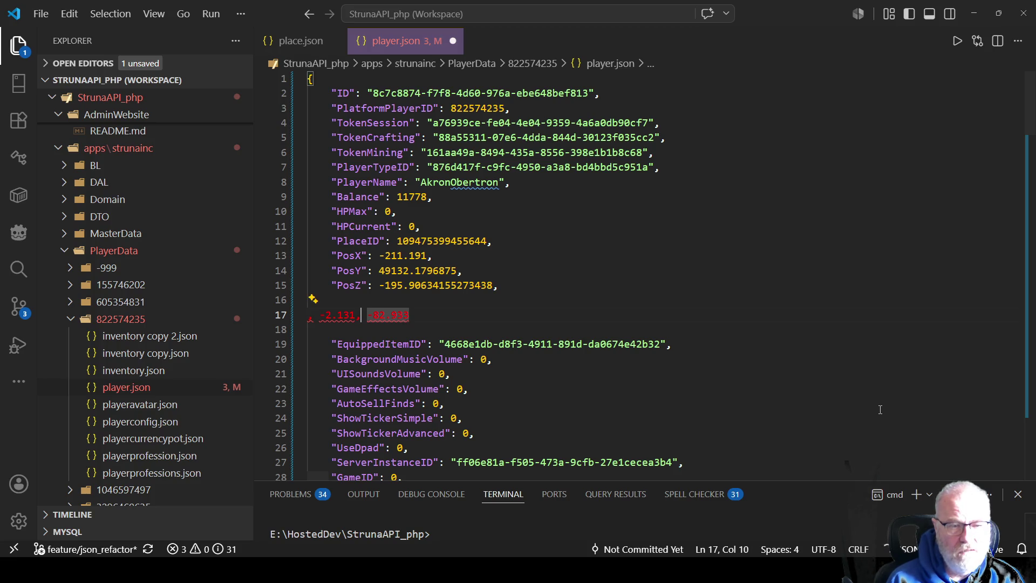
key("Up")
key("Up")
key("Up")
key("Up")
key("Right")
key("Right")
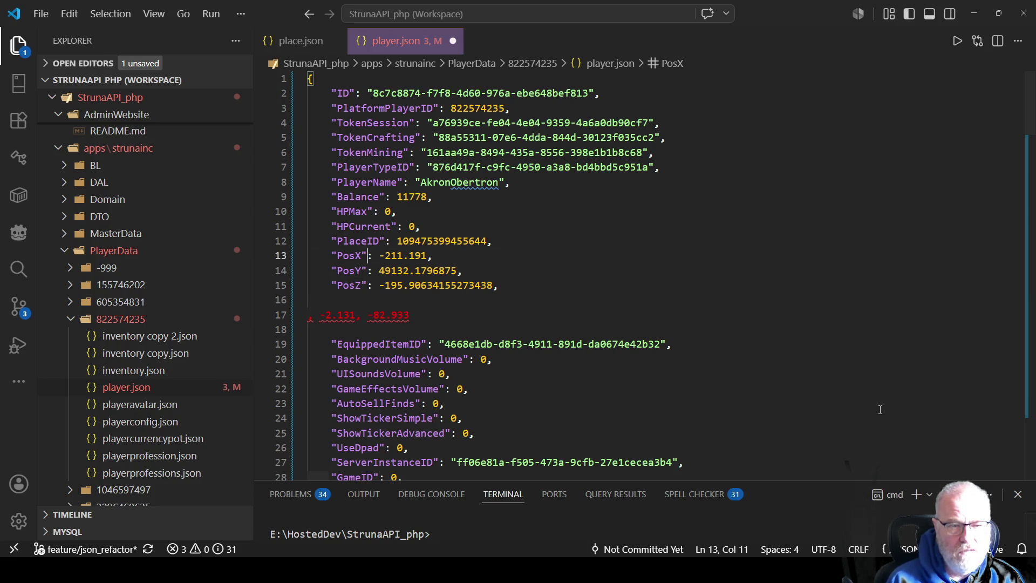
key("Down")
key("Right")
key("shift+End")
key("shift+Left")
key("shift+Left")
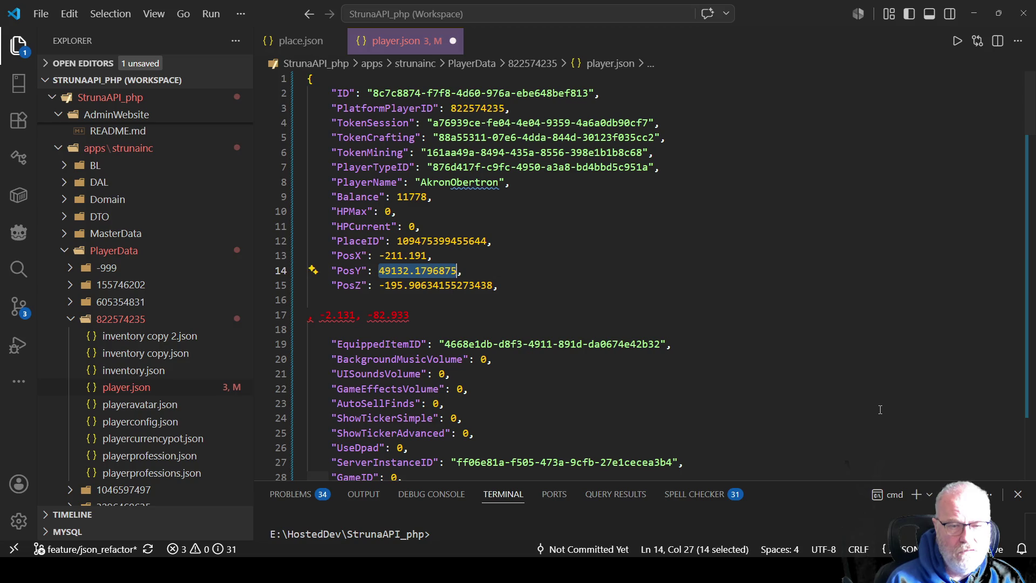
type("-2,")
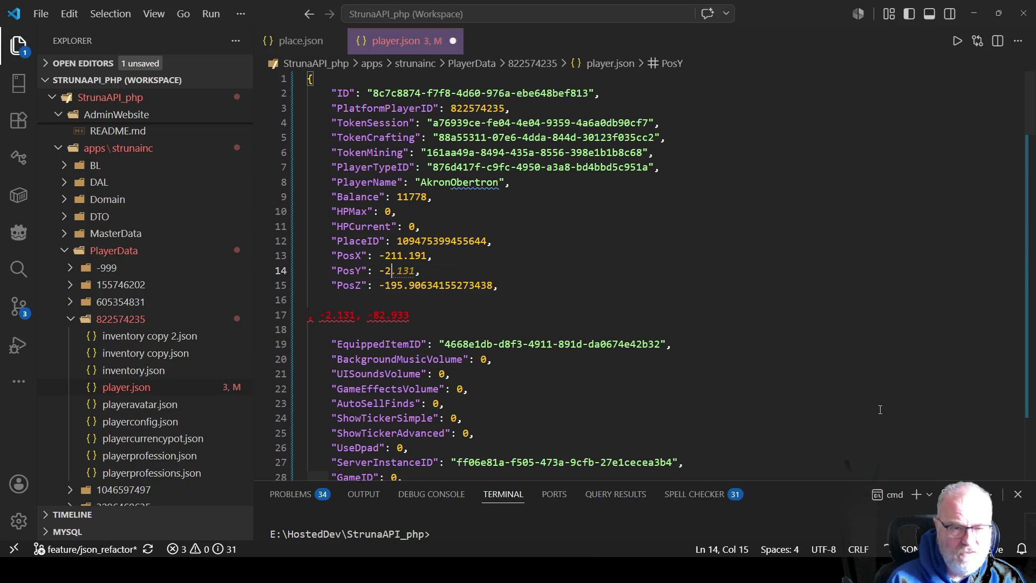
key("Down")
key("Left")
key("Left")
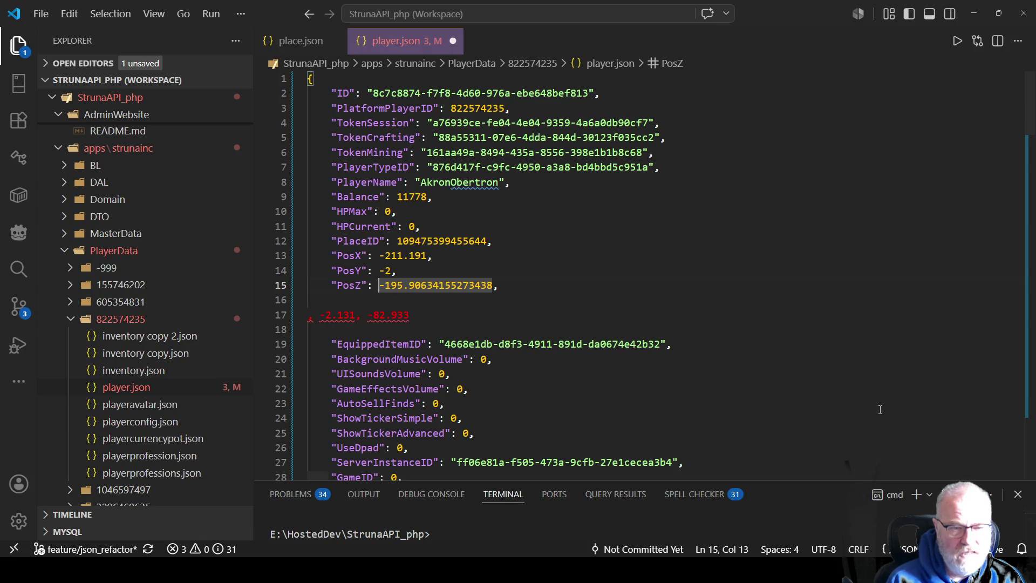
key("shift+End")
key("shift+Left")
type("-82")
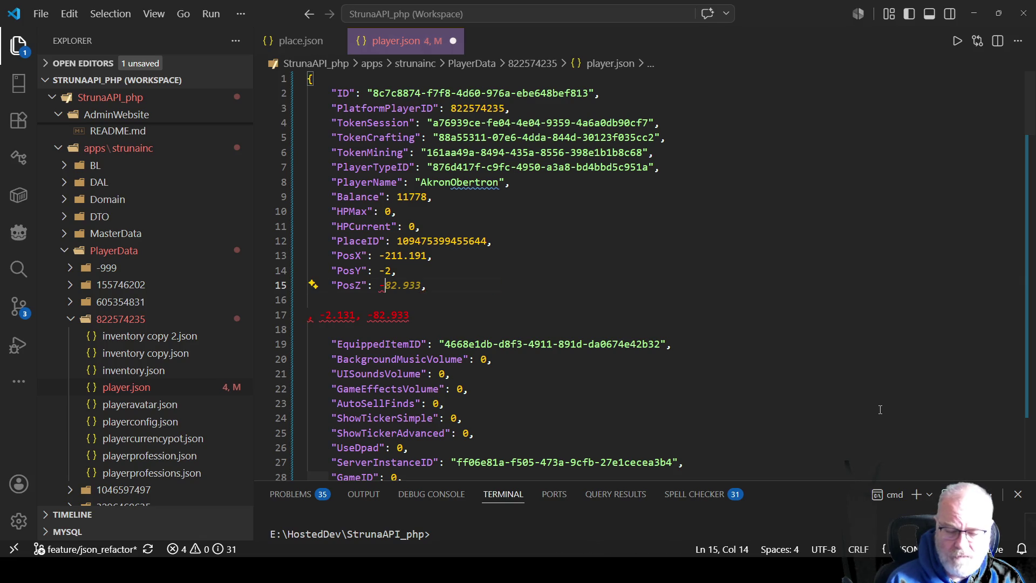
key("Tab")
- Delete the leftover pasted line and blank lines, then save player.json
key("Down")
key("Down")
key("Down")
key("Up")
key("shift+Home")
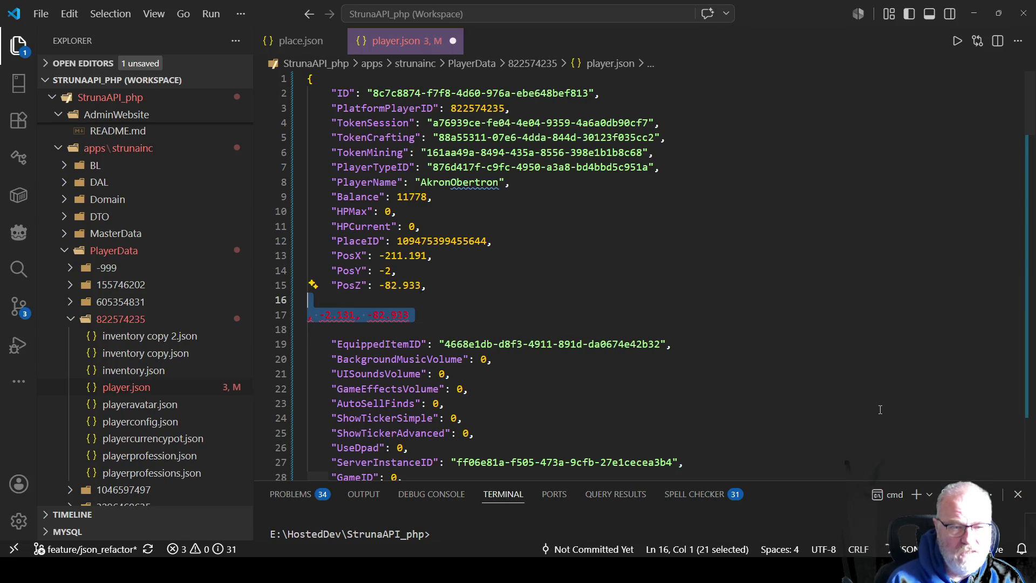
key("BackSpace")
key("BackSpace")
key("Delete")
key("Delete")
key("ctrl+s")
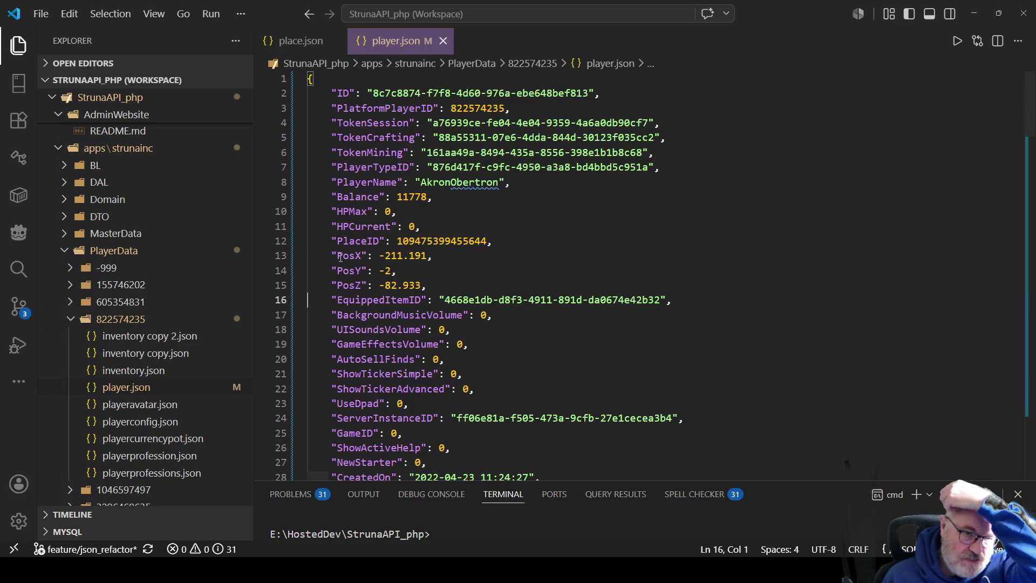
mouse_move(330, 256)
left_mouse_down()
mouse_move(432, 257)
mouse_move(439, 282)
left_mouse_up()
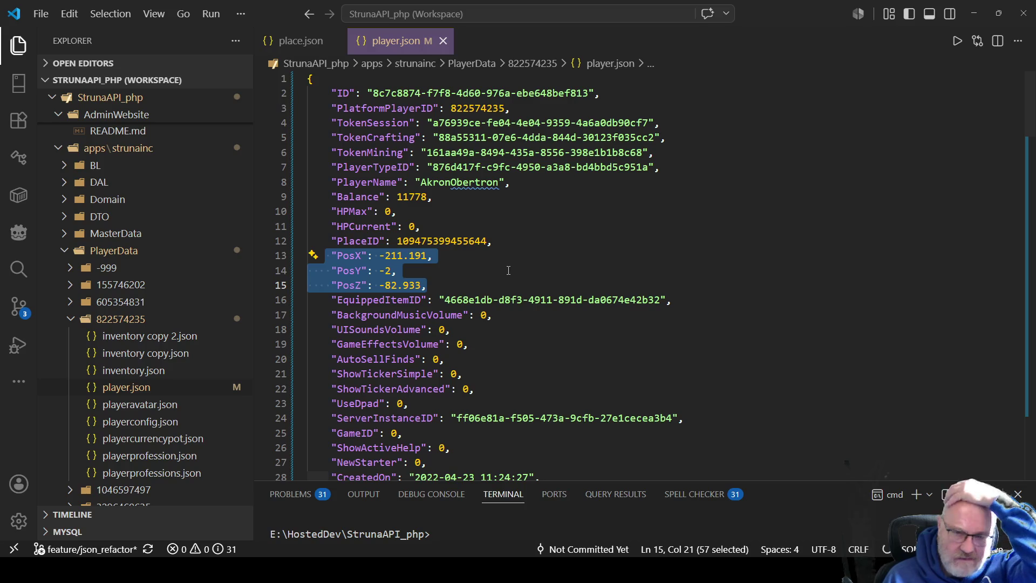
left_click(437, 270)
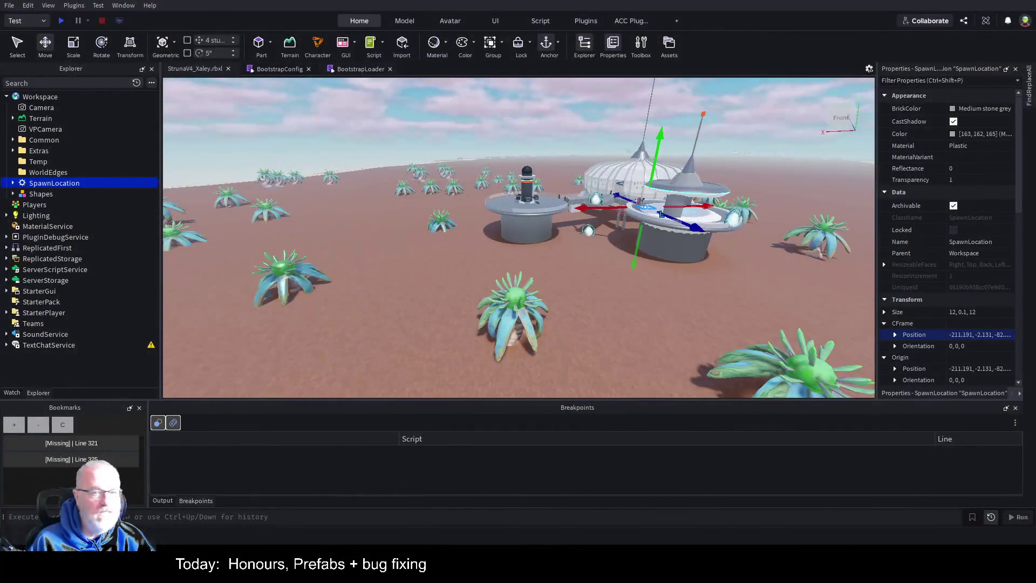
- Launch a playtest of the Struna place with F5
key("F5")
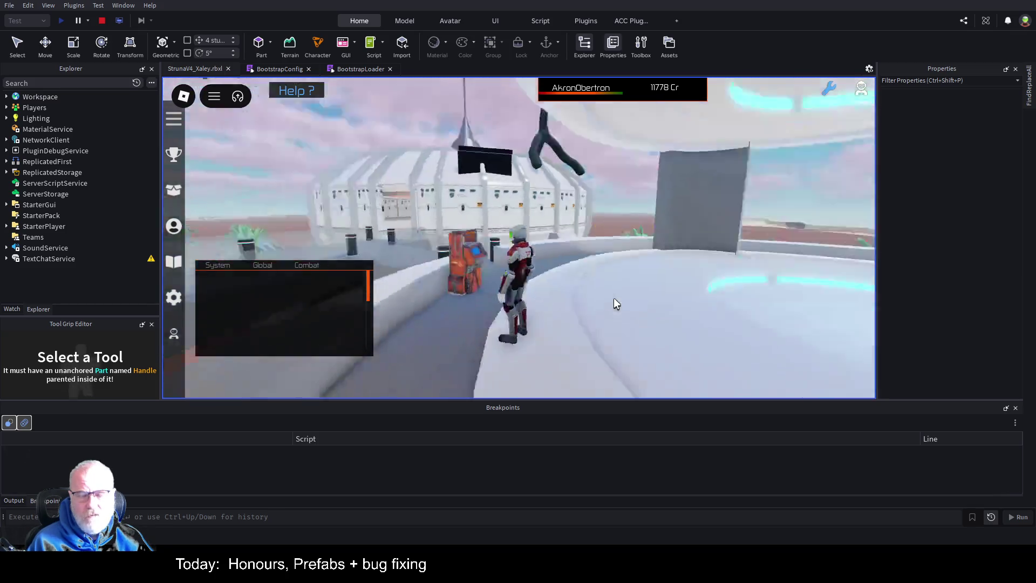
- Trigger the kiosk prompt to confirm the Struna Shop opens, then close it
key("w")
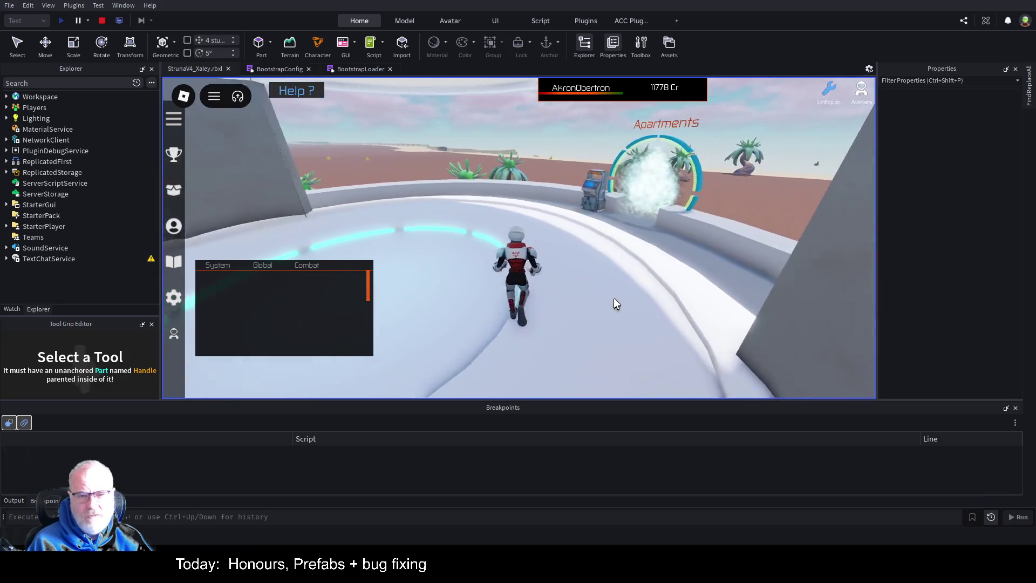
key("e")
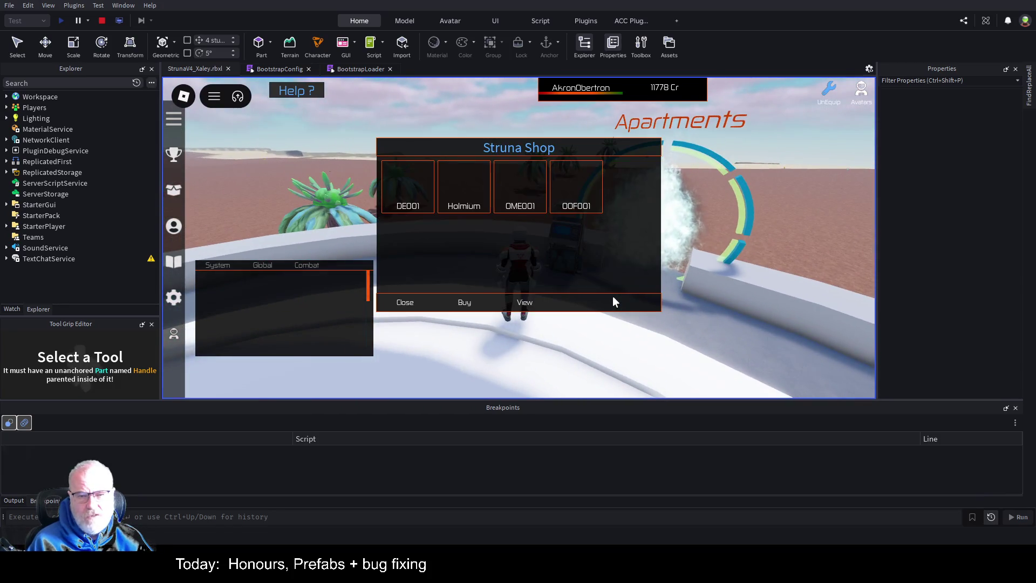
left_click(405, 302)
key("w")
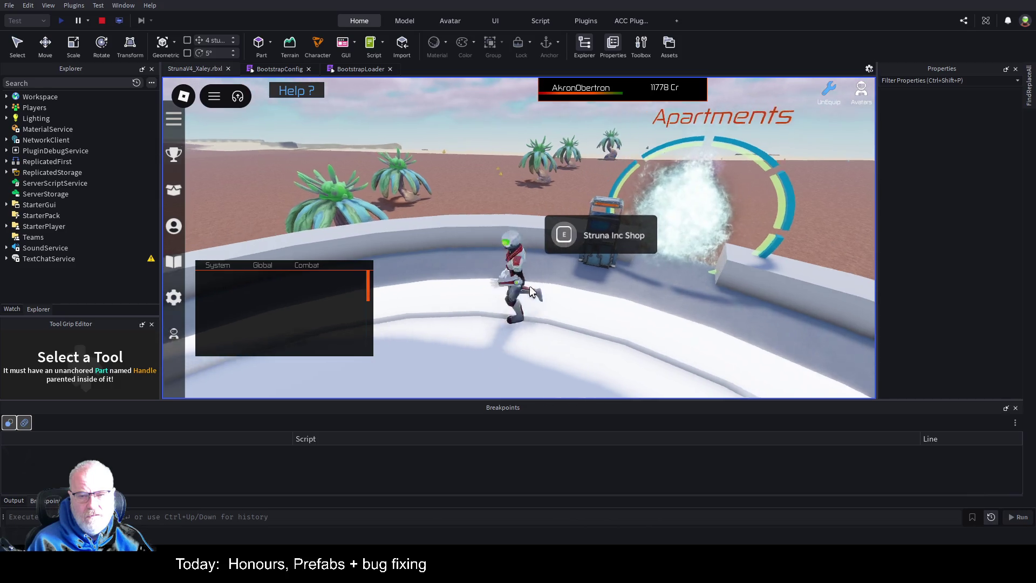
key("w")
key("w")
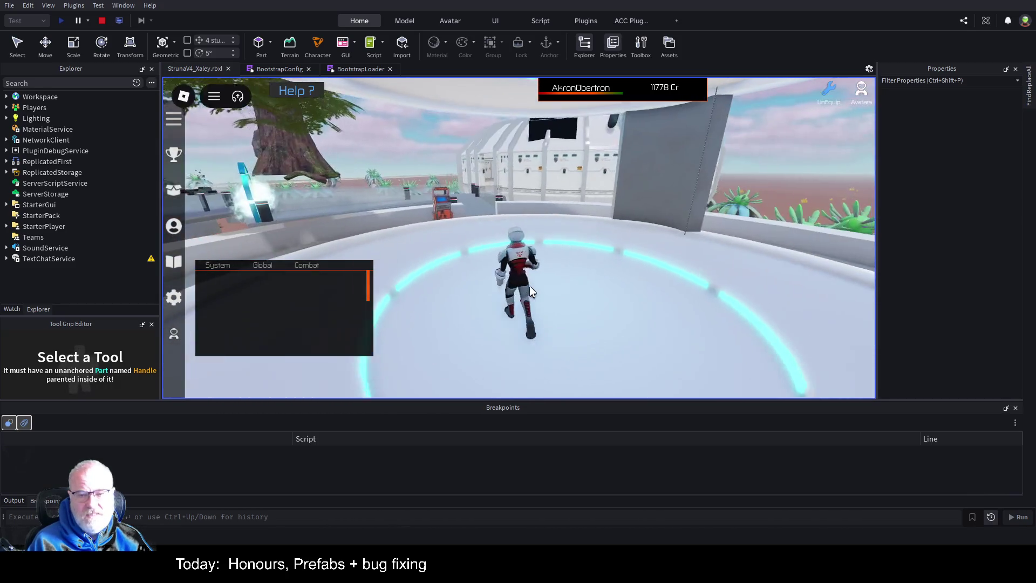
key("w")
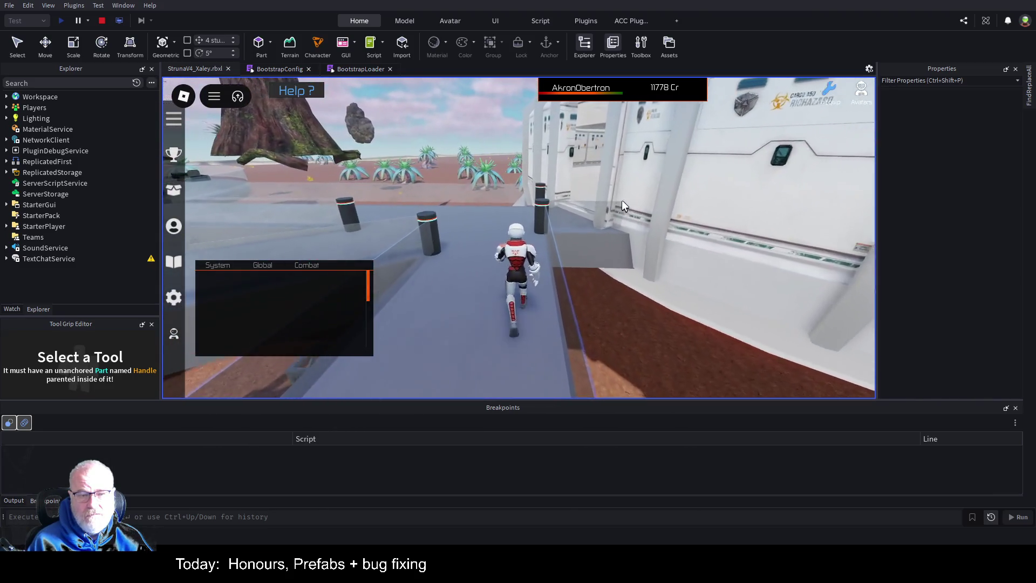
- Delete the ACCPlugin folder from Workspace and check the counter shop prompt opens the Struna Shop
left_click(6, 98)
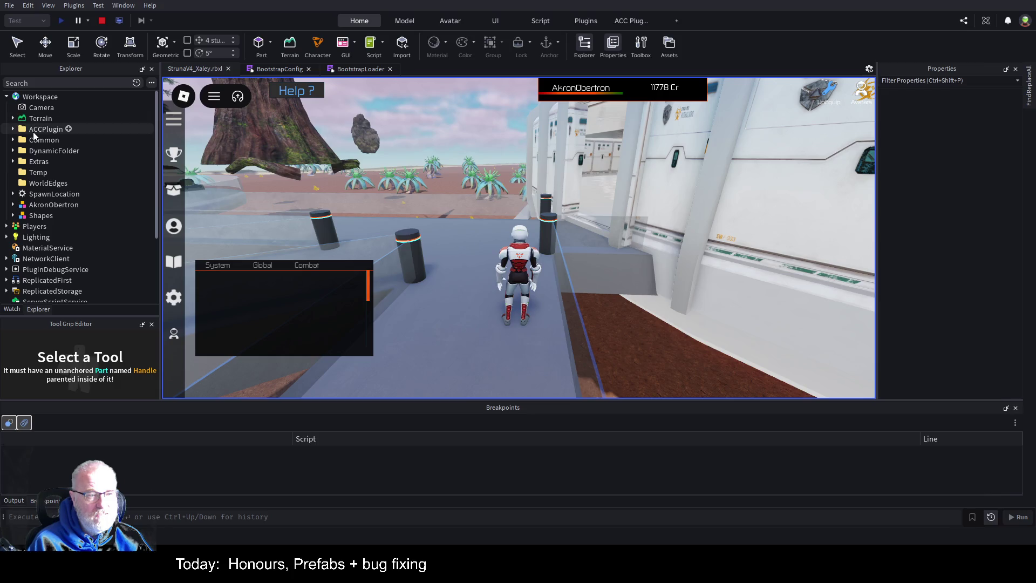
key("Delete")
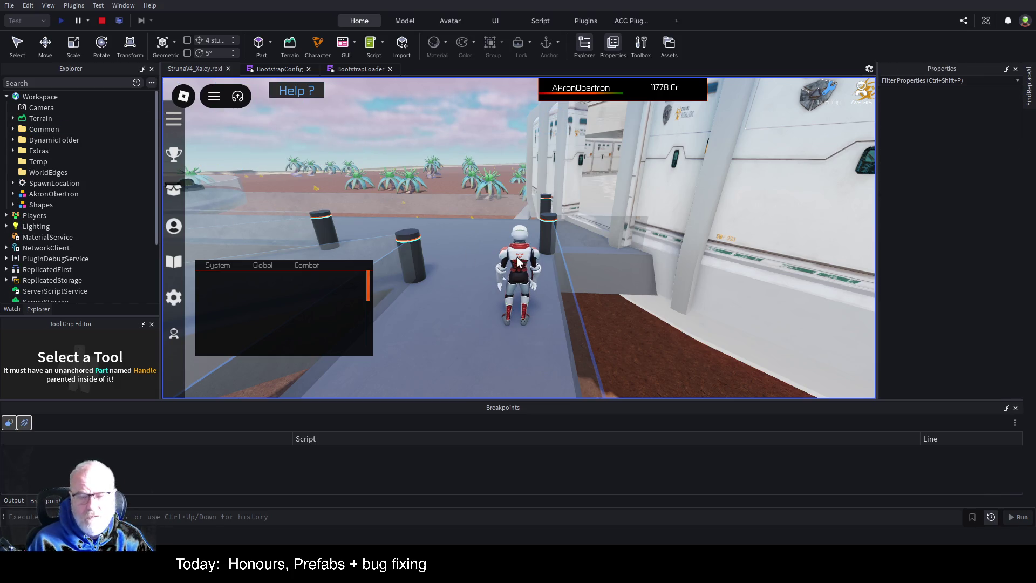
key("w")
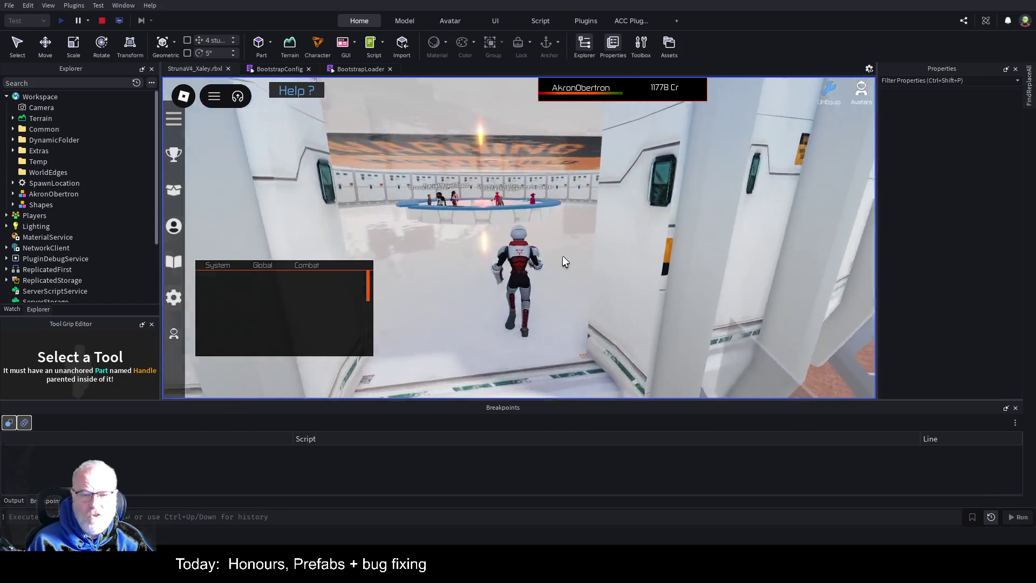
key("w")
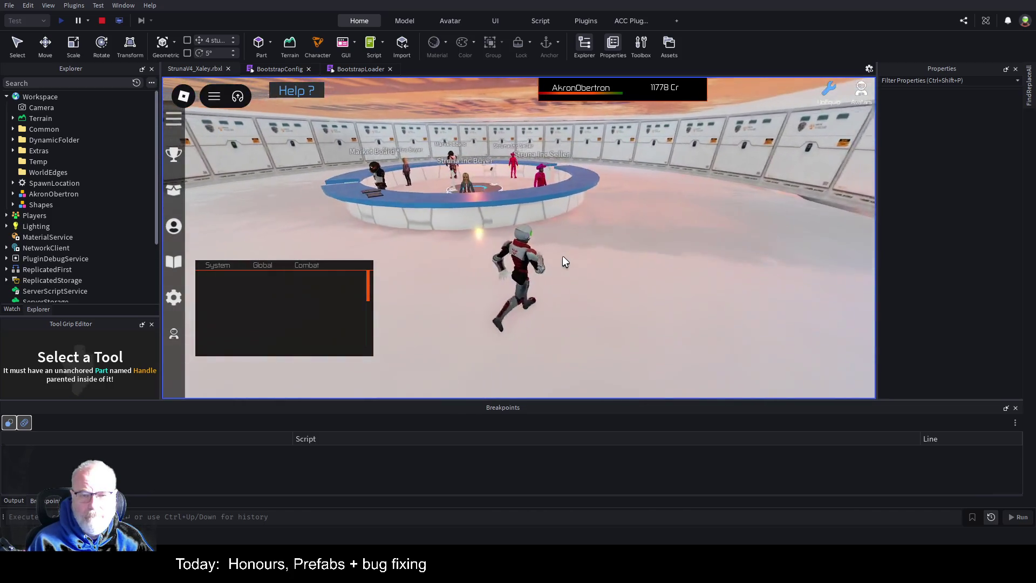
key("e")
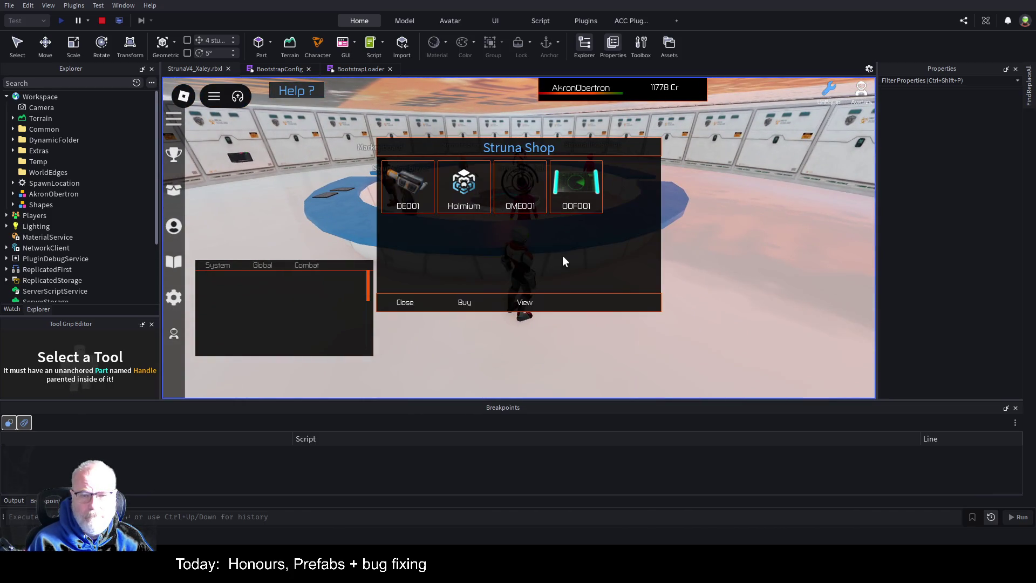
left_click(412, 304)
- Walk the character out onto the walkway and up the ramp into the Apartments portal
key("s")
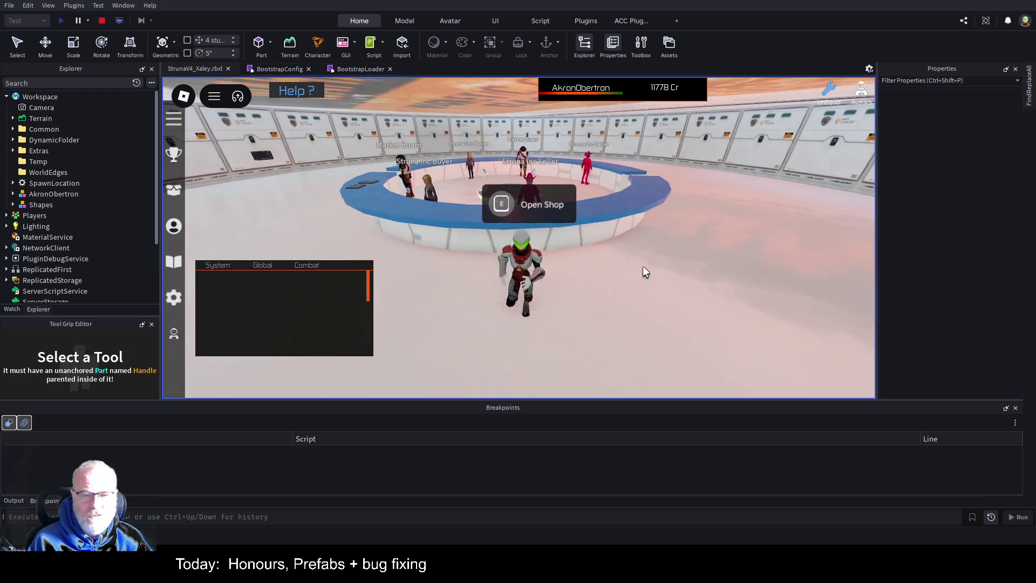
key("d")
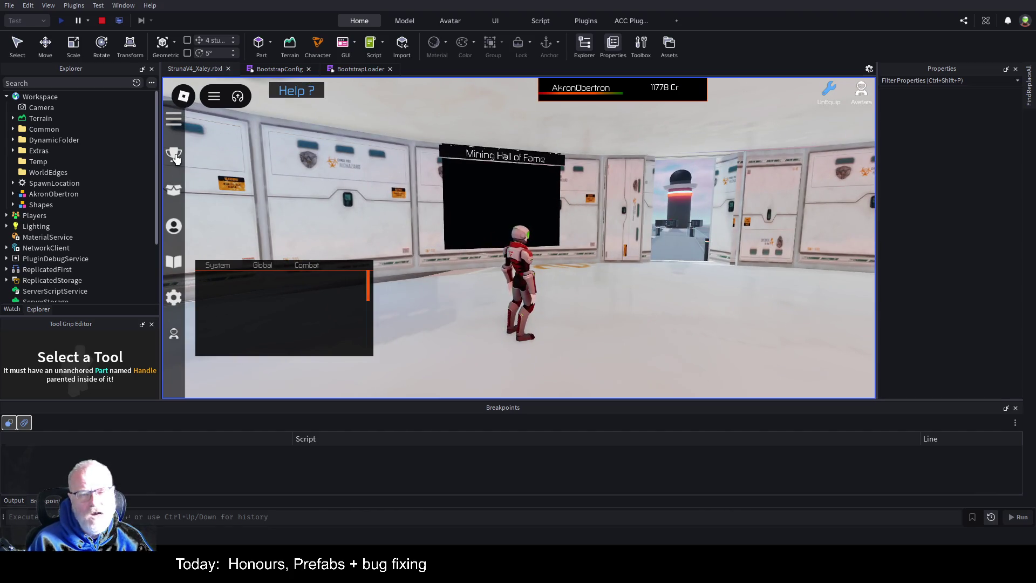
key("d")
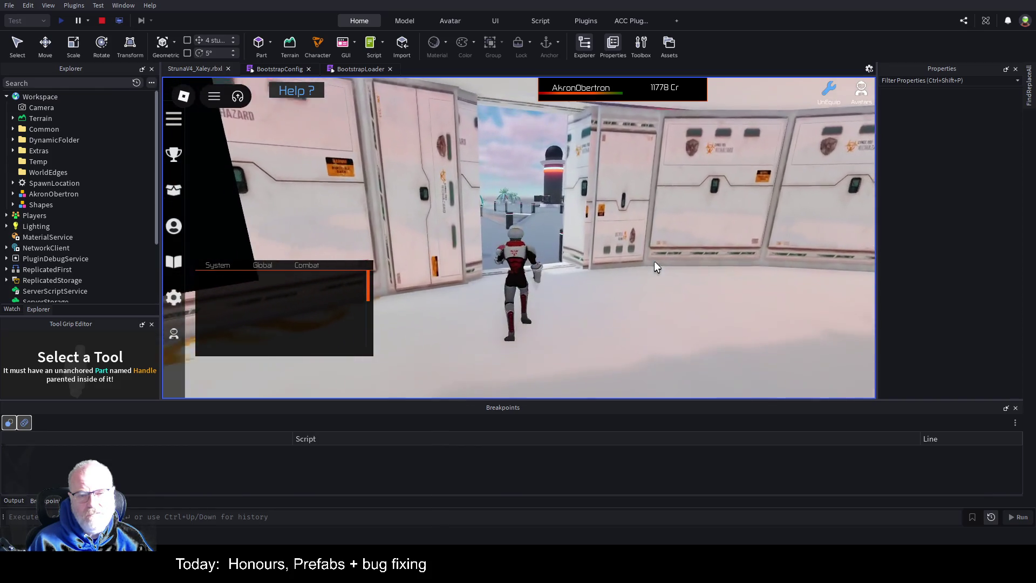
key("w")
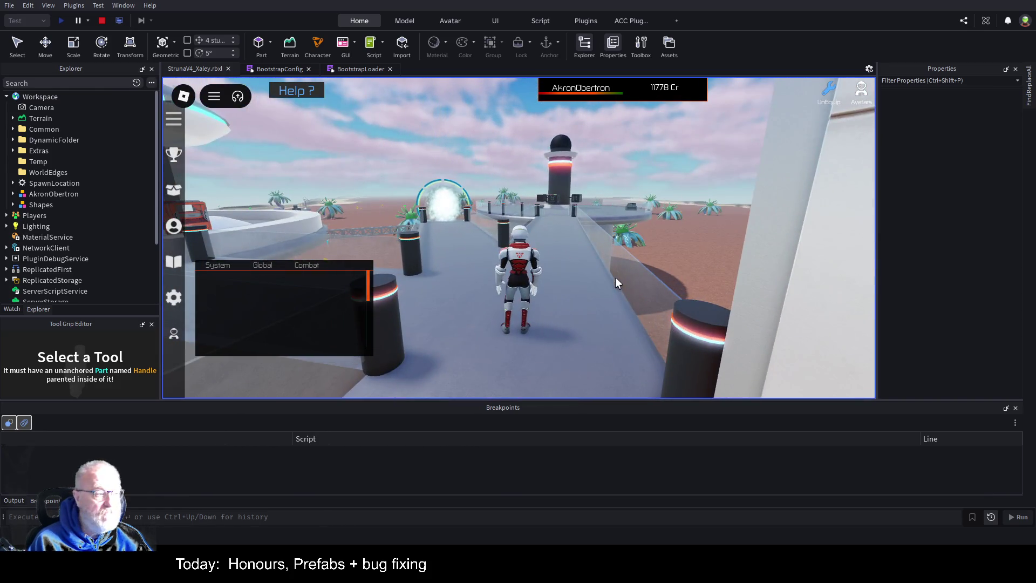
key("a")
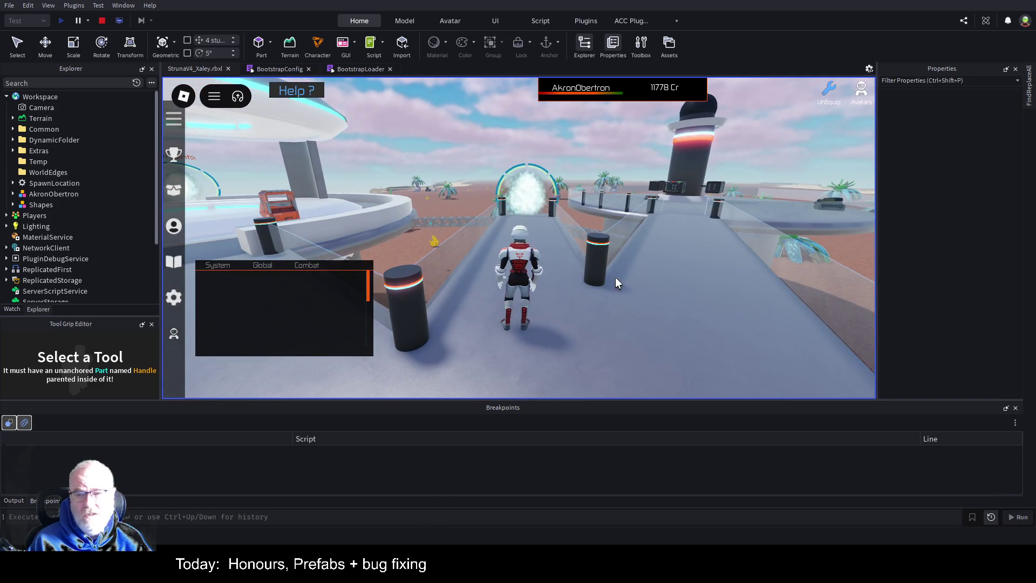
key("d")
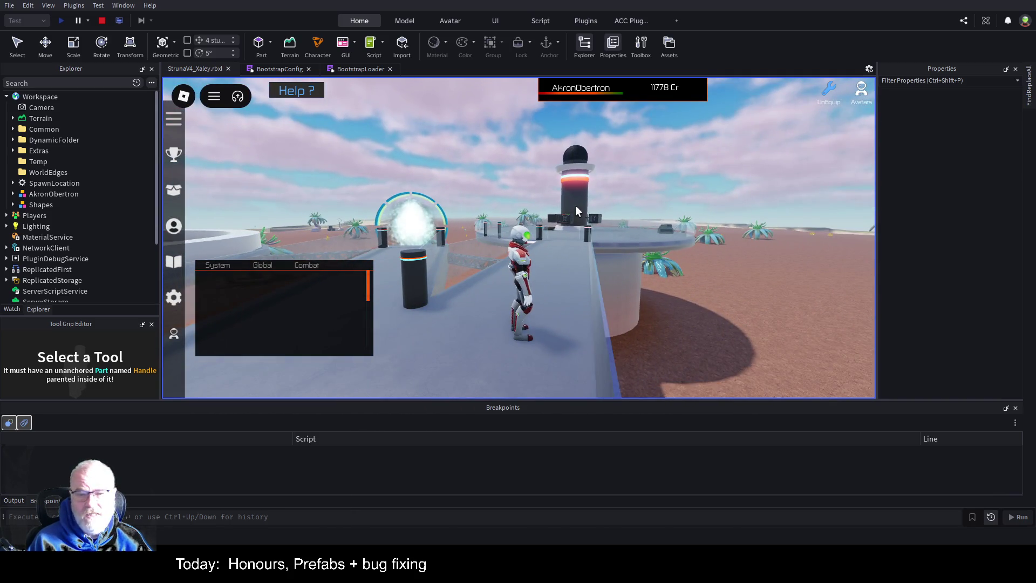
key("a")
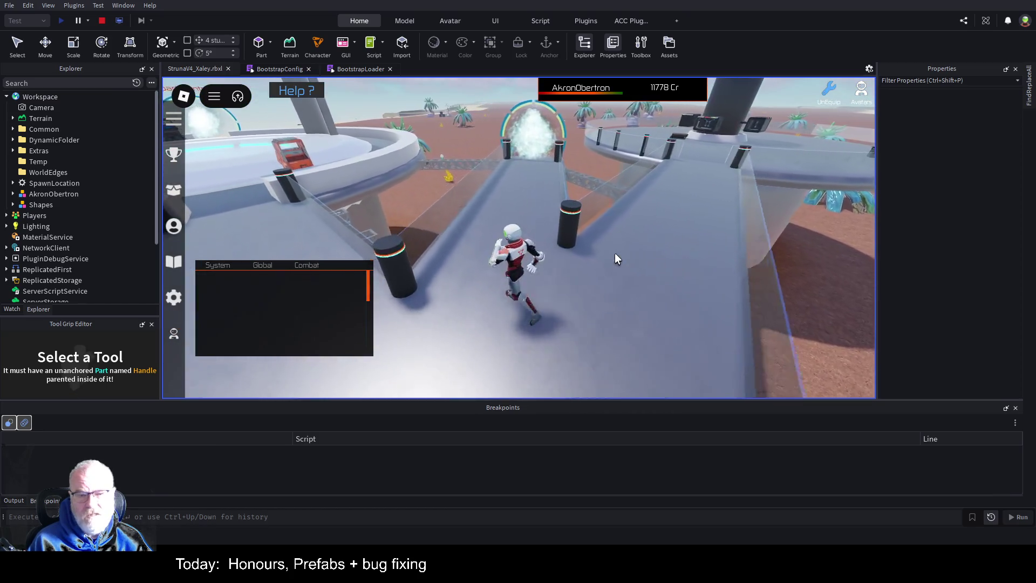
key("w")
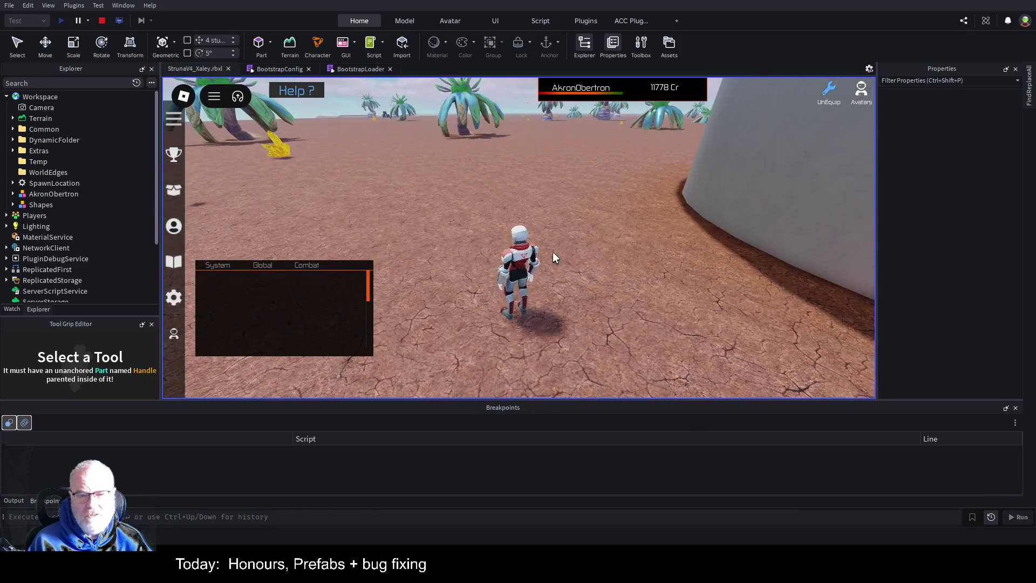
key("w")
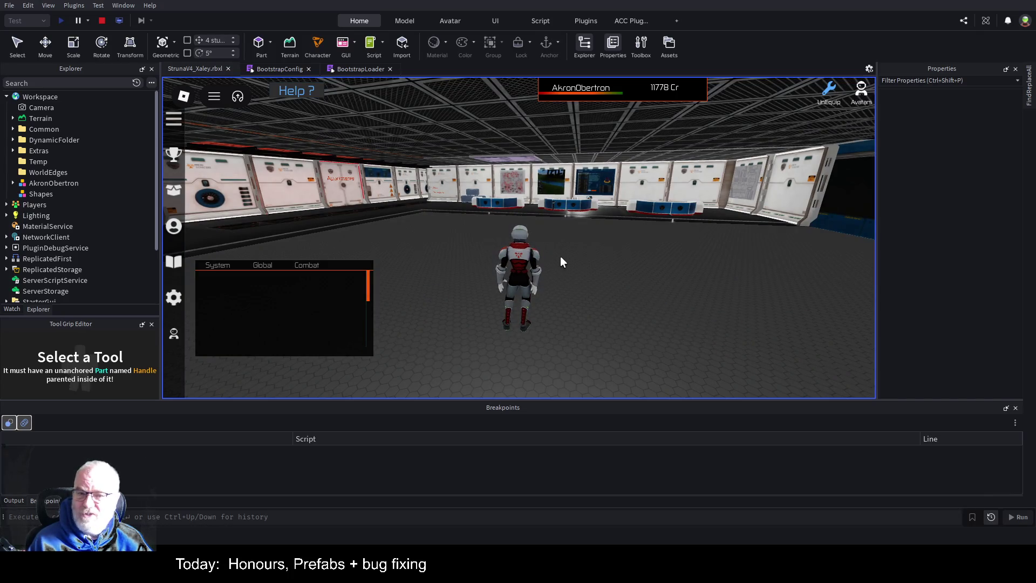
- Walk through the station hall past the Apartments door and onto the teleport outside
key("d")
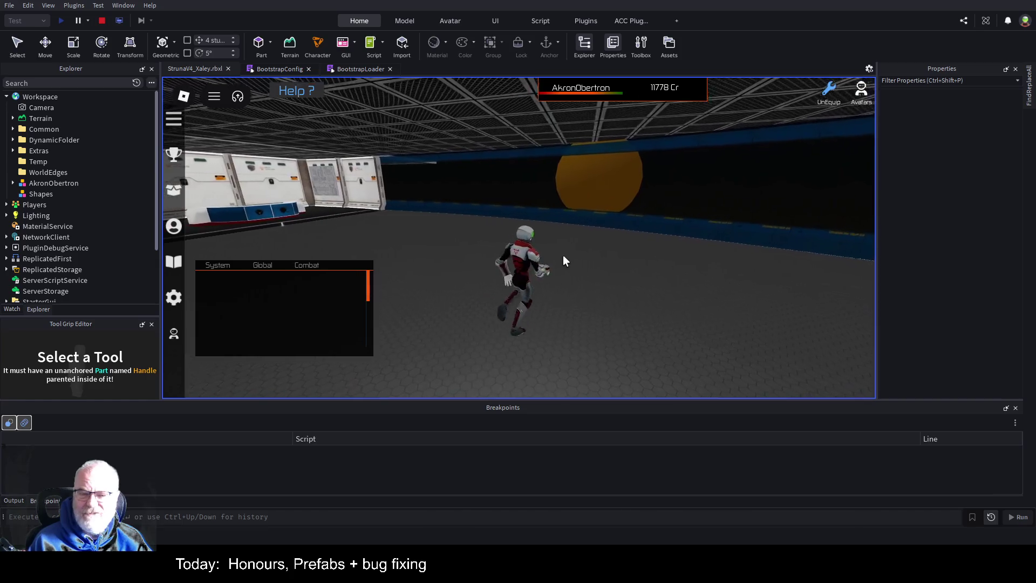
key("s")
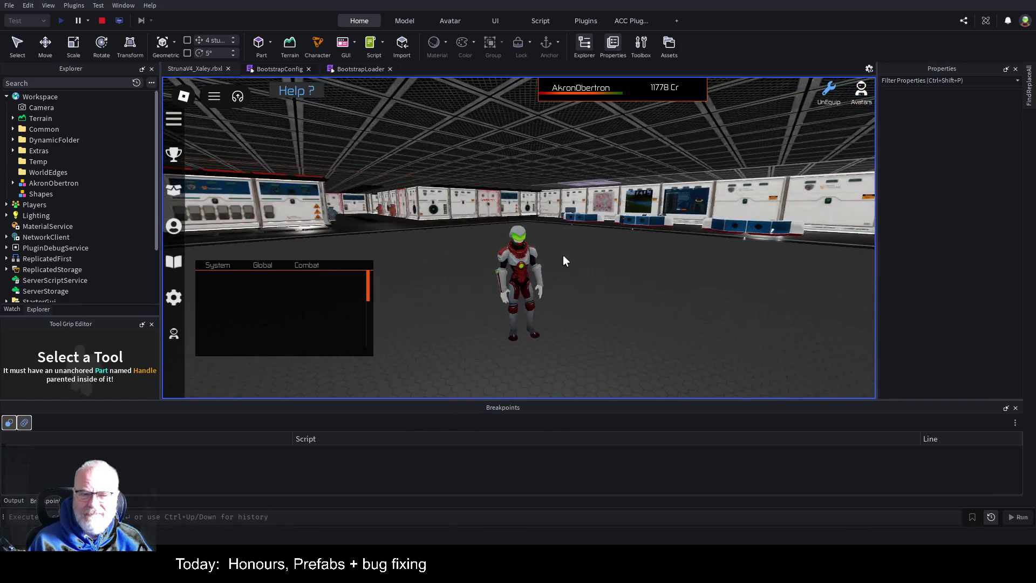
key("w")
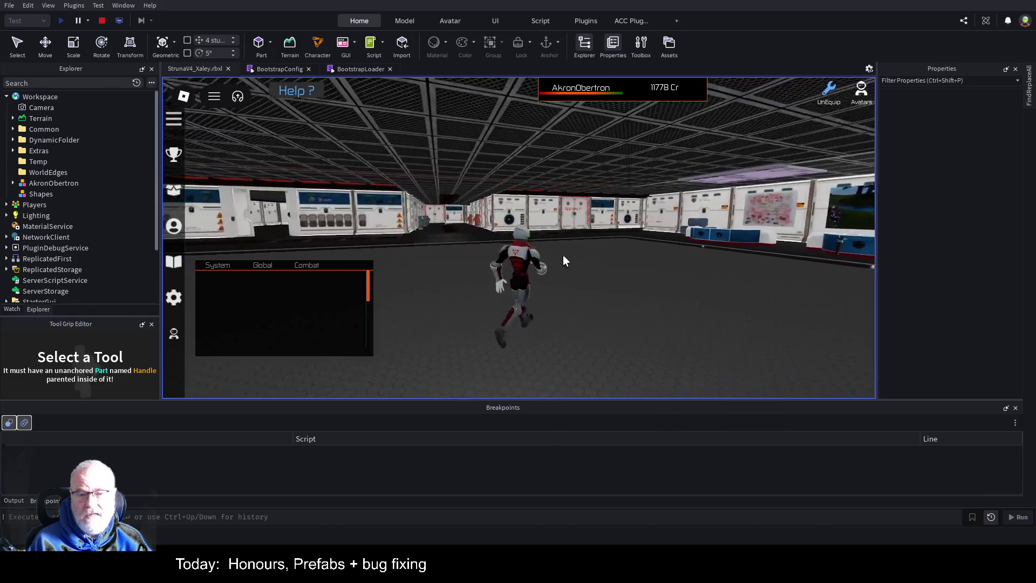
key("s")
key("w")
key("a")
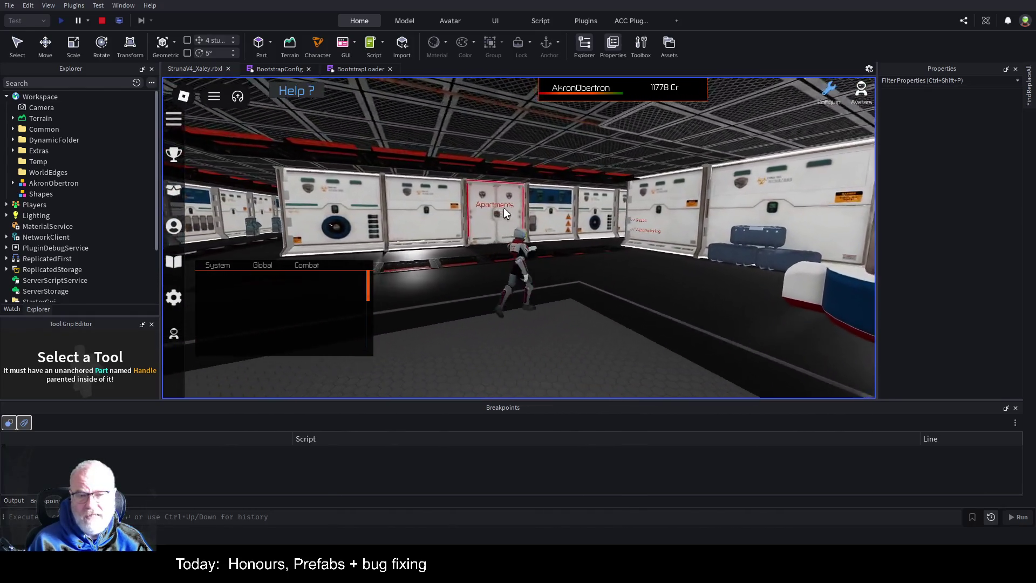
key("w")
key("a")
key("a")
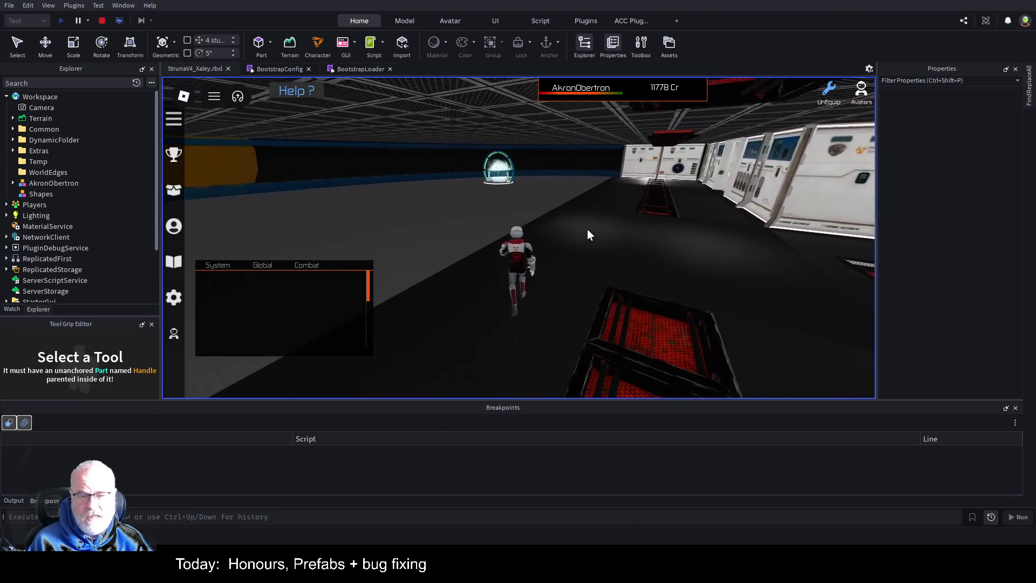
key("w")
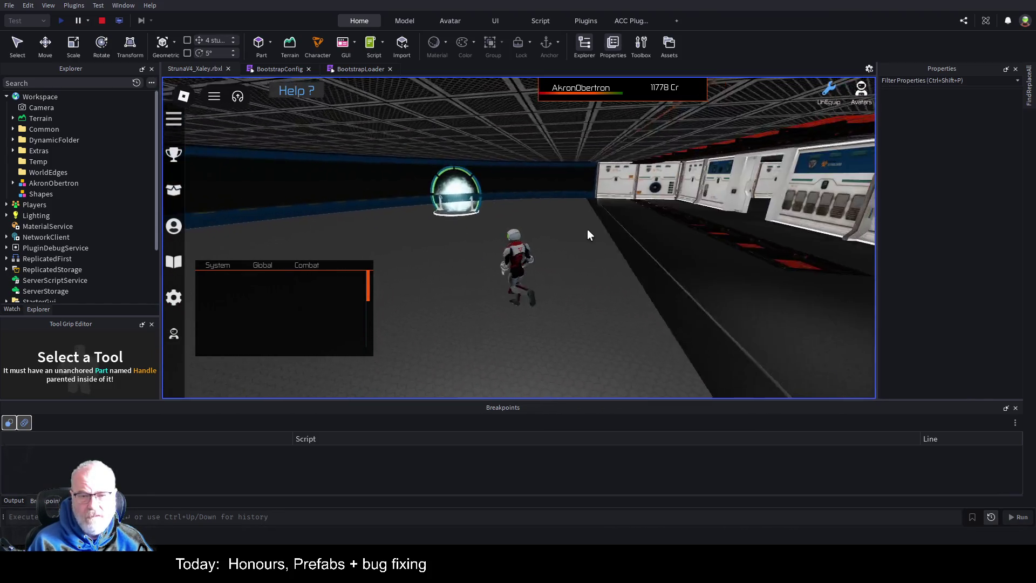
key("d")
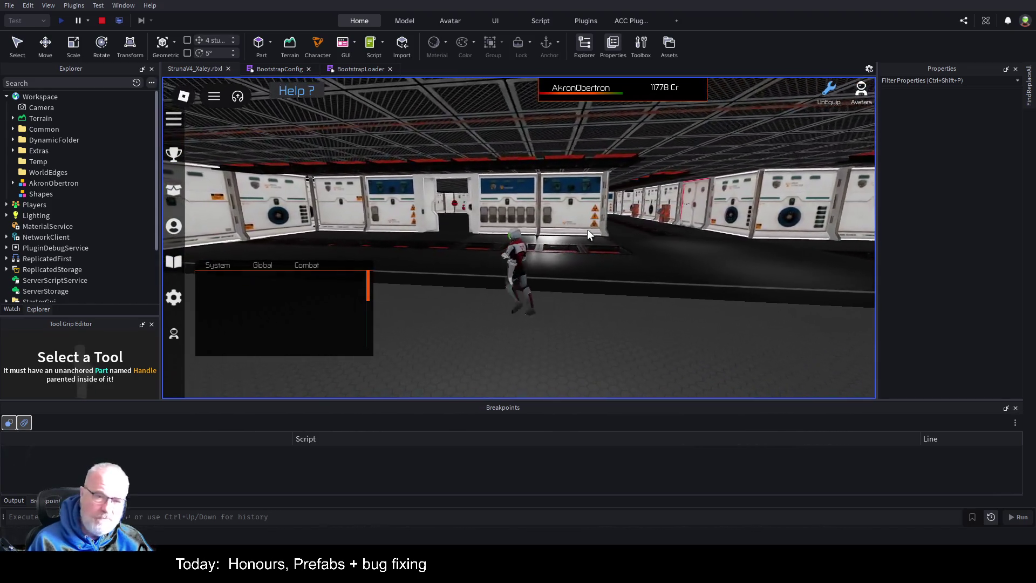
key("s")
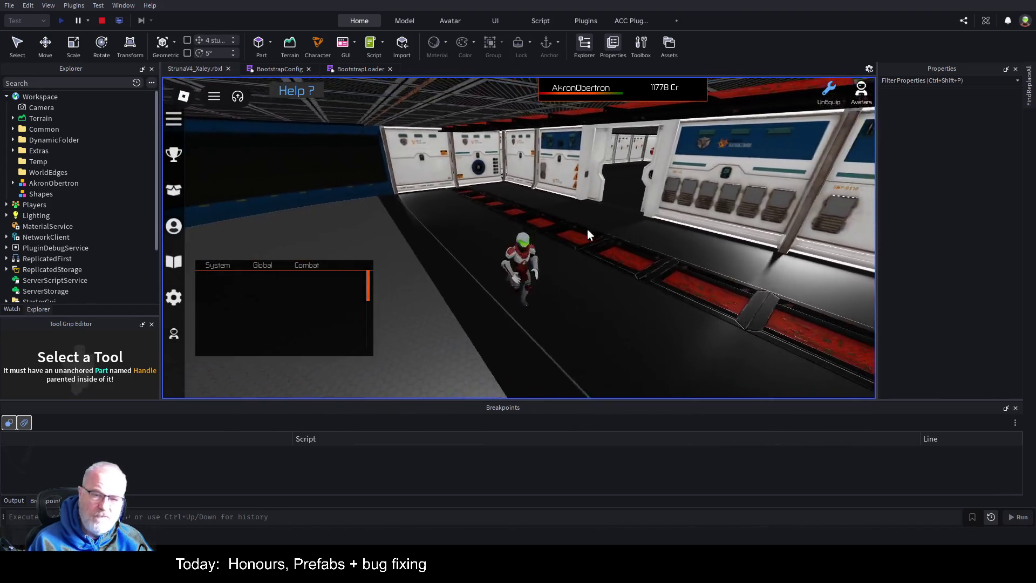
key("w")
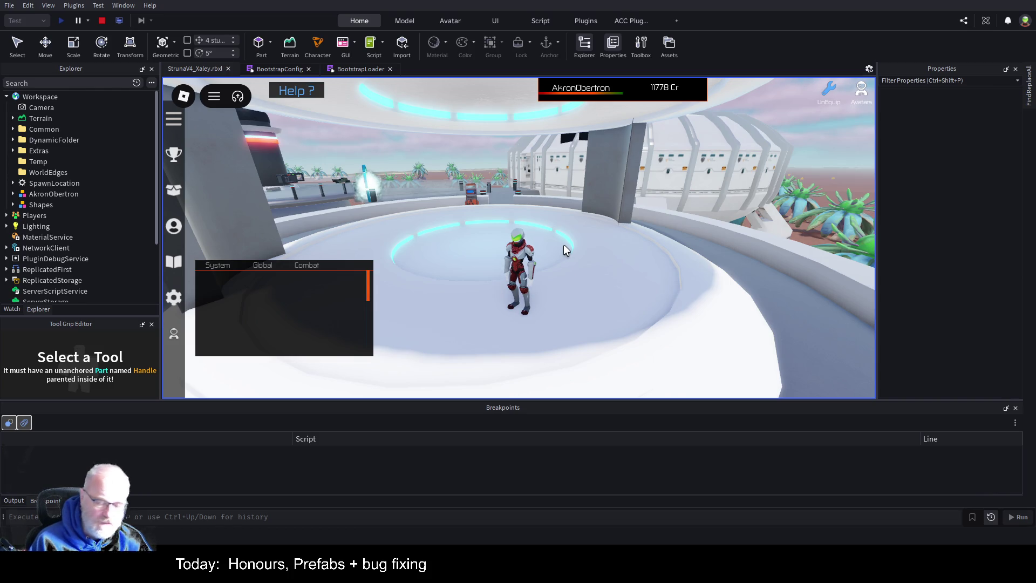
- Walk the character into the Apartments portal twice, confirming it lands in the hangar room
key("w")
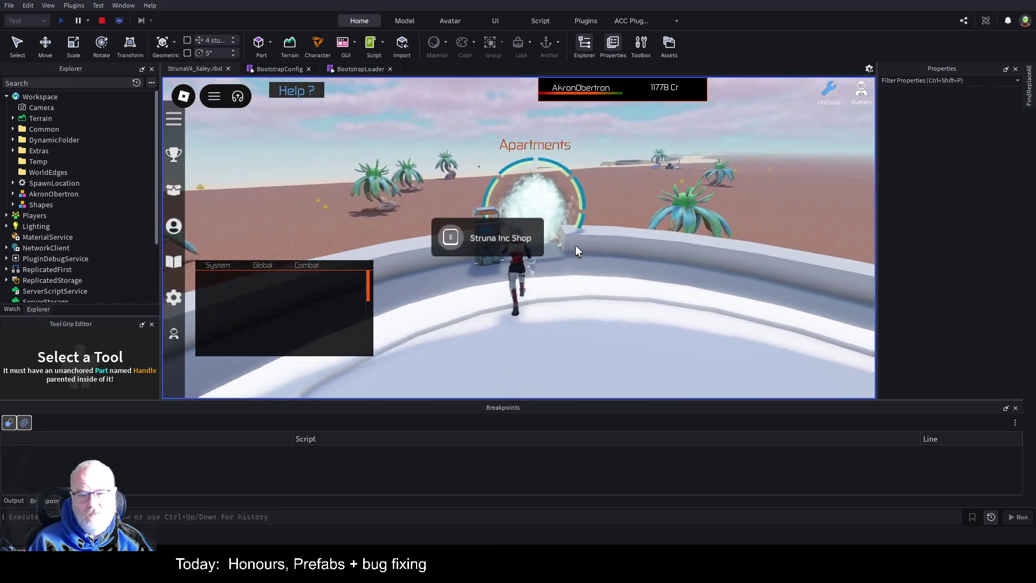
key("w")
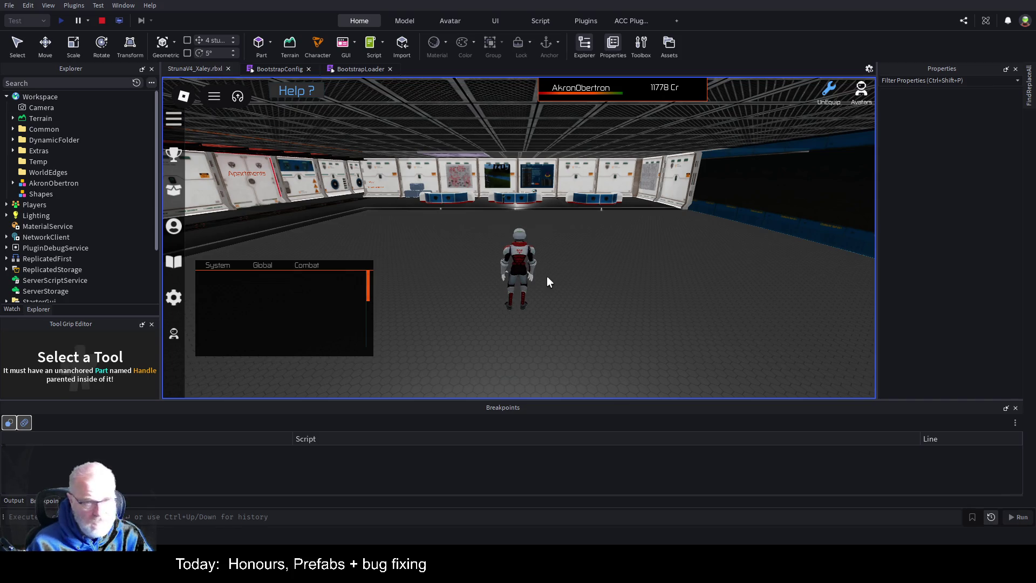
key("w")
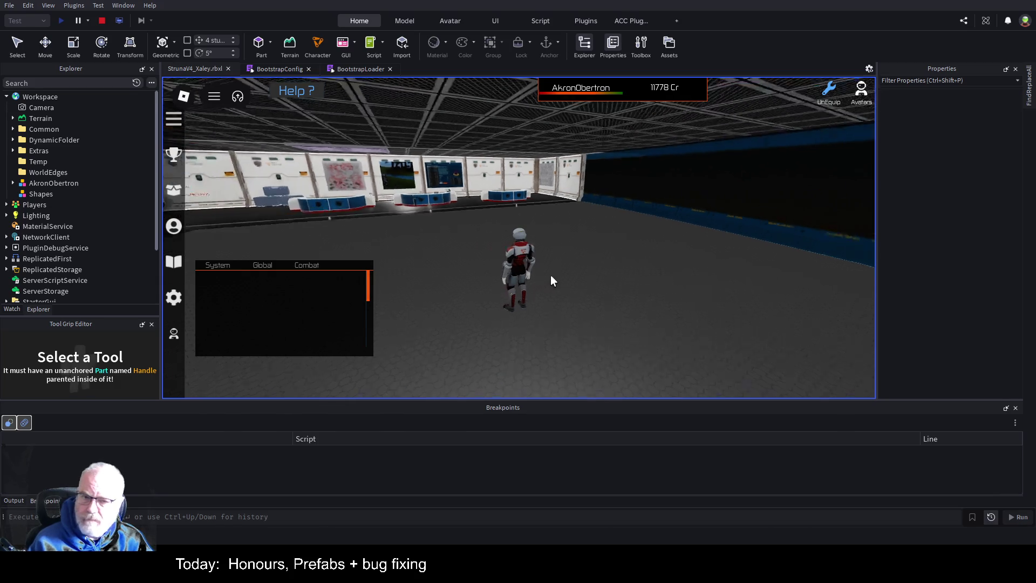
key("w")
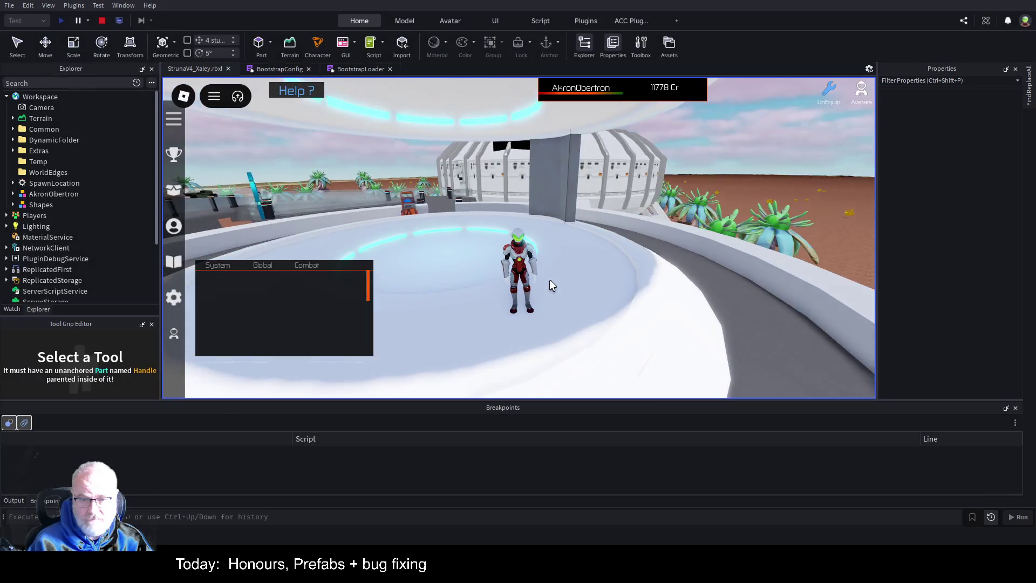
key("a")
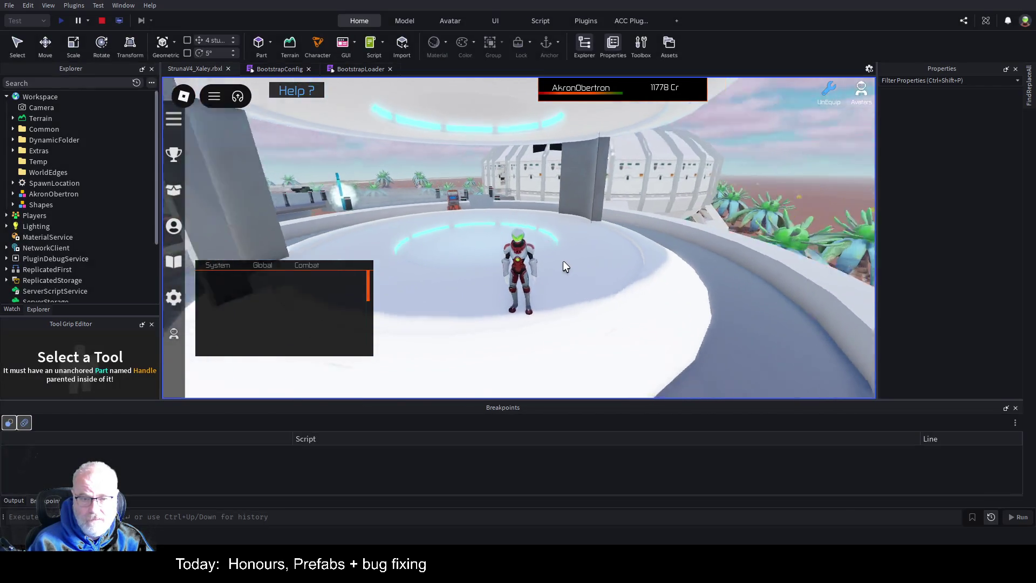
key("w")
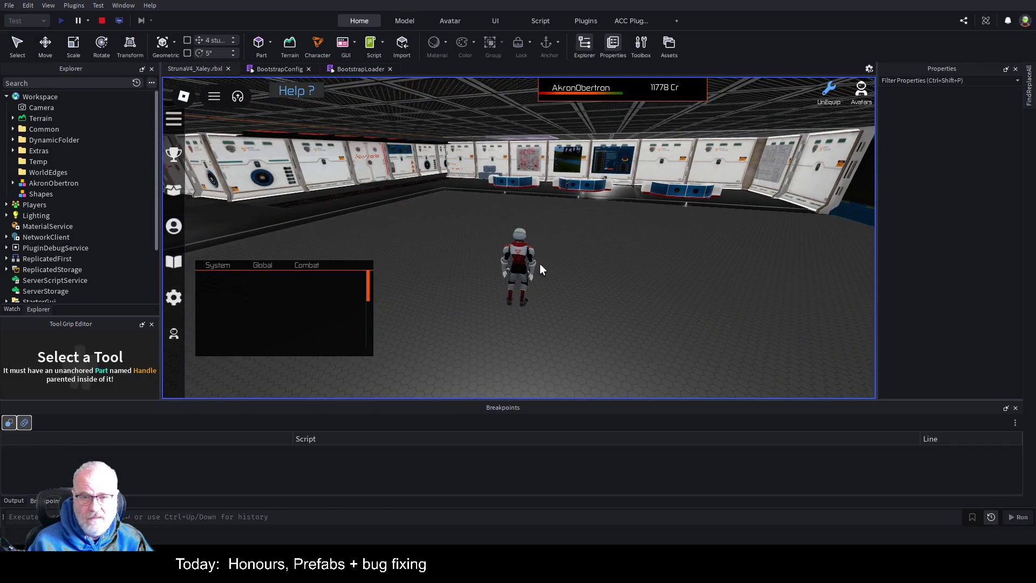
key("s")
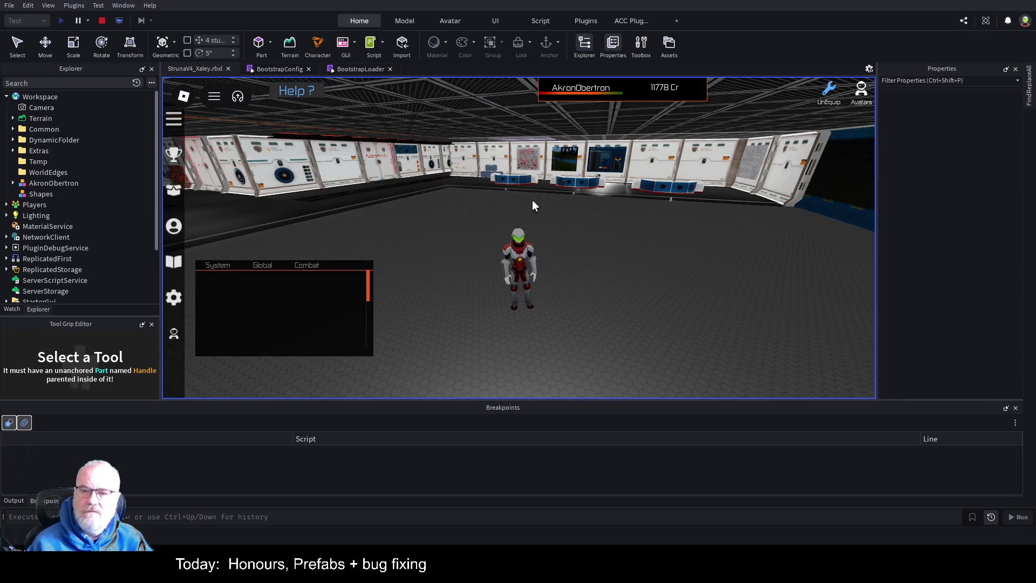
key("w")
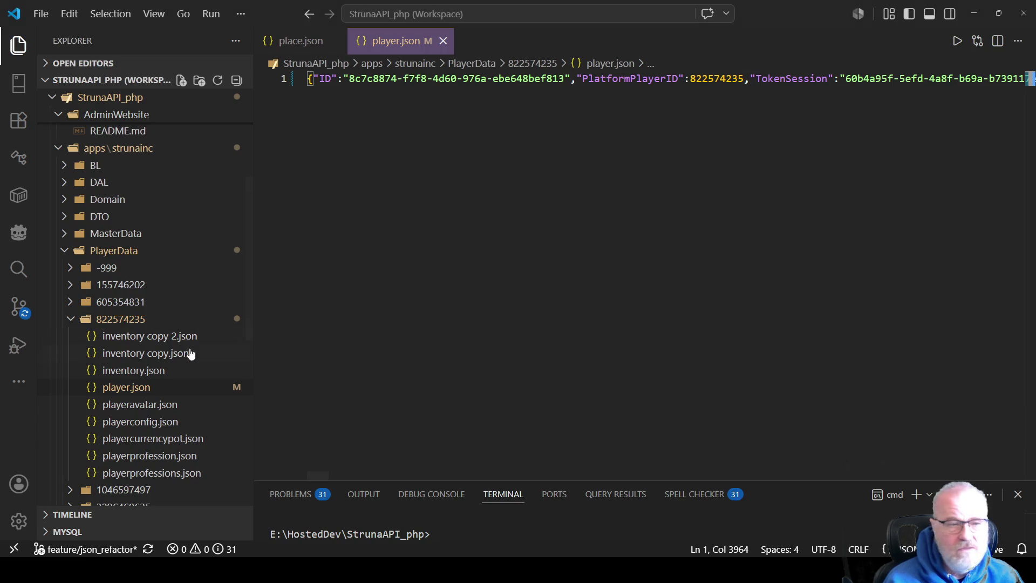
- In place.json, change the Xaley entry's ShowInGame from false to true and select its PlaceID
left_click(300, 40)
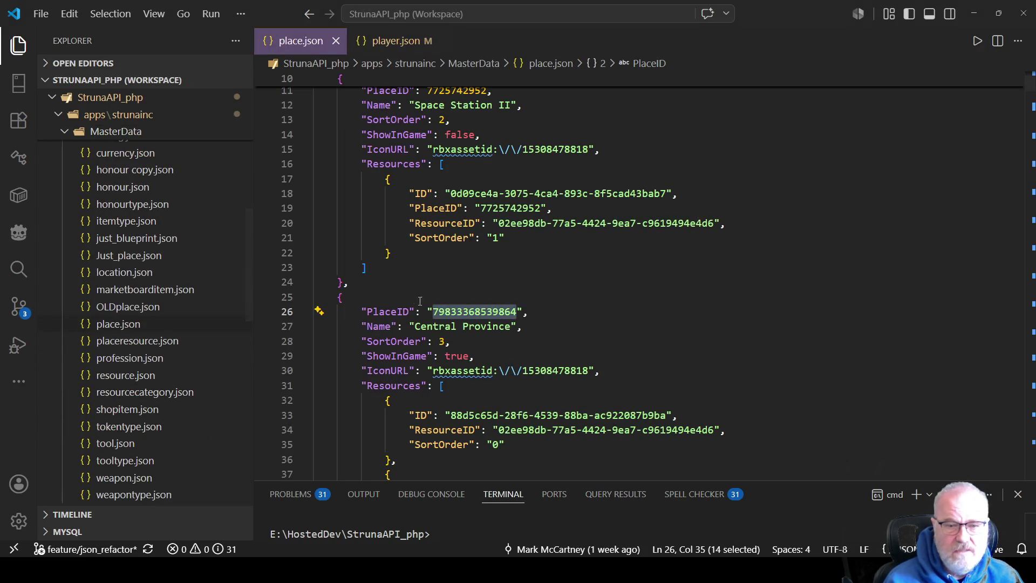
scroll(461, 275, "down", 20)
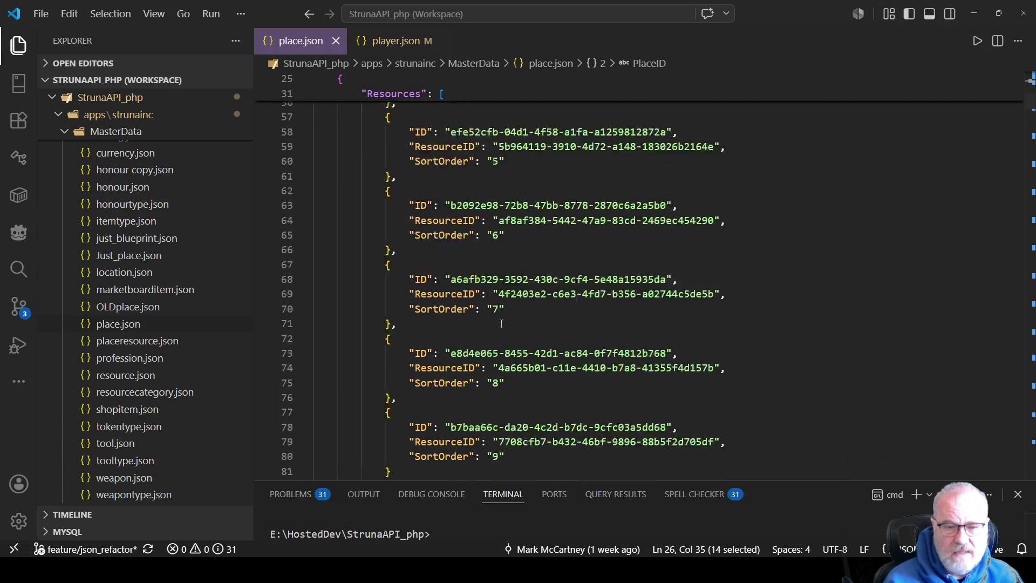
scroll(503, 309, "down", 3)
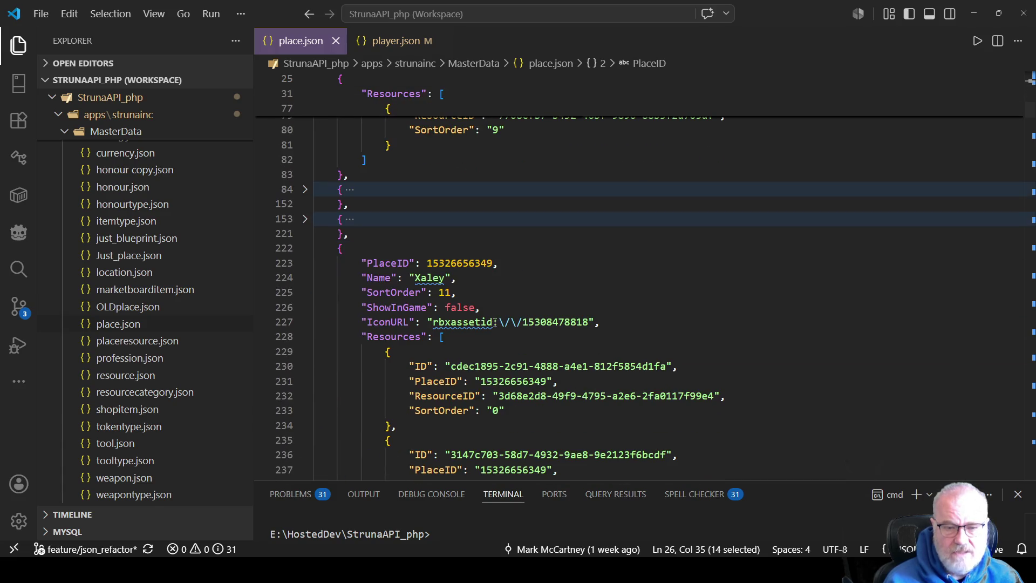
left_click(631, 254)
double_click(459, 312)
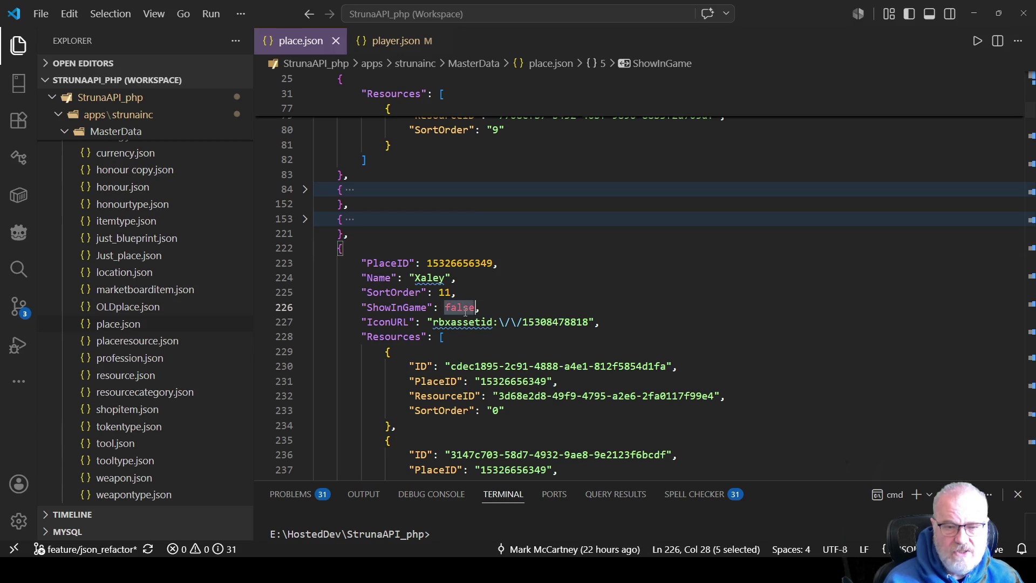
type("tru")
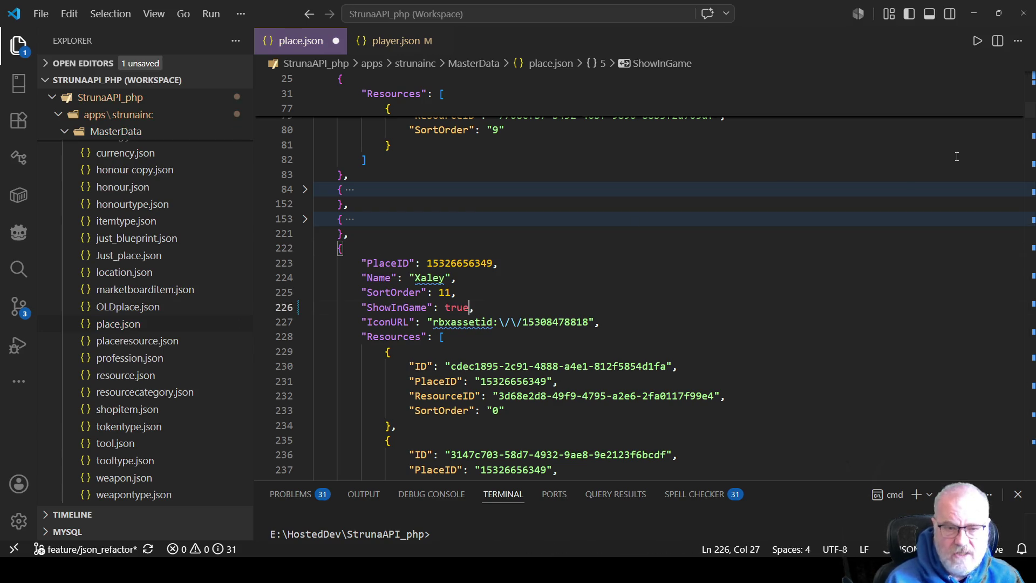
left_click(491, 289)
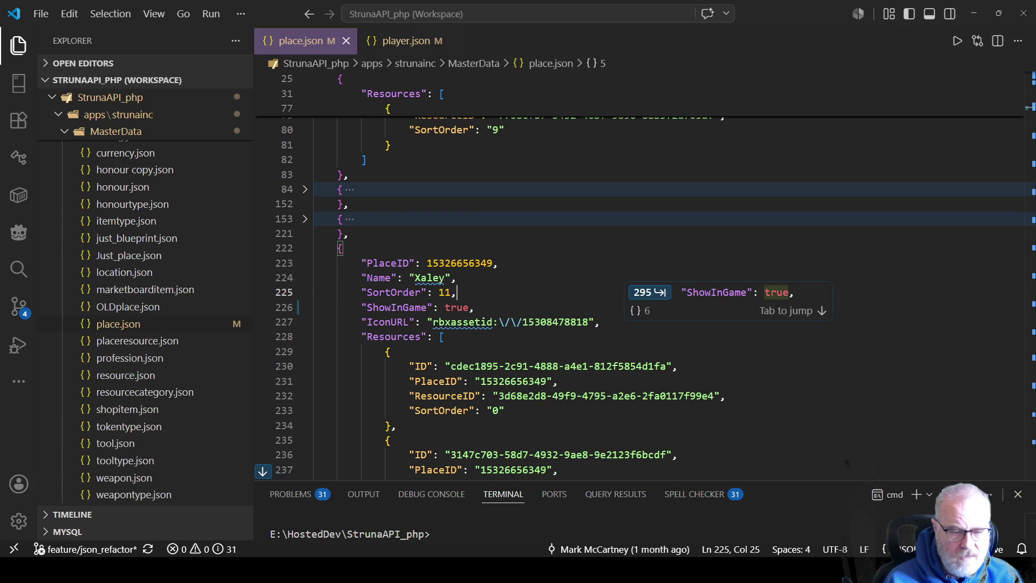
key("Escape")
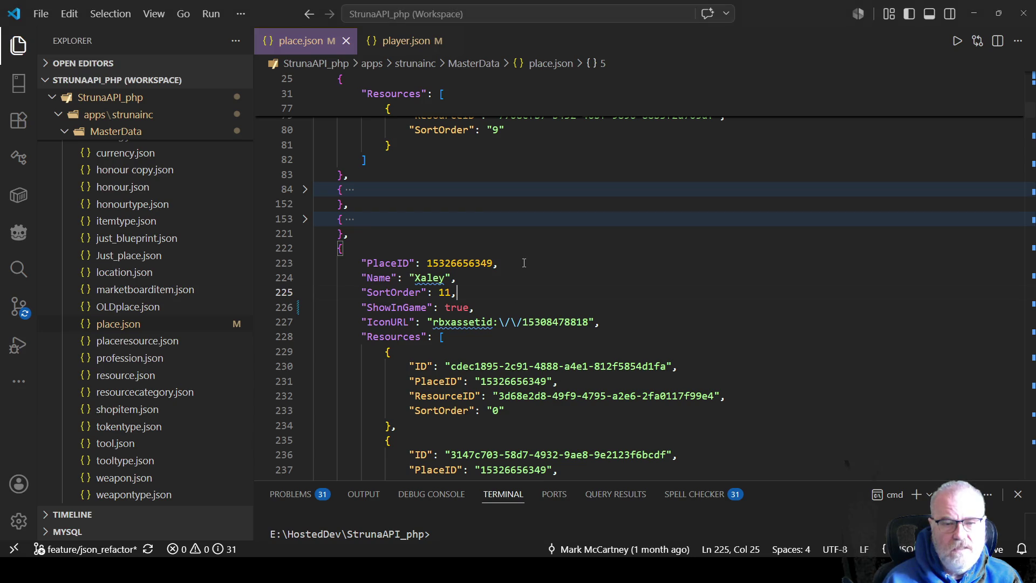
double_click(454, 263)
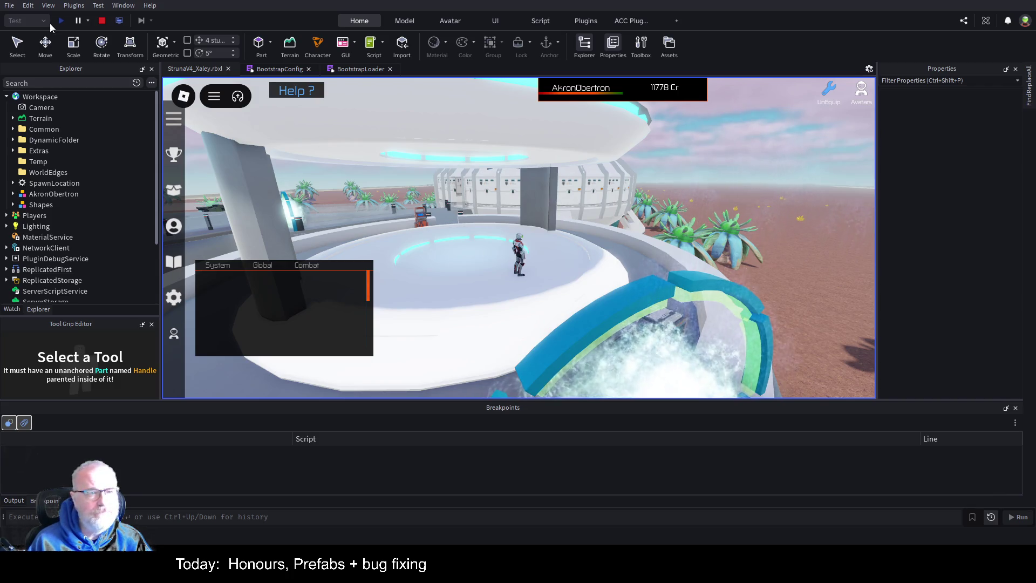
- Stop the playtest and focus the edit view on the SpawnLocation
left_click(102, 20)
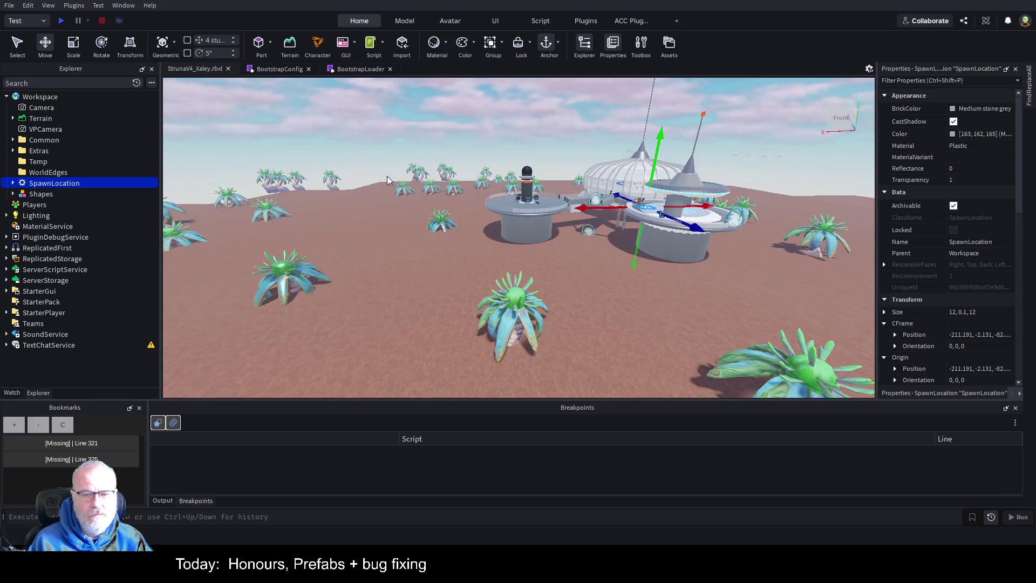
key("f")
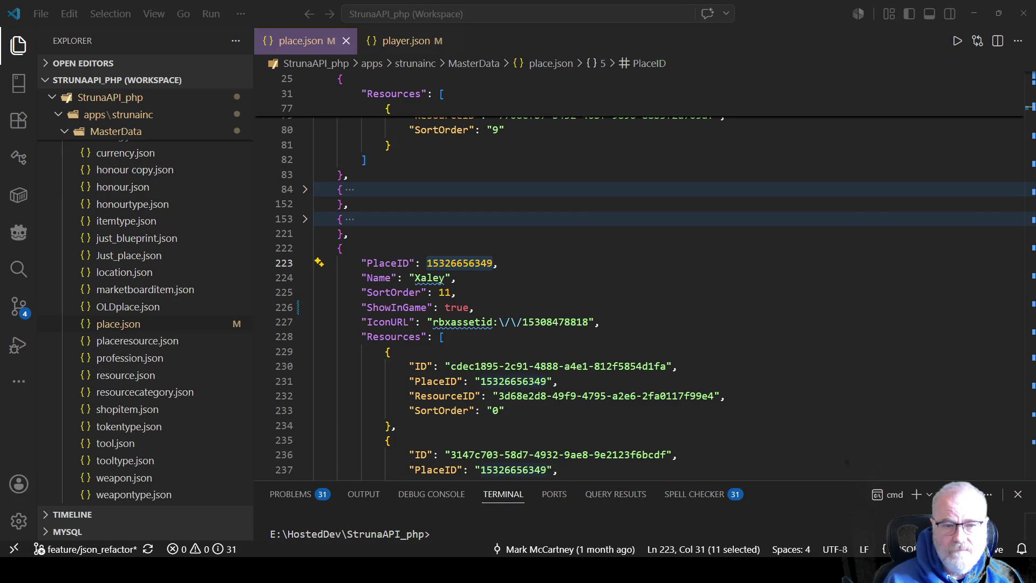
double_click(470, 264)
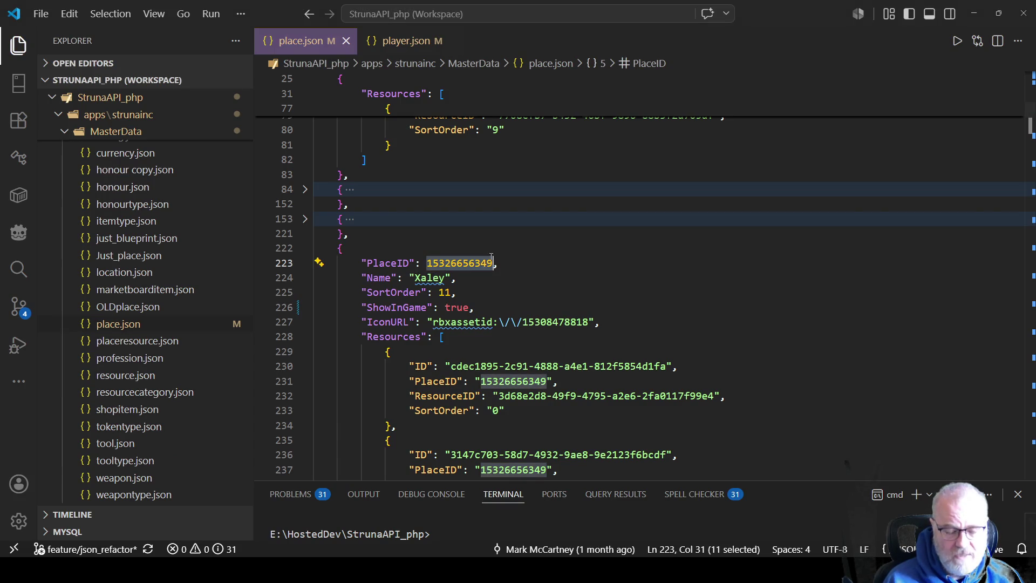
key("ctrl+v")
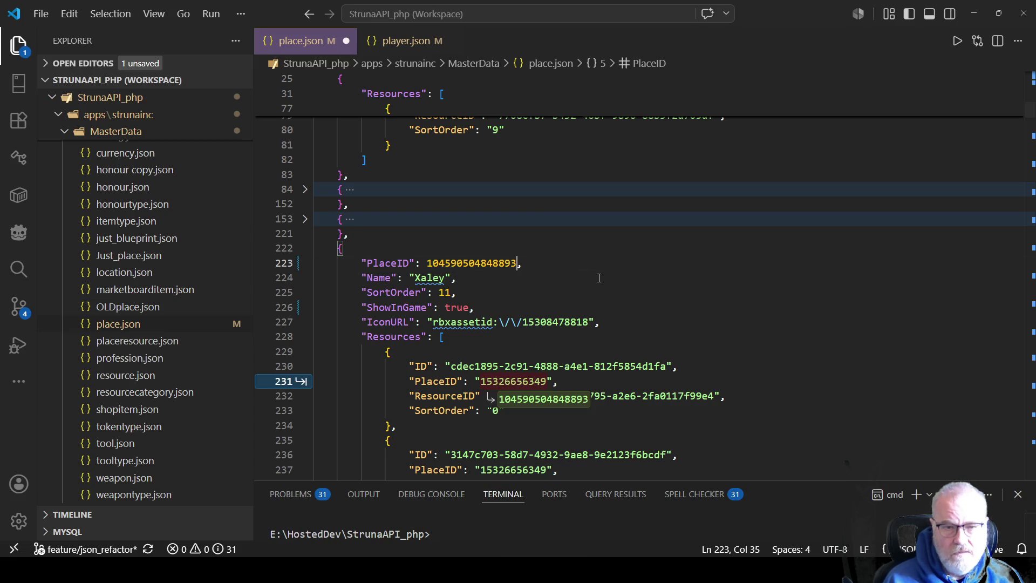
key("ctrl+s")
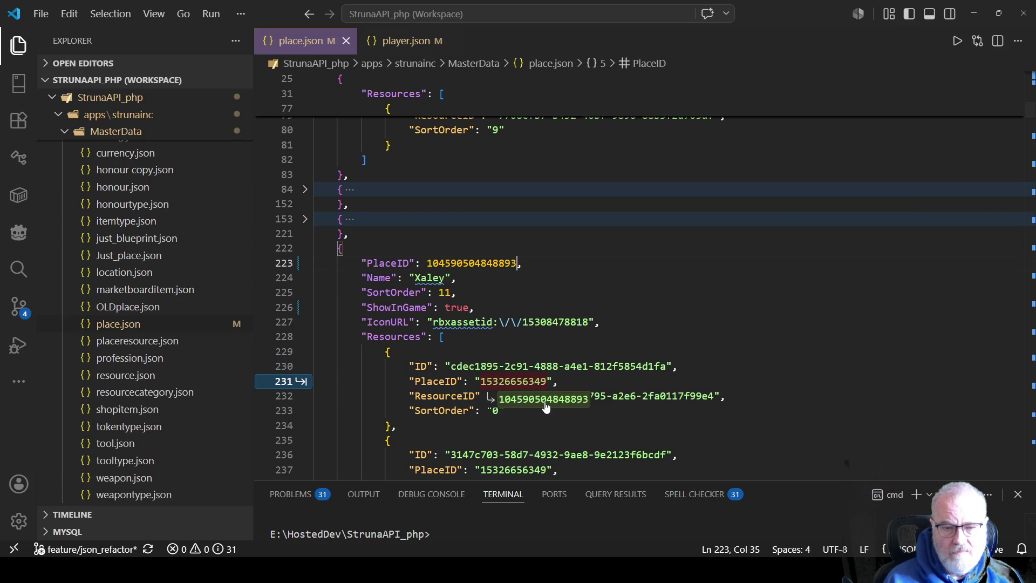
- Accept the suggested PlaceID changes on lines 231 through 285 and save place.json
key("Tab")
scroll(585, 291, "down", 3)
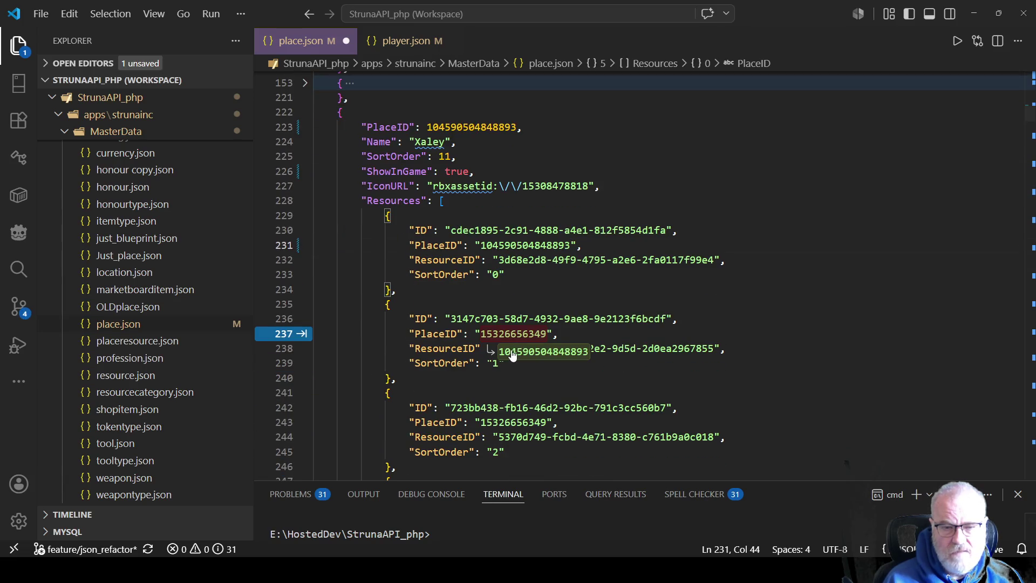
key("Tab")
scroll(551, 335, "down", 3)
key("Tab")
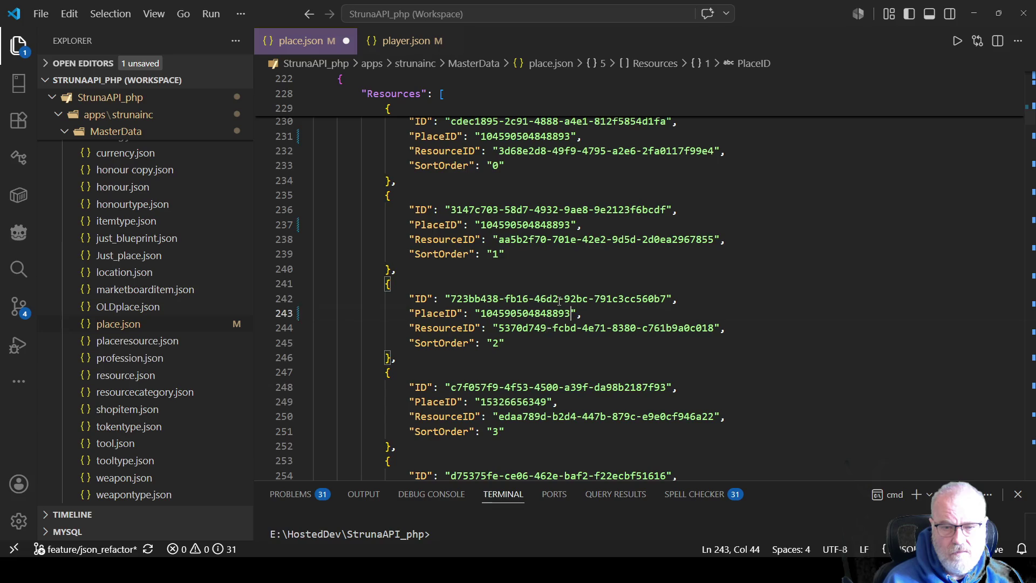
scroll(551, 335, "down", 3)
key("Tab")
scroll(558, 269, "down", 1)
scroll(559, 269, "down", 1)
key("Tab")
scroll(540, 329, "down", 2)
key("Tab")
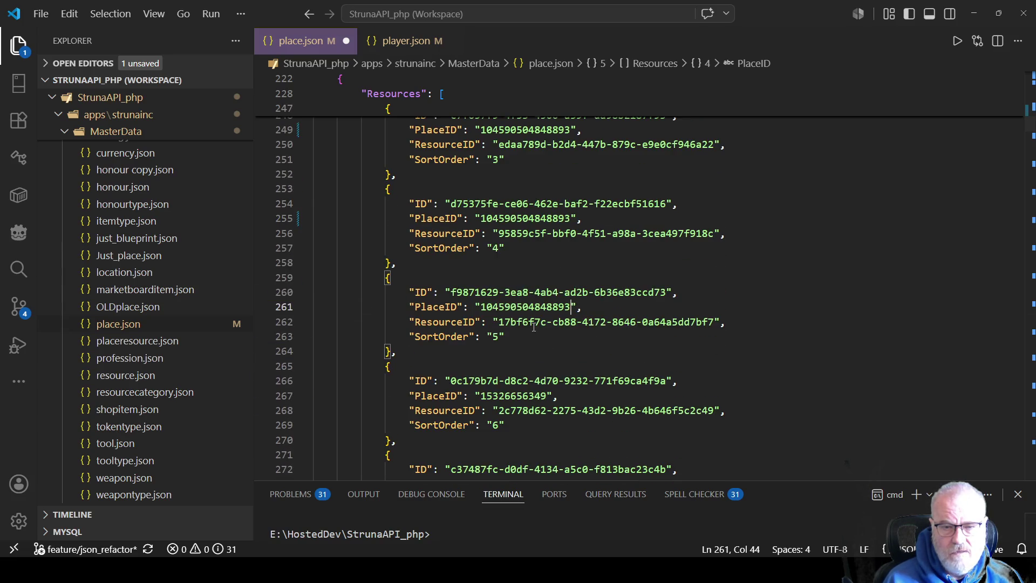
scroll(537, 330, "down", 2)
key("Tab")
scroll(545, 329, "down", 2)
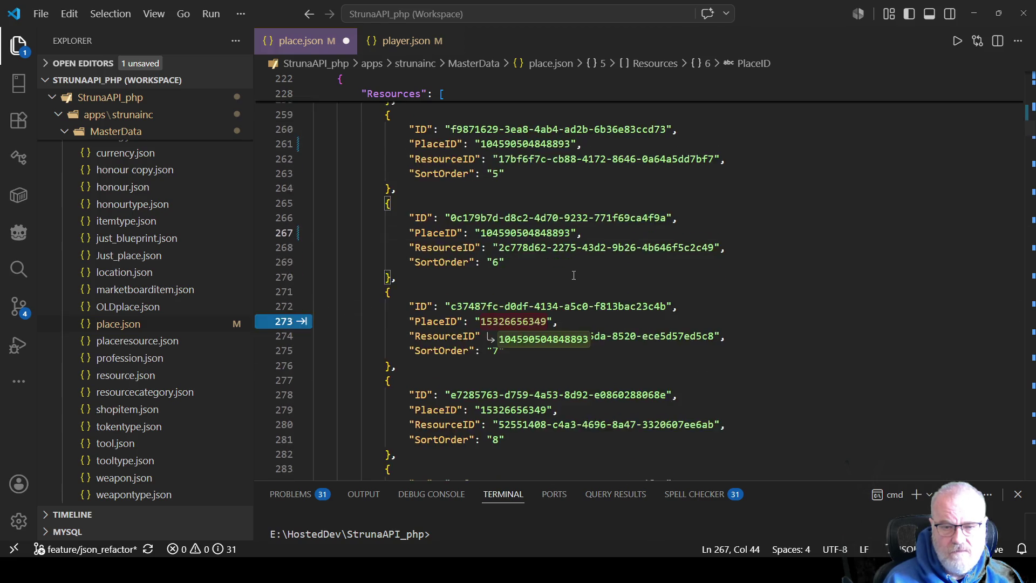
scroll(561, 324, "down", 1)
key("Tab")
scroll(564, 324, "down", 1)
key("Tab")
scroll(553, 335, "down", 2)
key("Tab")
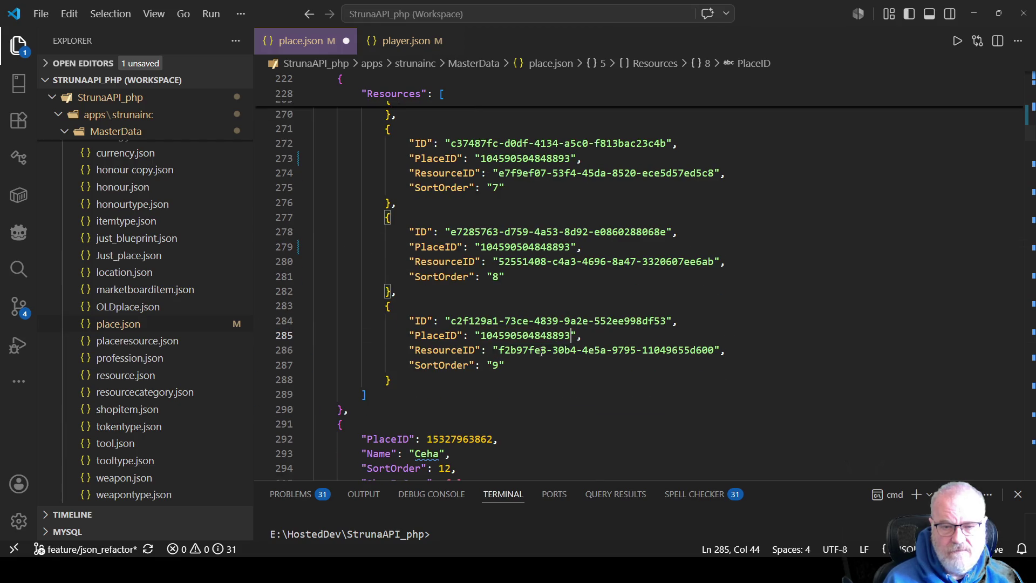
key("ctrl+s")
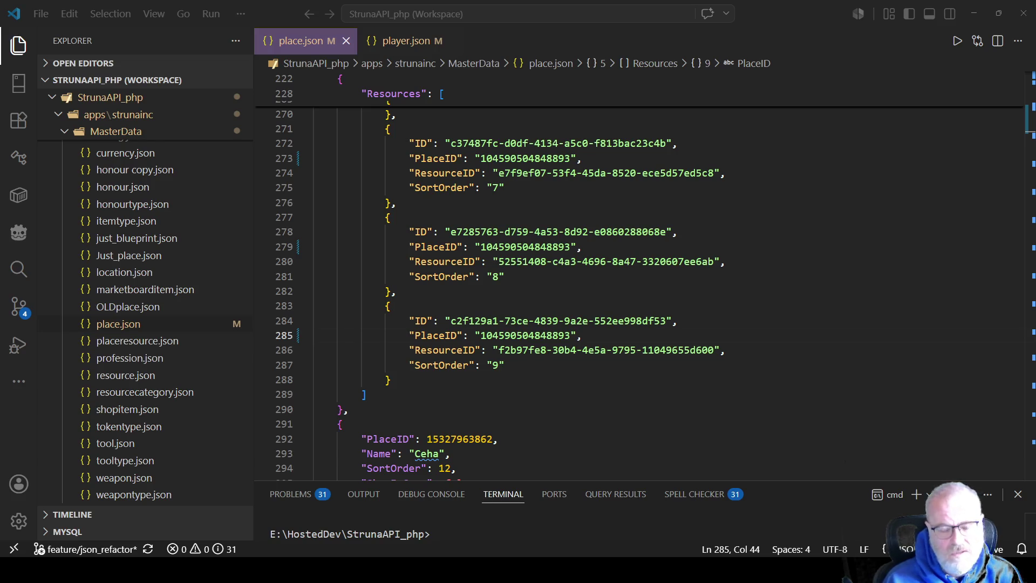
key("alt+Tab")
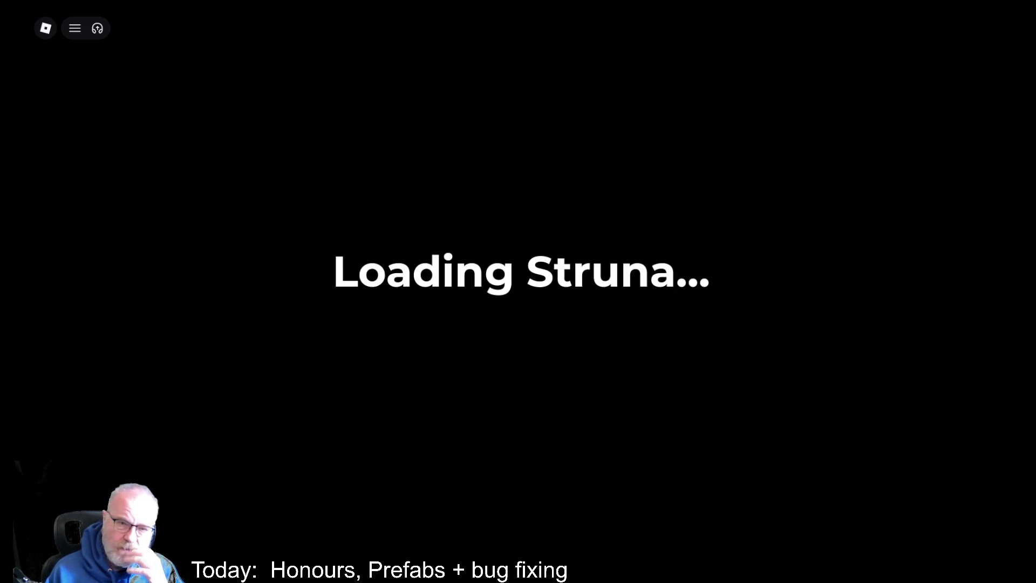
- Open the Developer Console with F9 while the Struna playtest loads
key("F9")
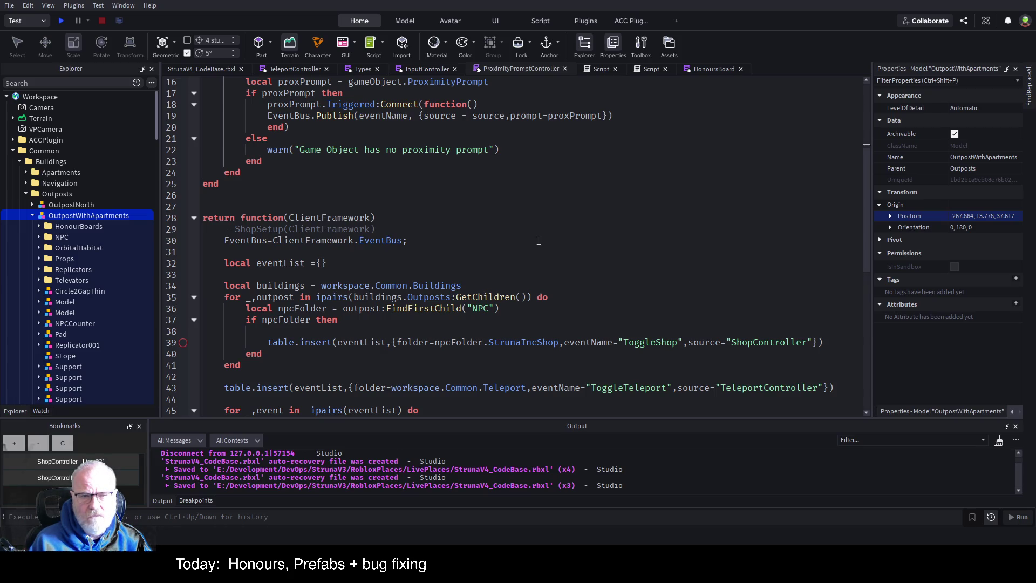
- Search the whole place for 'OutpostSouth' using Find in Place
scroll(543, 250, "down", 3)
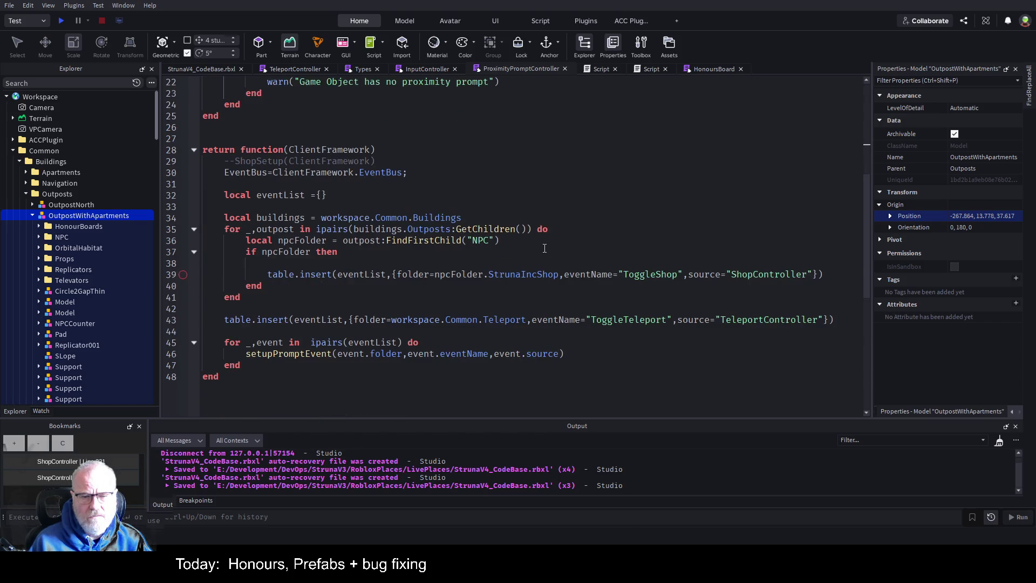
key("ctrl+shift+f")
type("OutpostSouth")
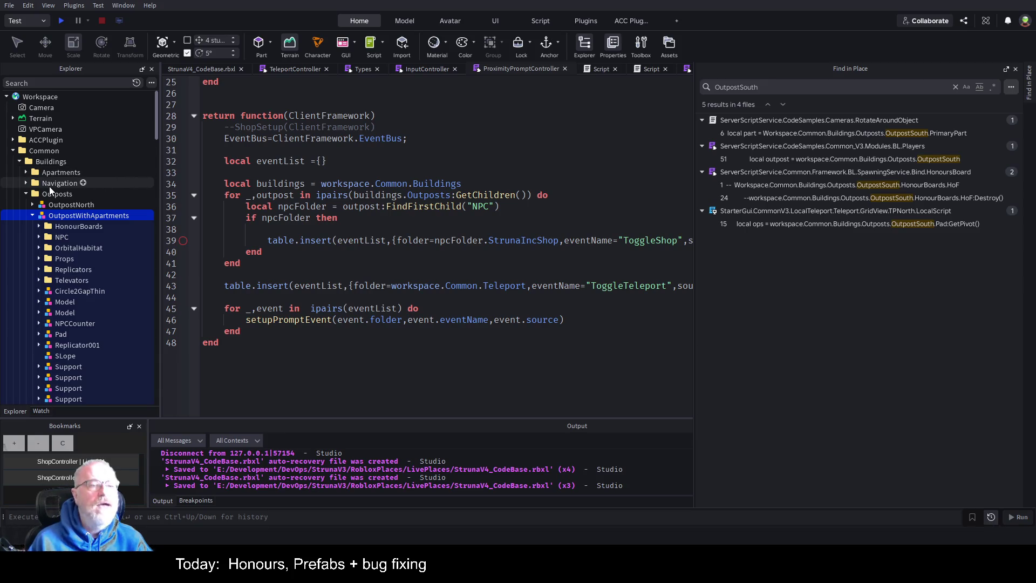
- View the 3D scene, then select StrunaIncShop on line 39 and ReplicatedStorage's Common folder
left_click(186, 70)
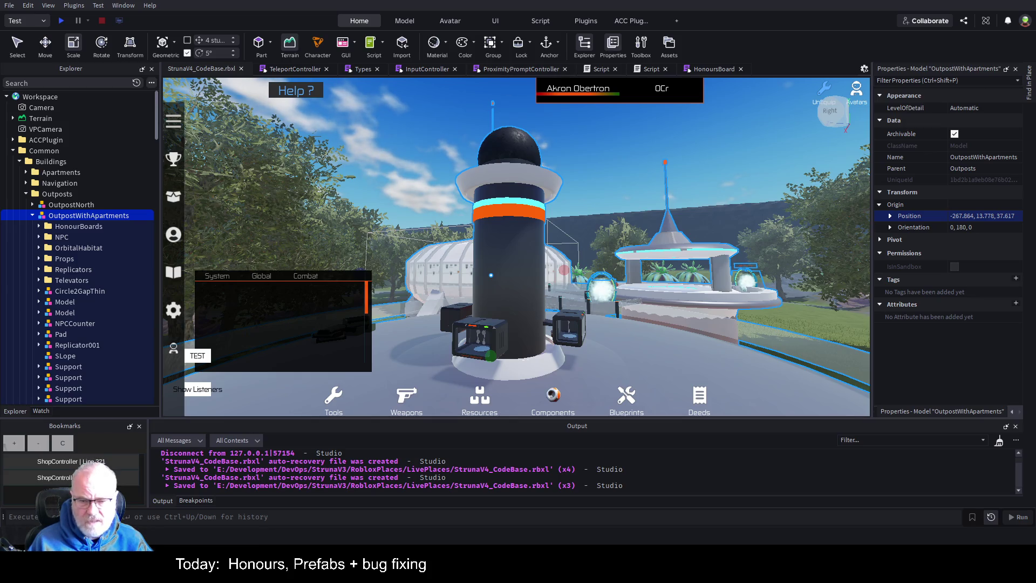
left_click(540, 71)
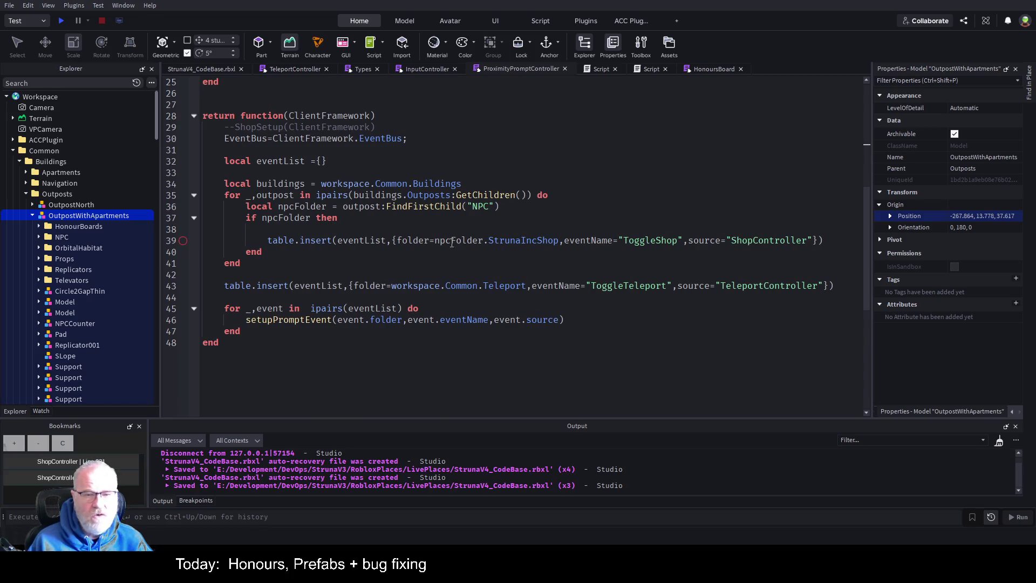
double_click(530, 241)
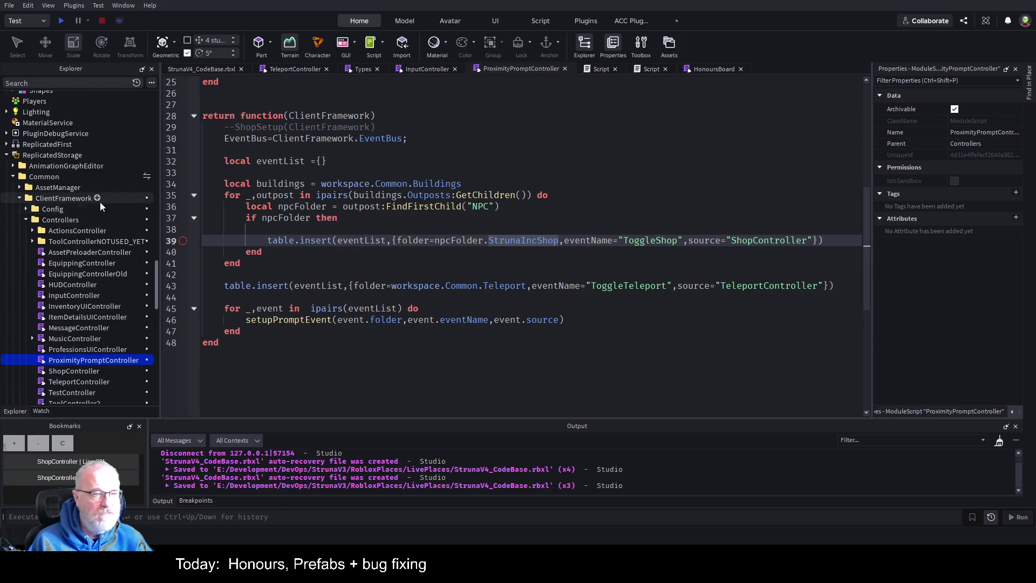
left_click(49, 178)
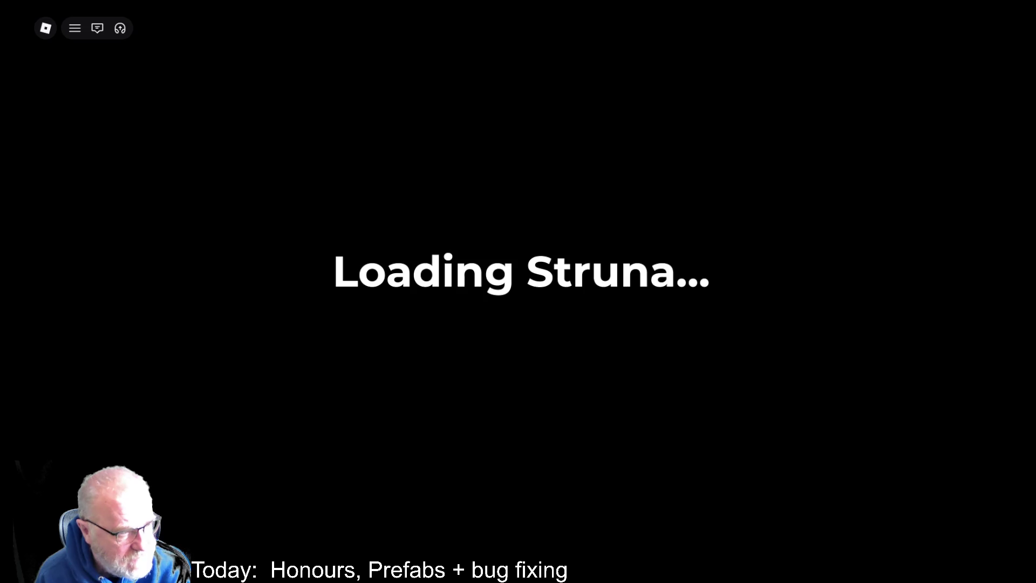
- Open the Developer Console with F9 as the new playtest loads
key("F9")
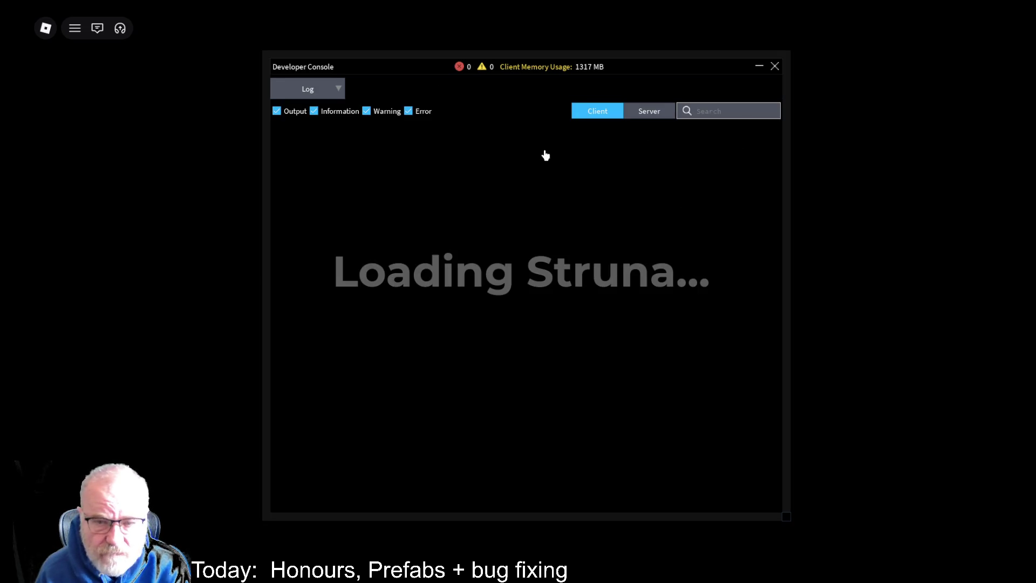
- Read the Server log's missing ClientFramework error, then close the developer console
left_click(652, 115)
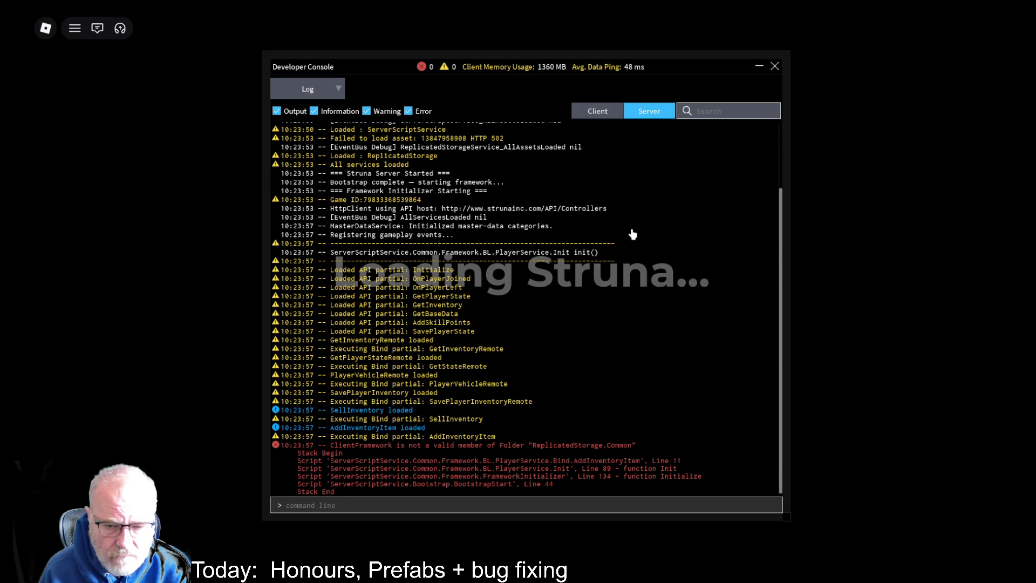
left_click(774, 67)
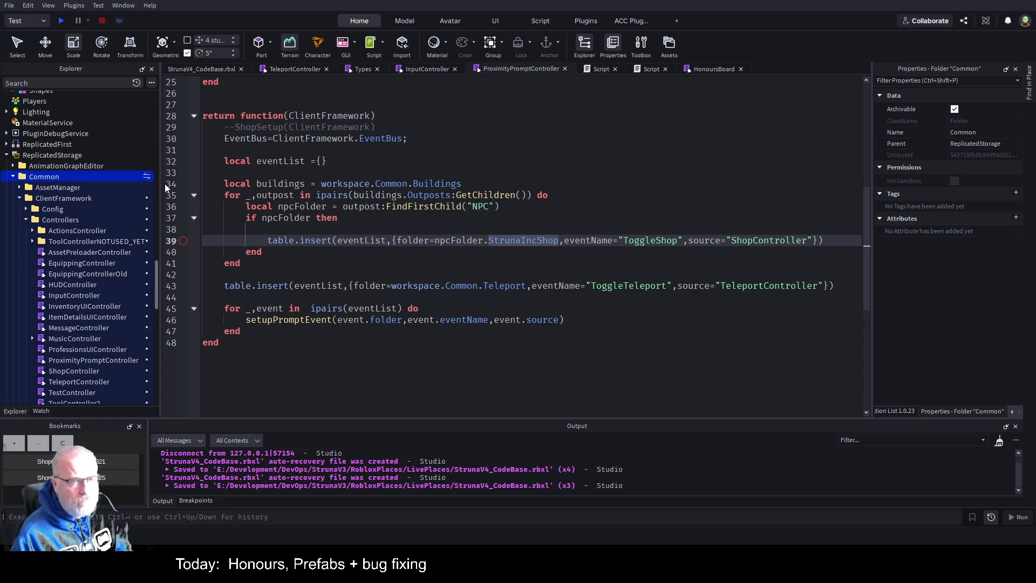
left_click(200, 69)
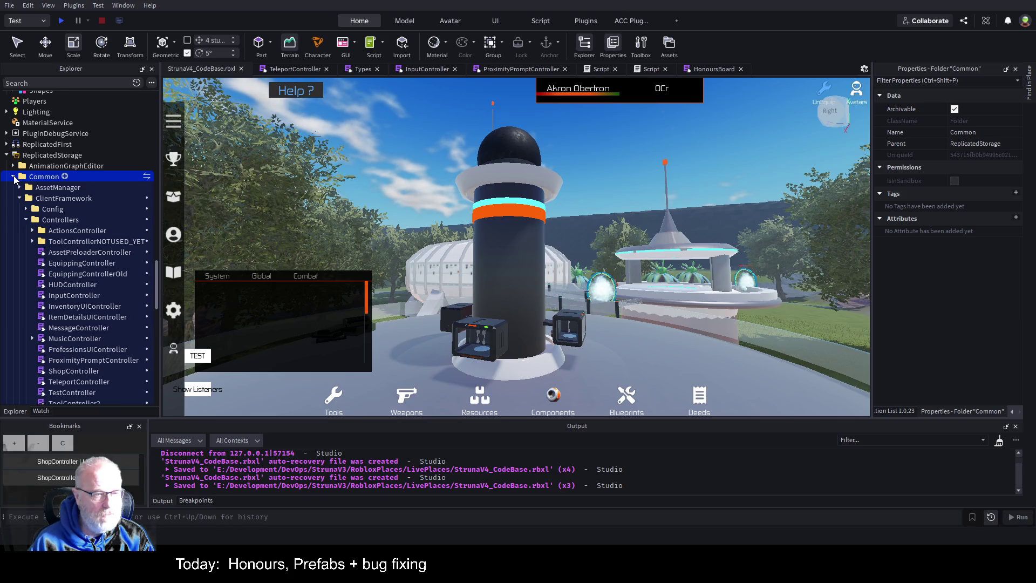
left_click(20, 199)
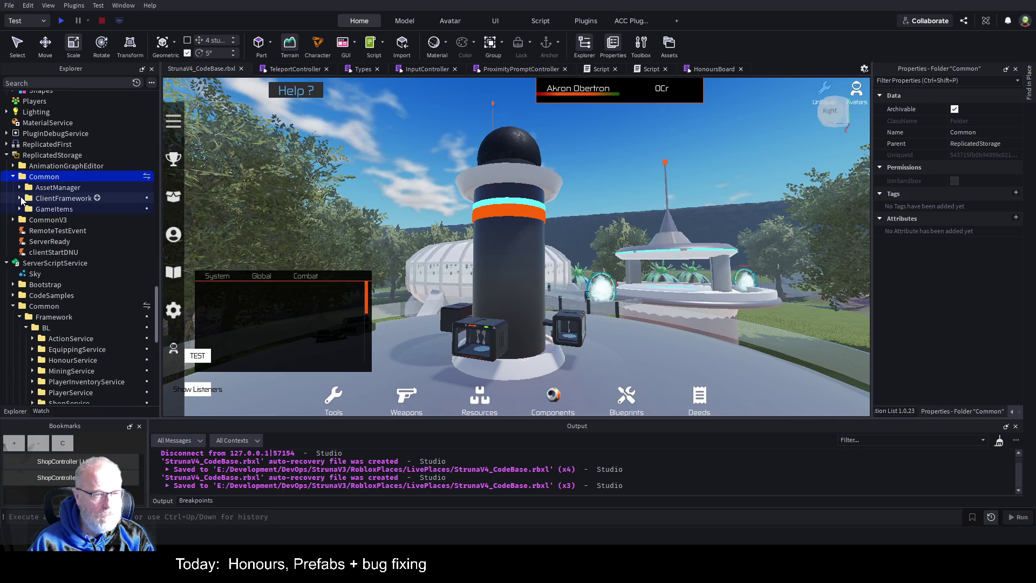
- Re-expand ClientFramework, collapse Controllers, and launch a Test session of Struna
left_click(20, 198)
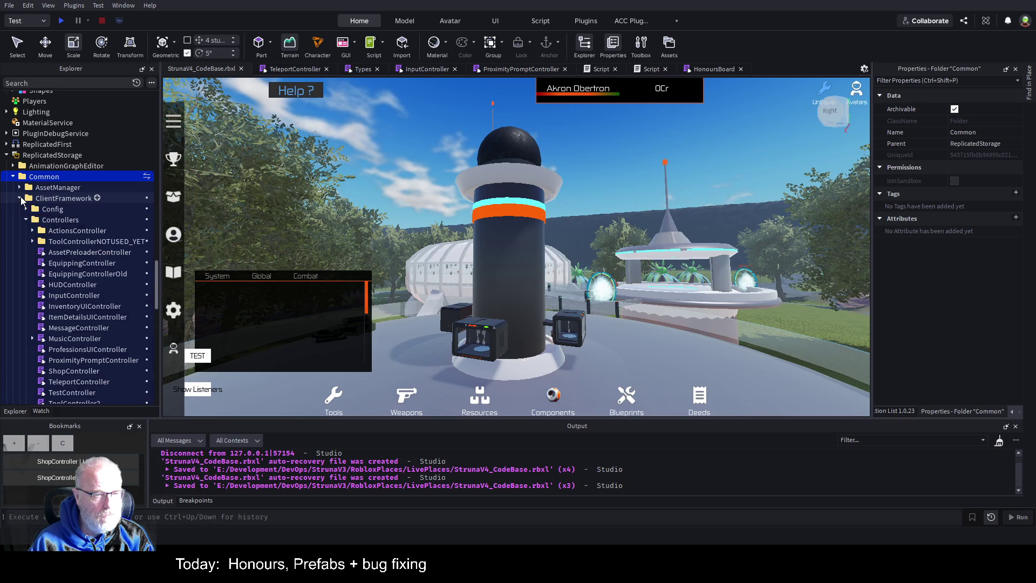
left_click(26, 219)
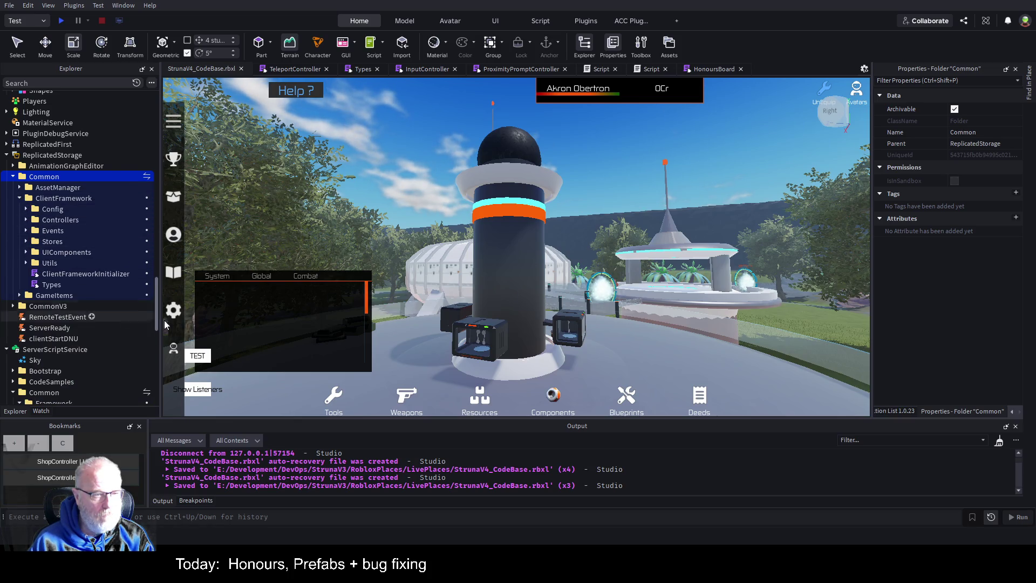
left_click(198, 354)
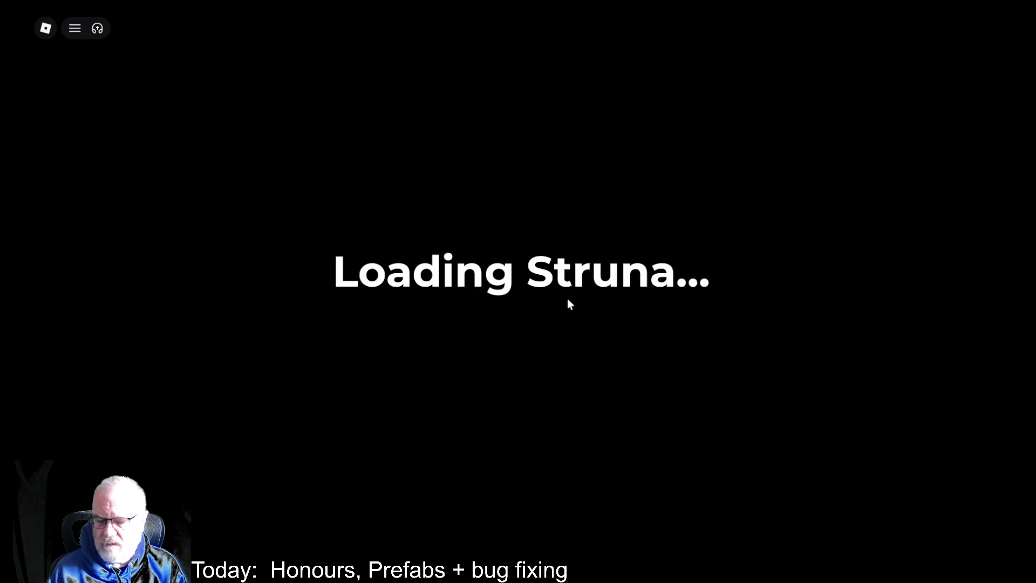
- Open the Developer Console and scroll through the client startup log
key("F9")
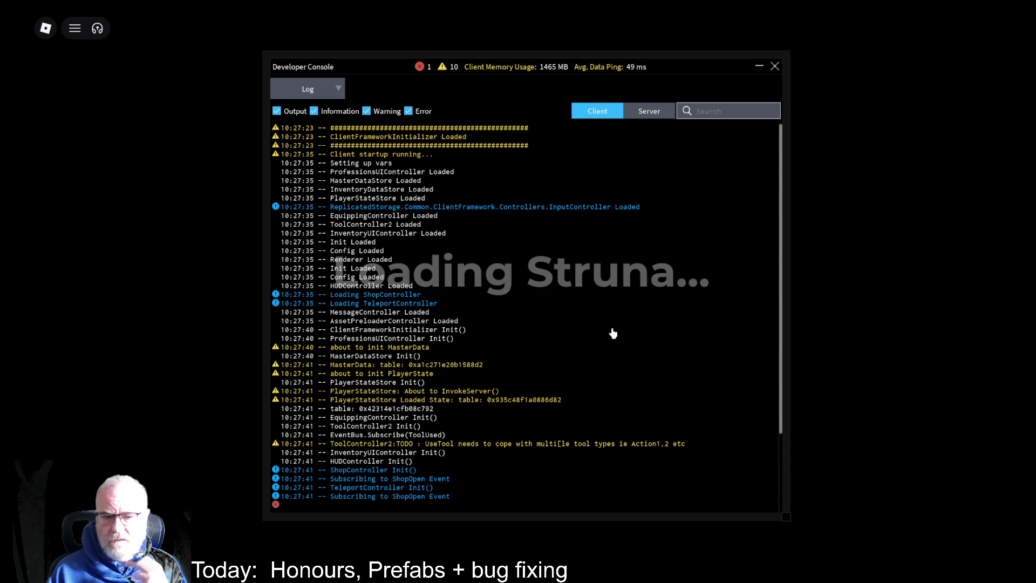
scroll(600, 371, "down", 3)
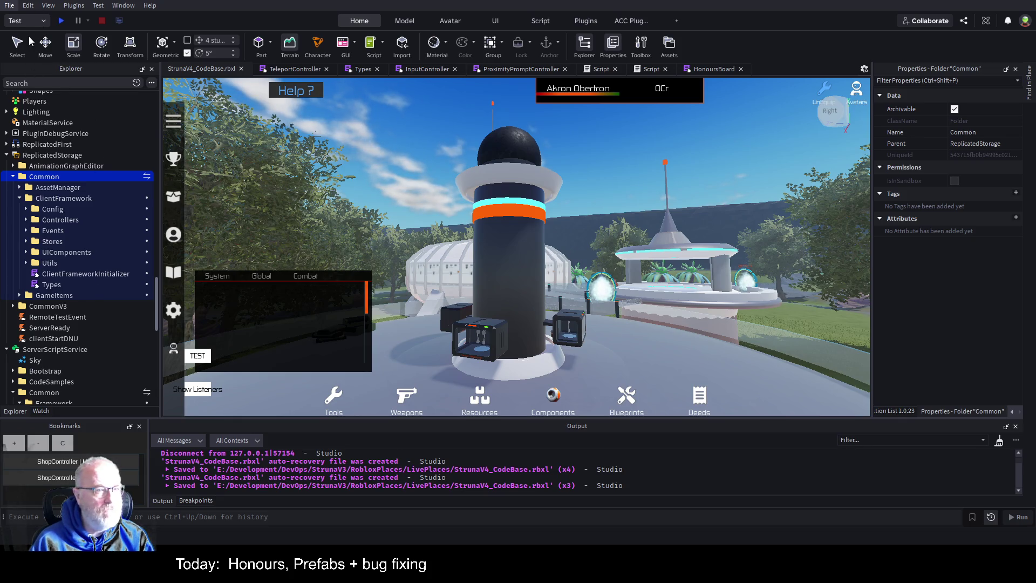
key("Right")
key("Right")
key("Right")
key("Right")
key("Right")
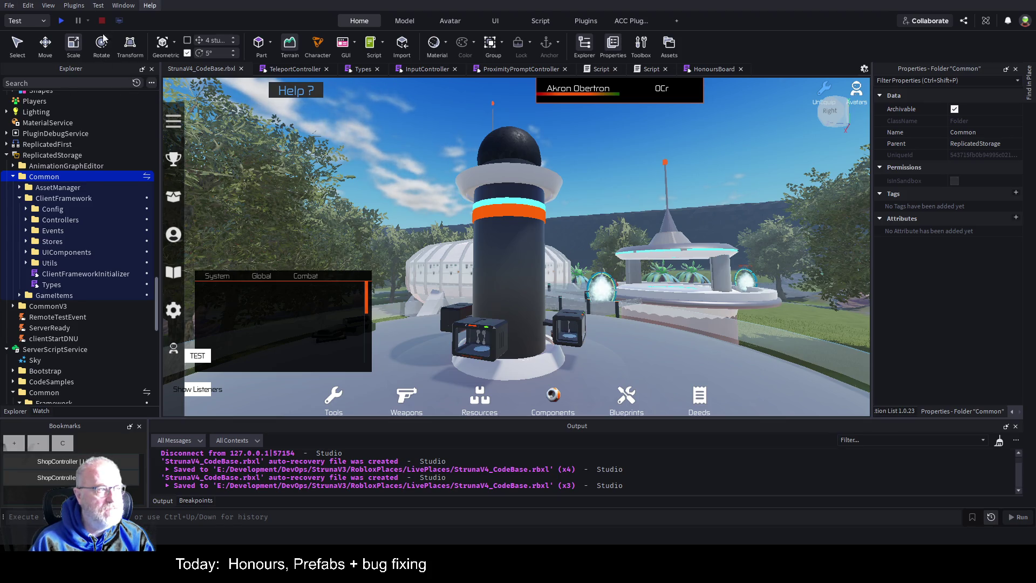
key("Escape")
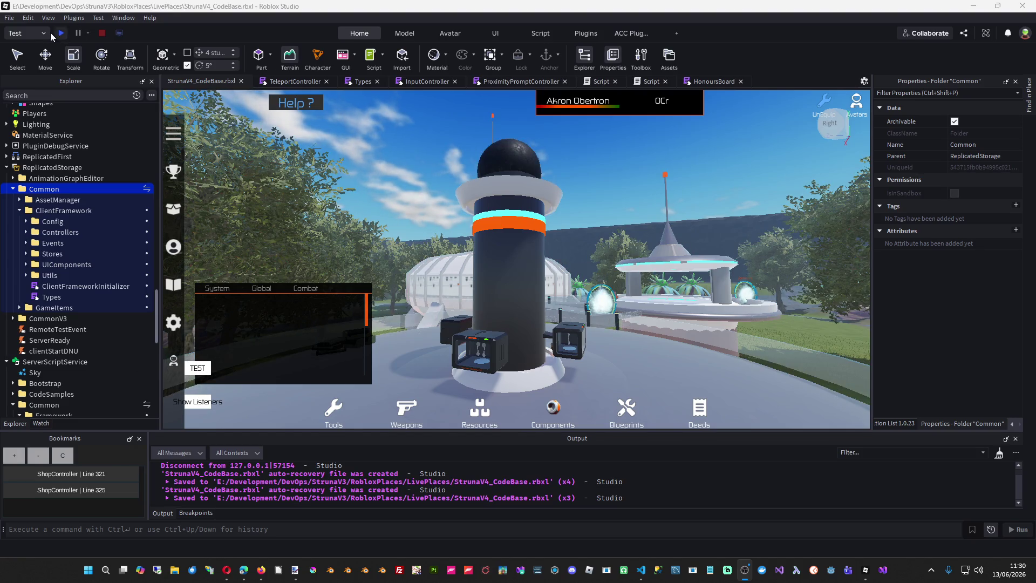
left_click(28, 18)
mouse_move(48, 19)
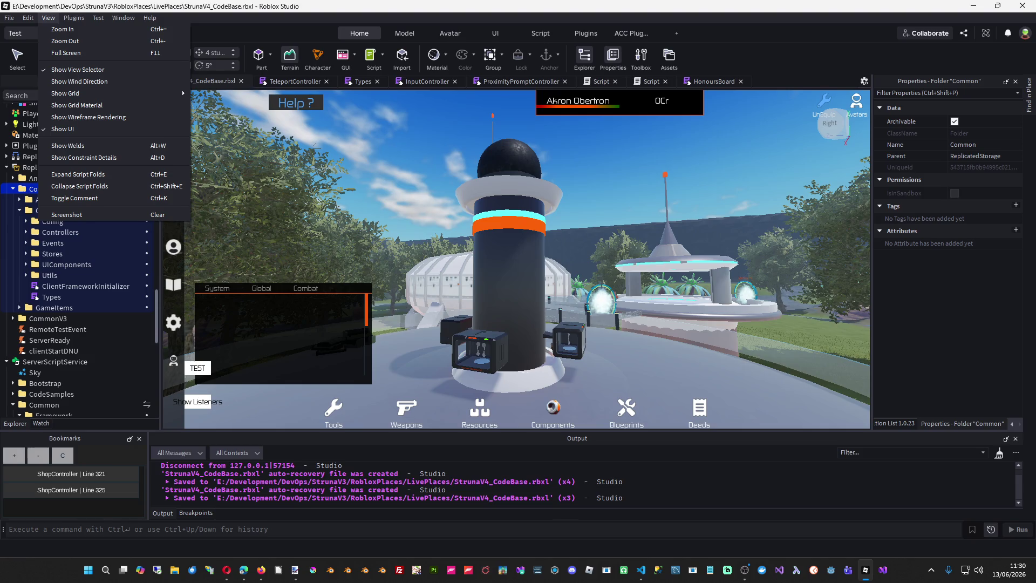
key("alt+Tab")
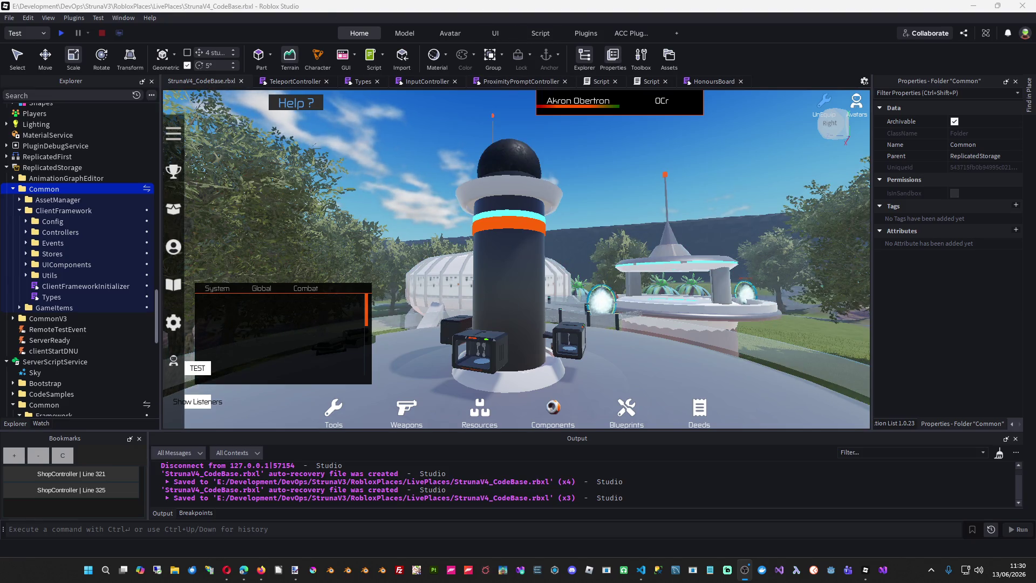
- Open StrunaV4_NewCentralProvince.rbxl from the LivePlaces folder via File > Open from File
left_click(9, 18)
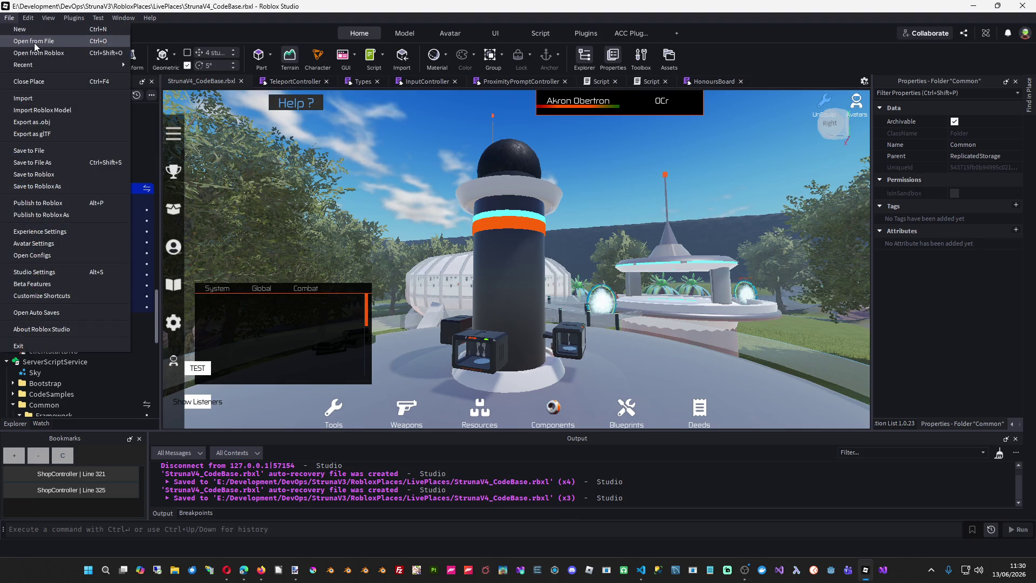
left_click(34, 42)
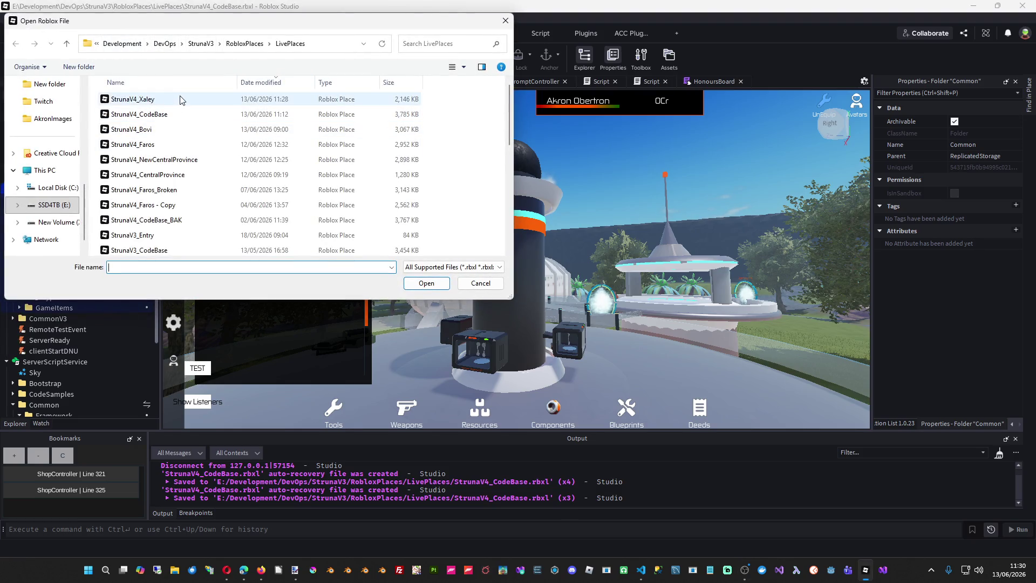
left_click(183, 160)
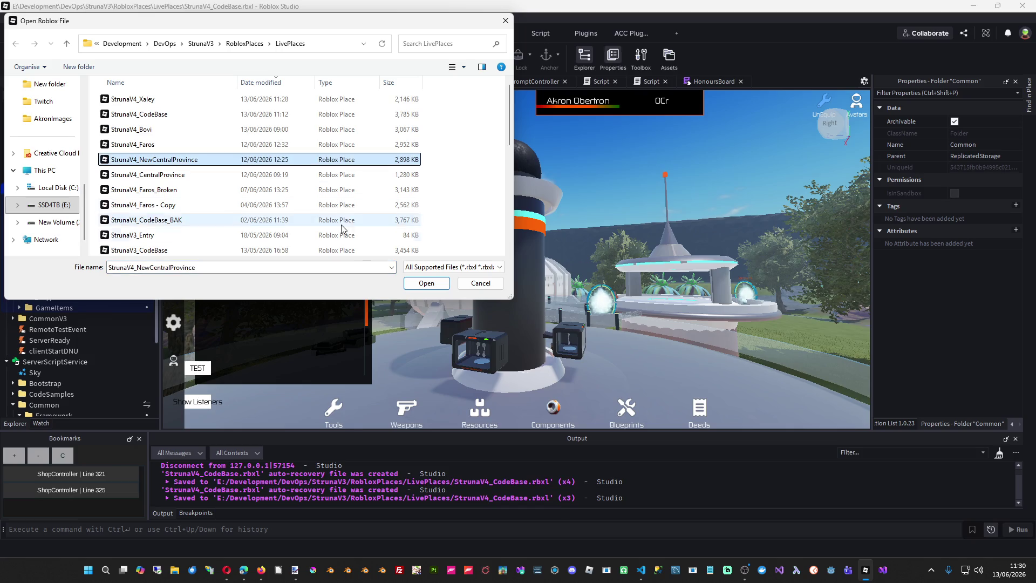
left_click(438, 285)
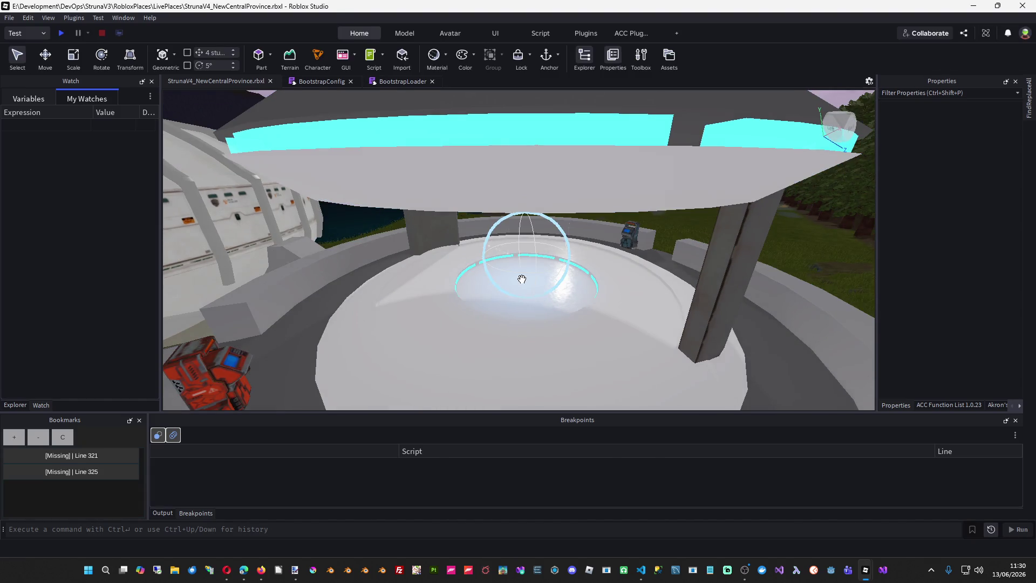
- Delete the OutpostSouth model from Workspace > Common > Buildings
key("d")
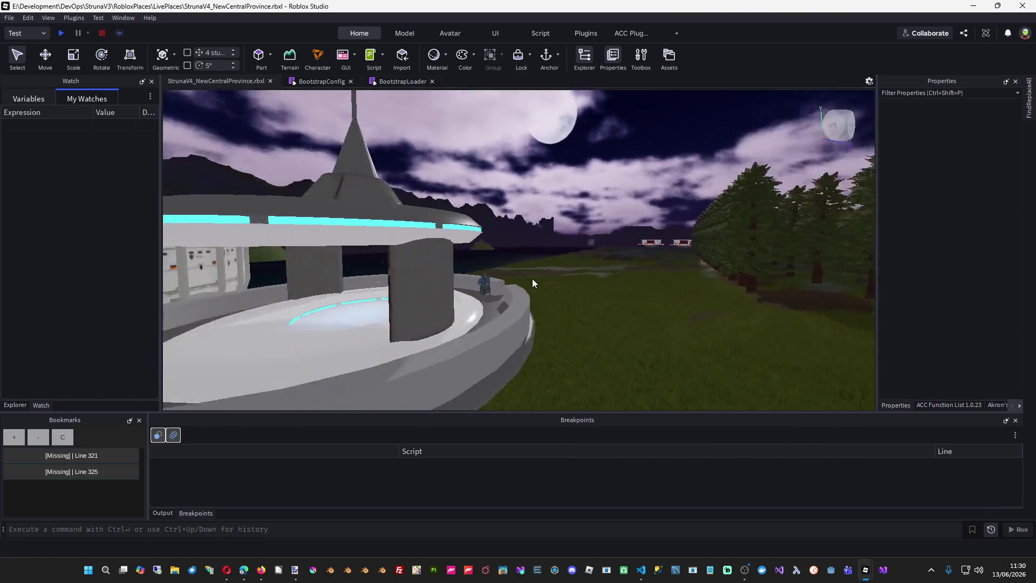
key("s")
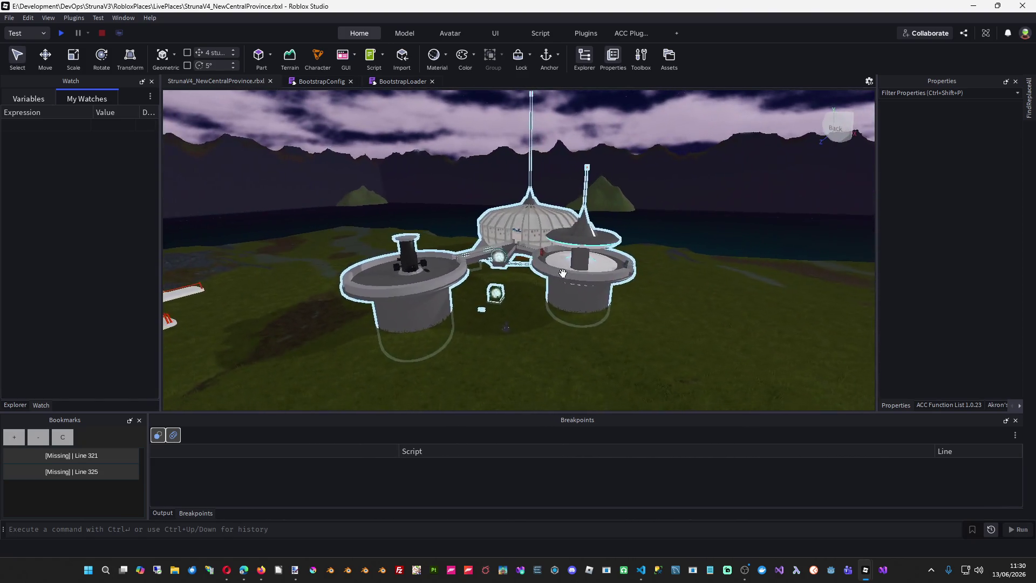
key("s")
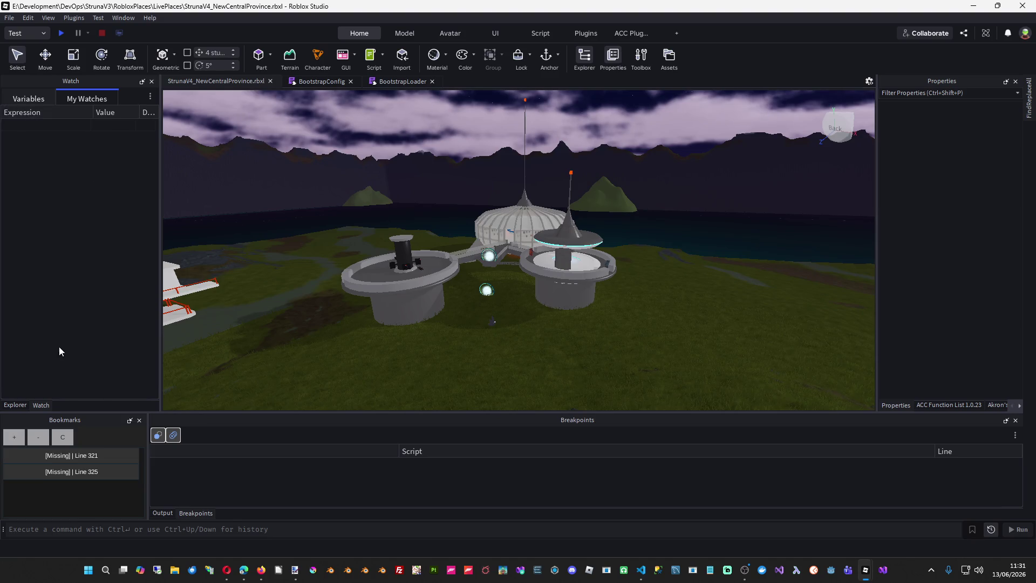
left_click(14, 405)
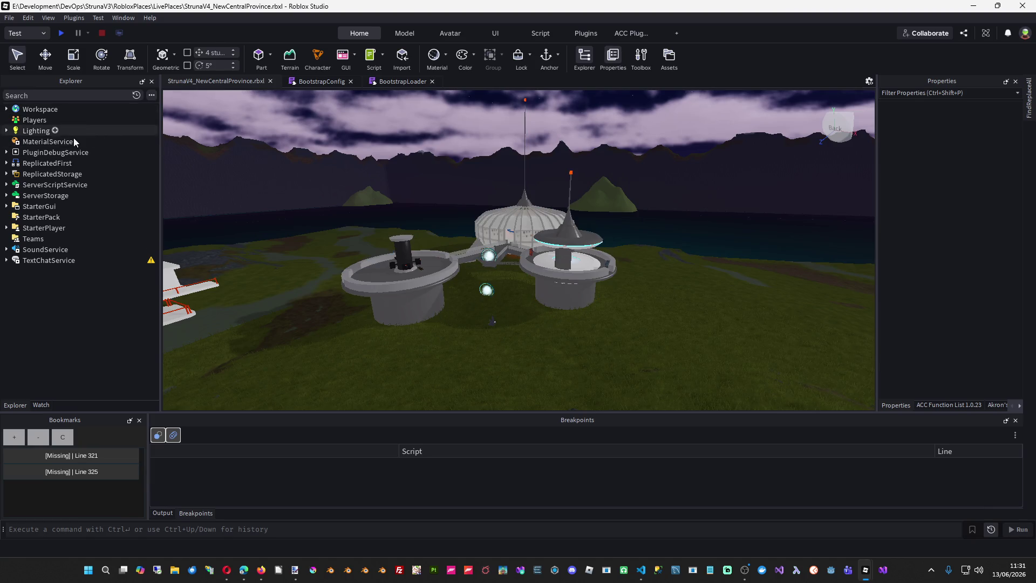
left_click(7, 109)
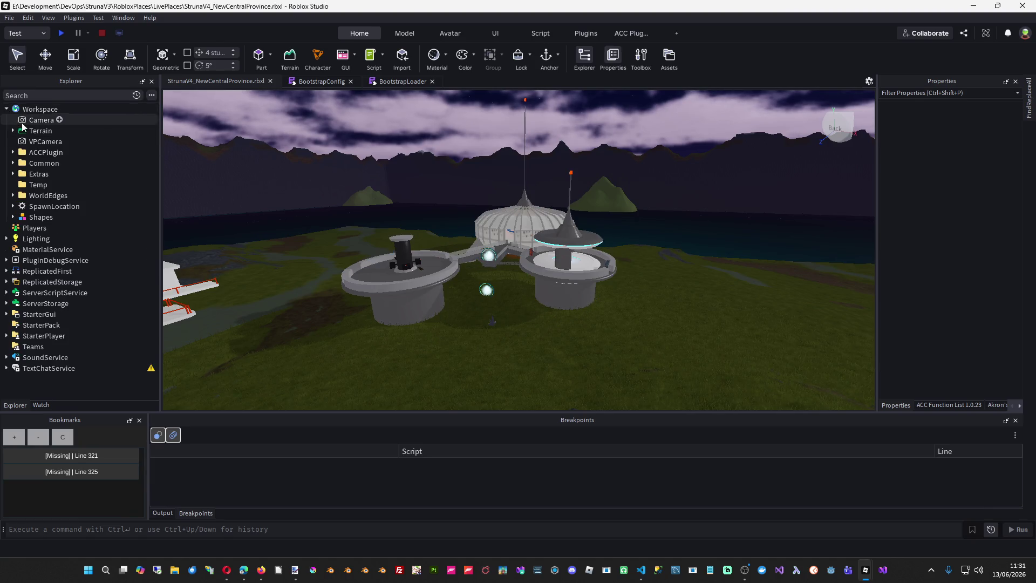
left_click(12, 163)
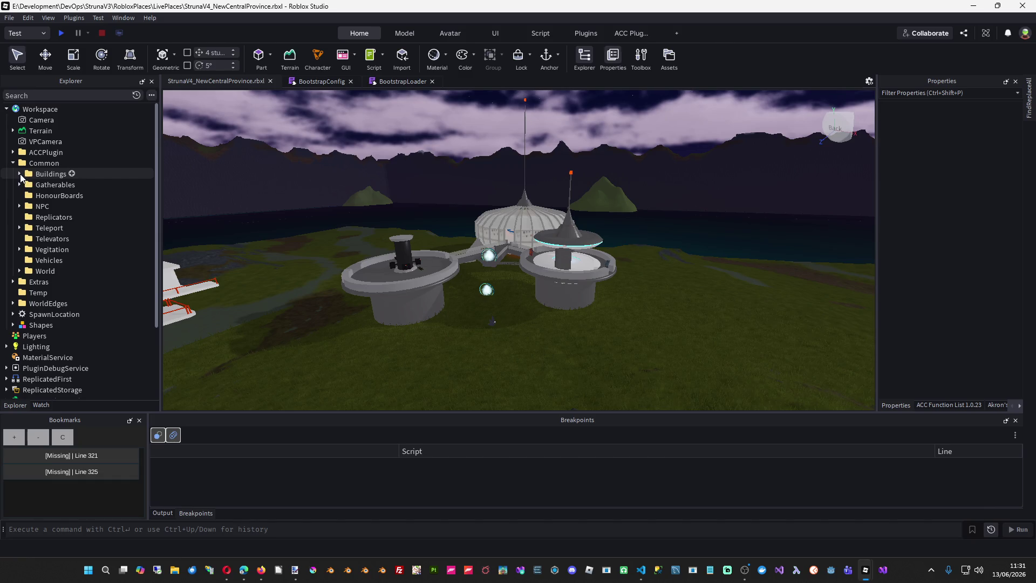
left_click(19, 174)
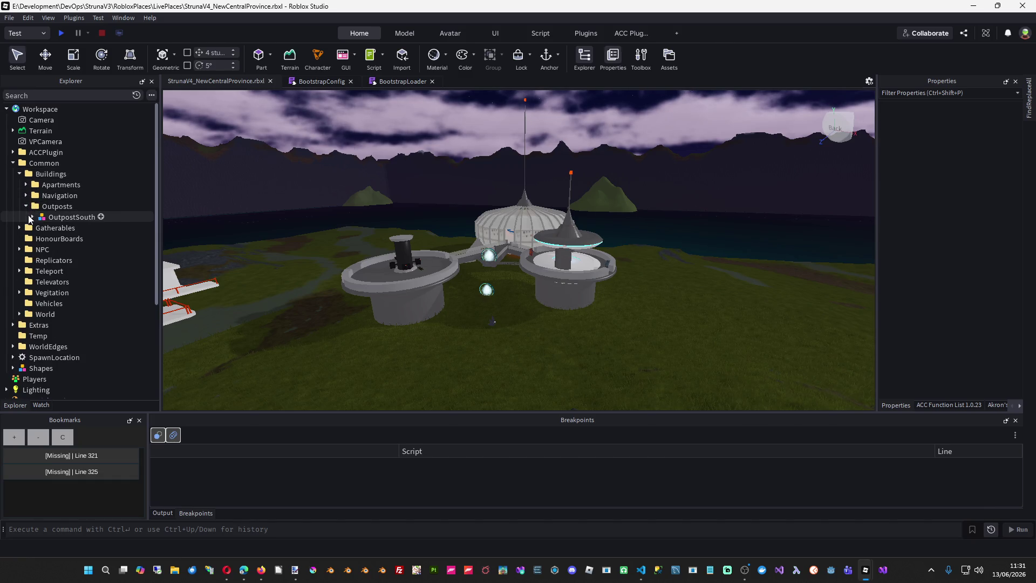
left_click(51, 217)
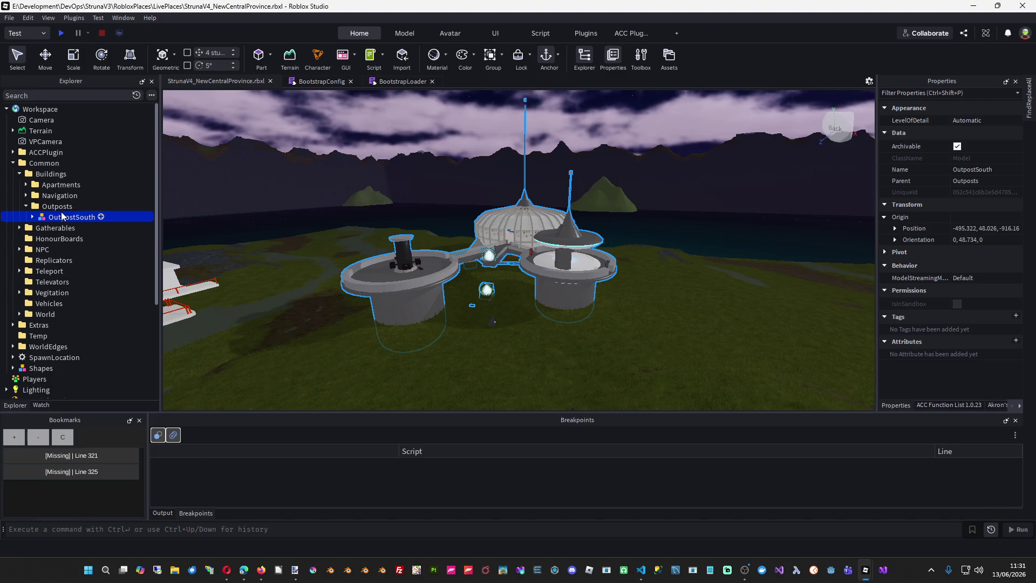
key("Delete")
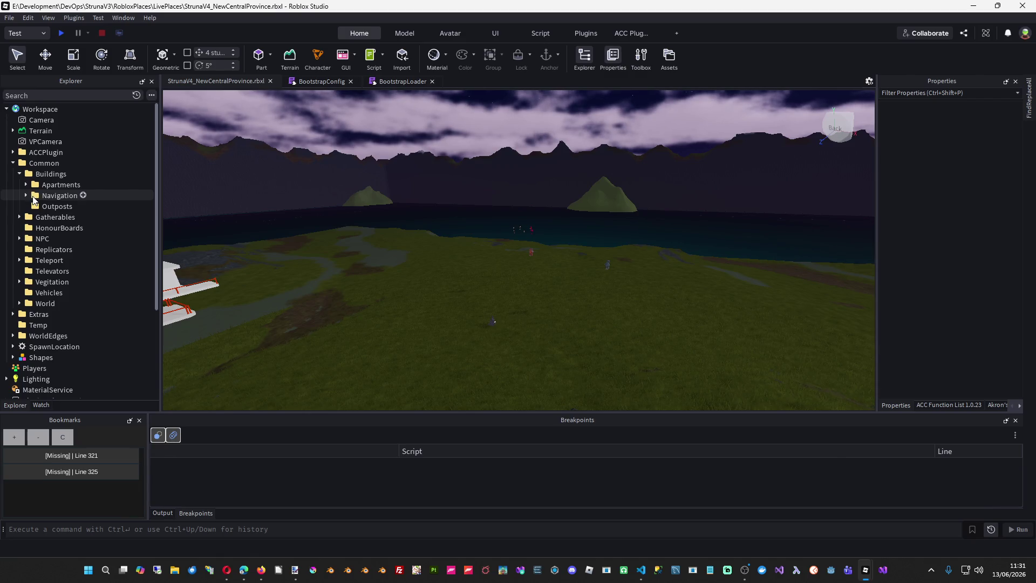
- Select the TP part in the Teleport folder and frame the camera on it
left_click(46, 268)
left_click(19, 260)
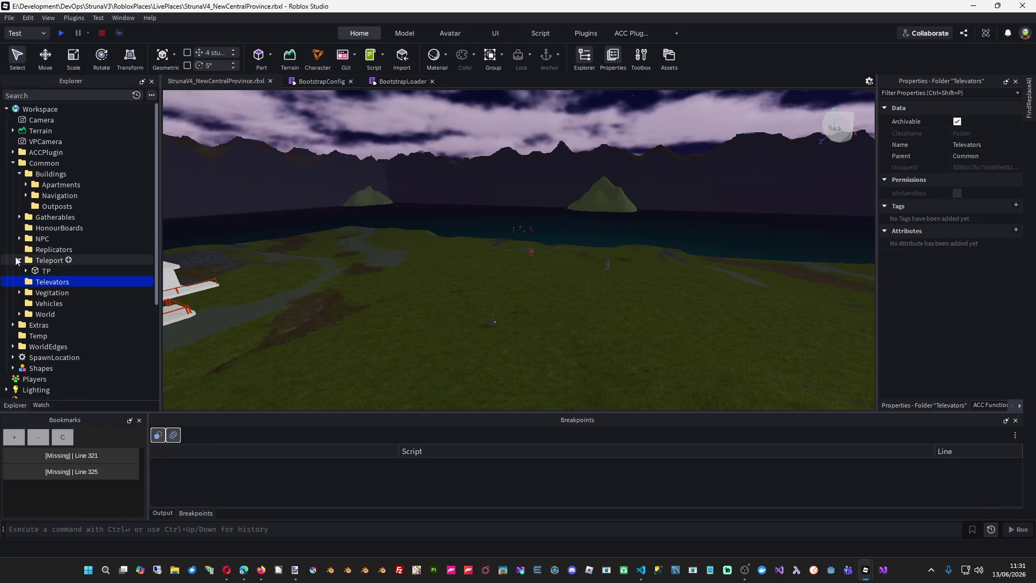
left_click(39, 271)
key("f")
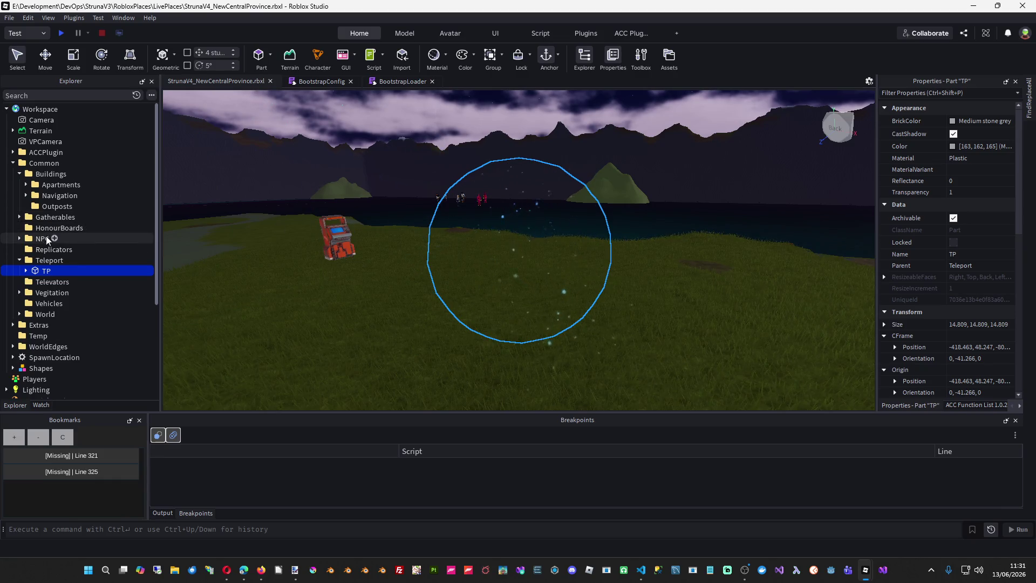
- Delete all NPC shop items from StrunaIncShop through ShopMachine_, then return to the StrunaV4_CodeBase window
left_click(20, 238)
left_click(44, 249)
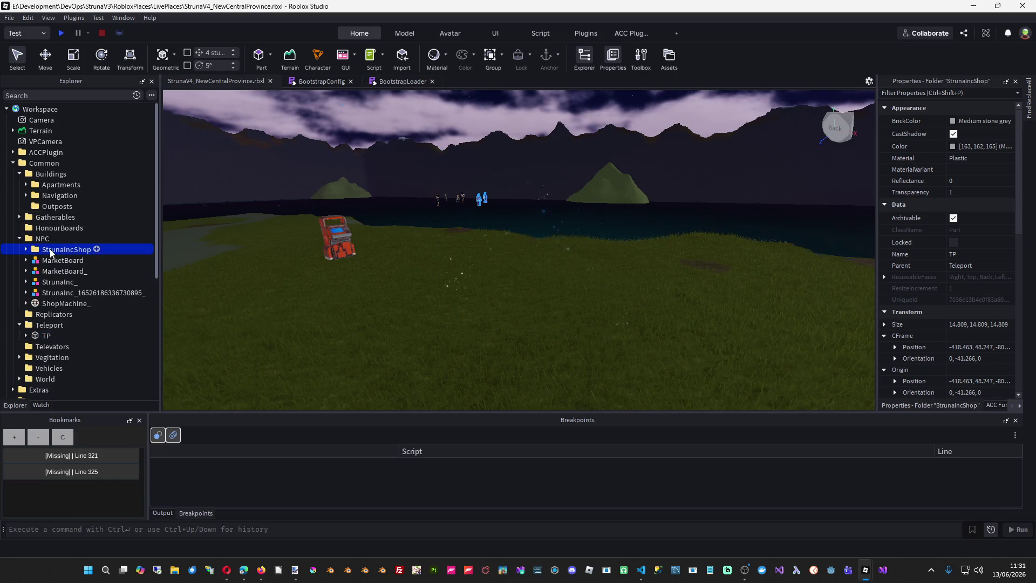
left_click(61, 302, "shift")
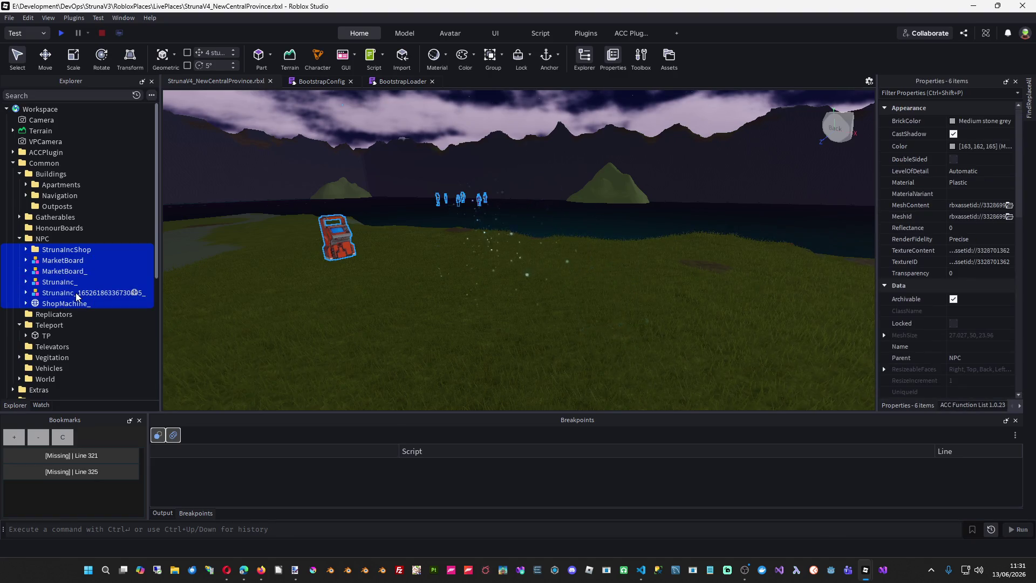
key("Delete")
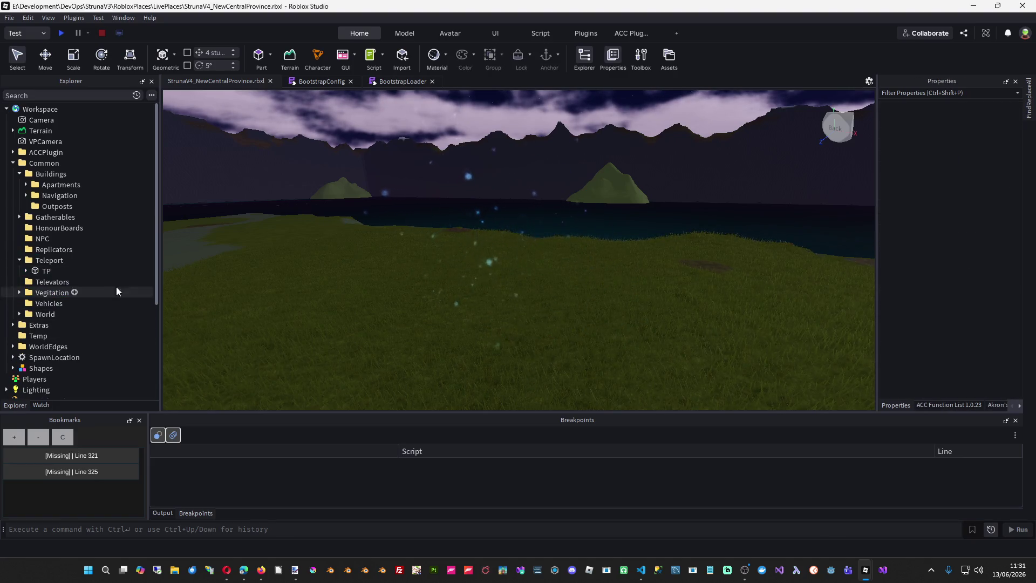
left_click(38, 272)
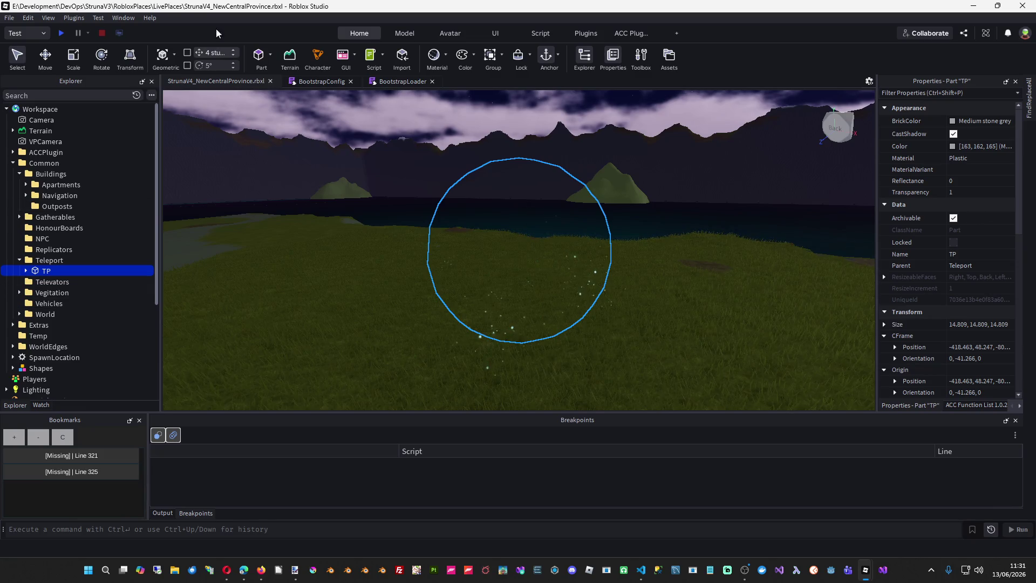
mouse_move(866, 570)
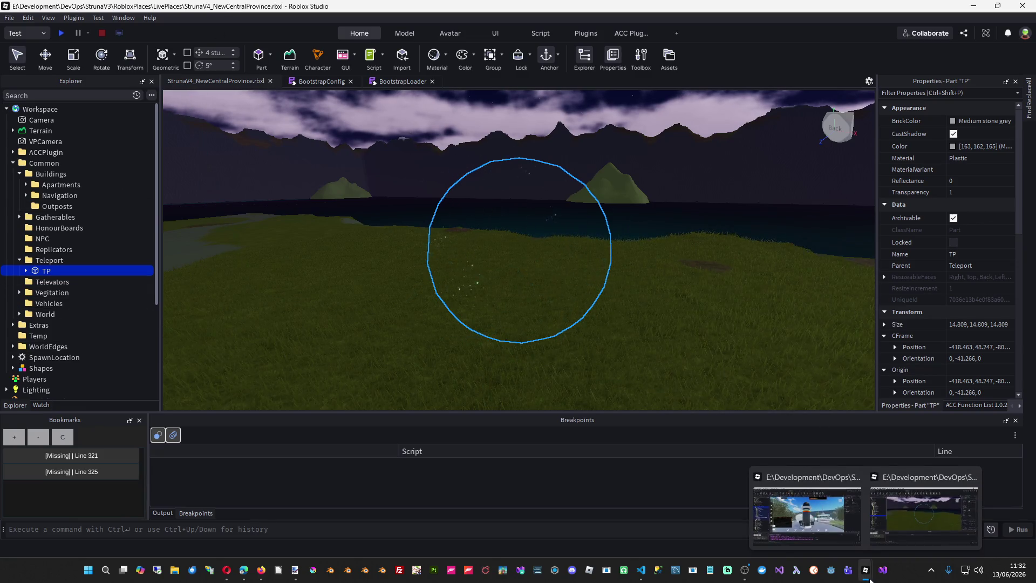
left_click(804, 516)
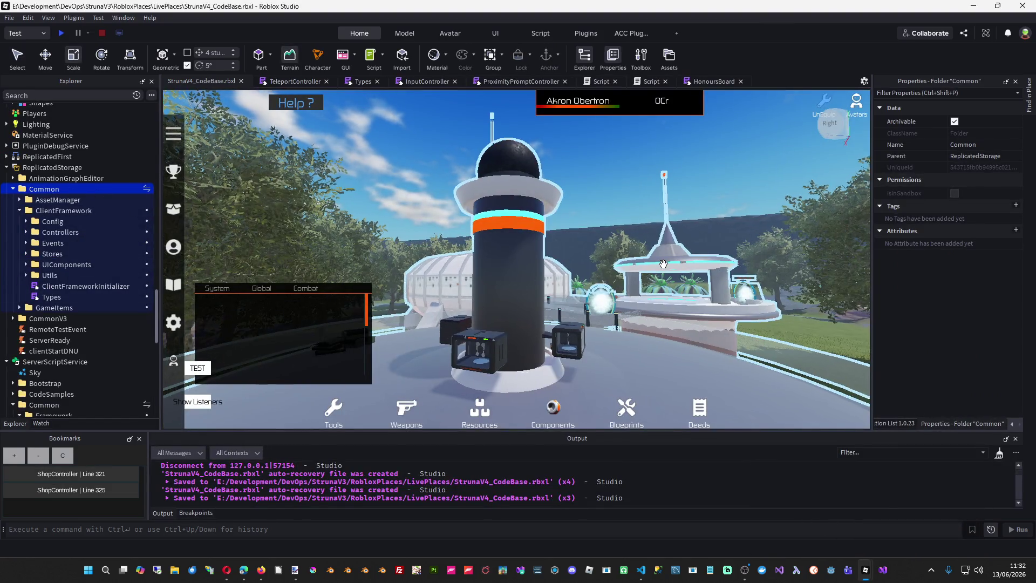
- Copy the TP teleport part and paste it into the OutpostWithApartments model
key("w")
key("w")
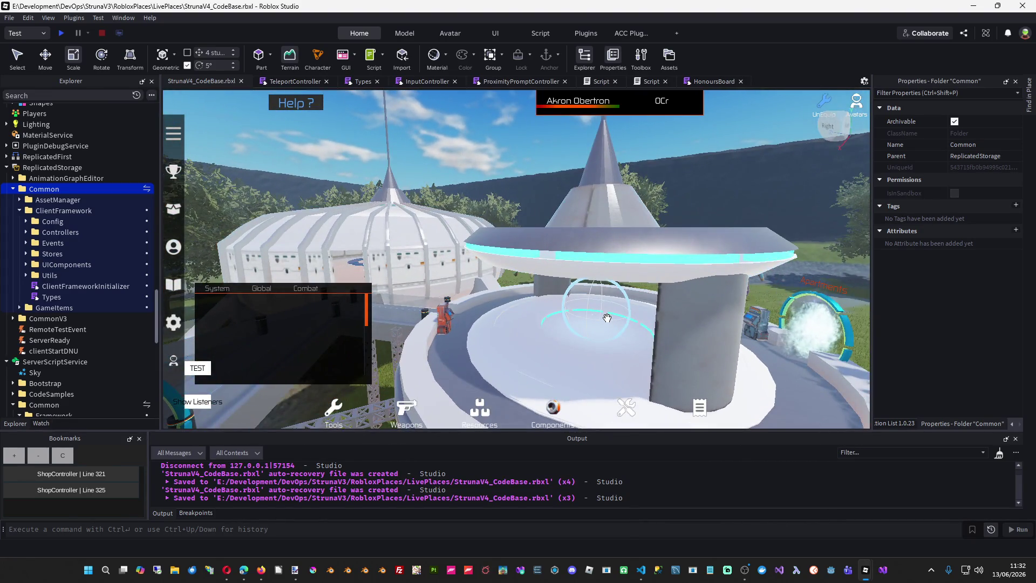
left_click(607, 314)
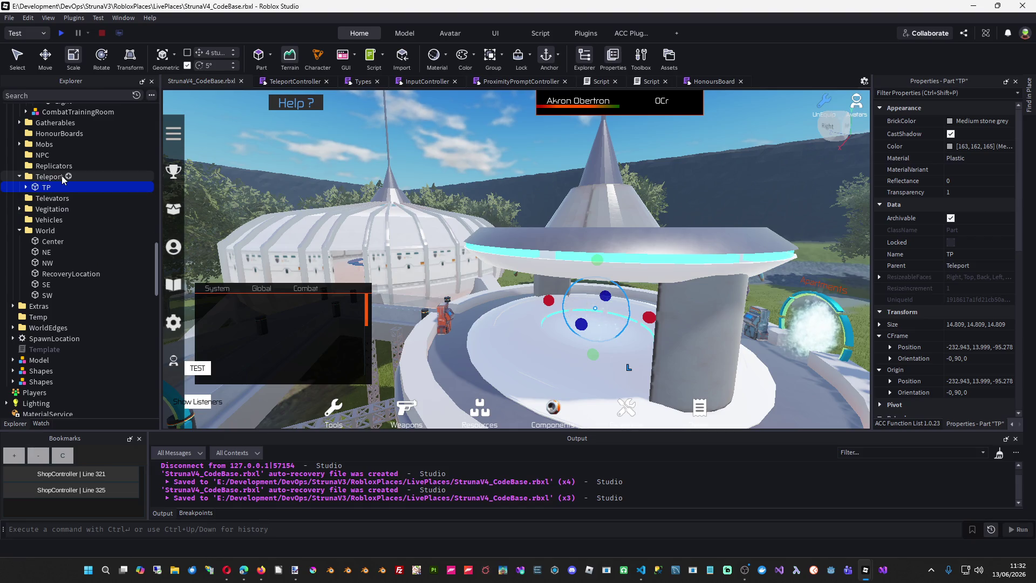
scroll(78, 173, "up", 3)
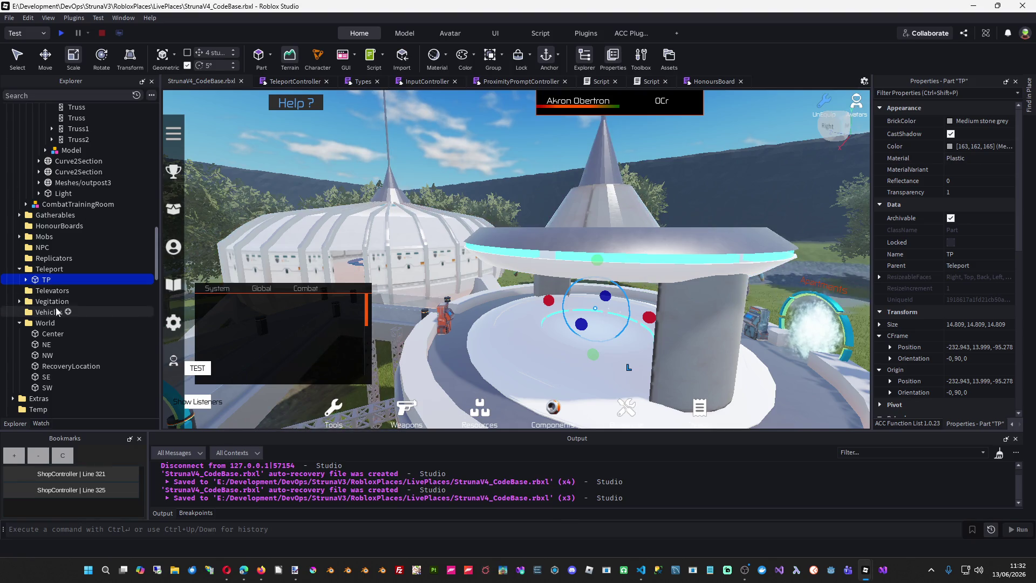
right_click(43, 280)
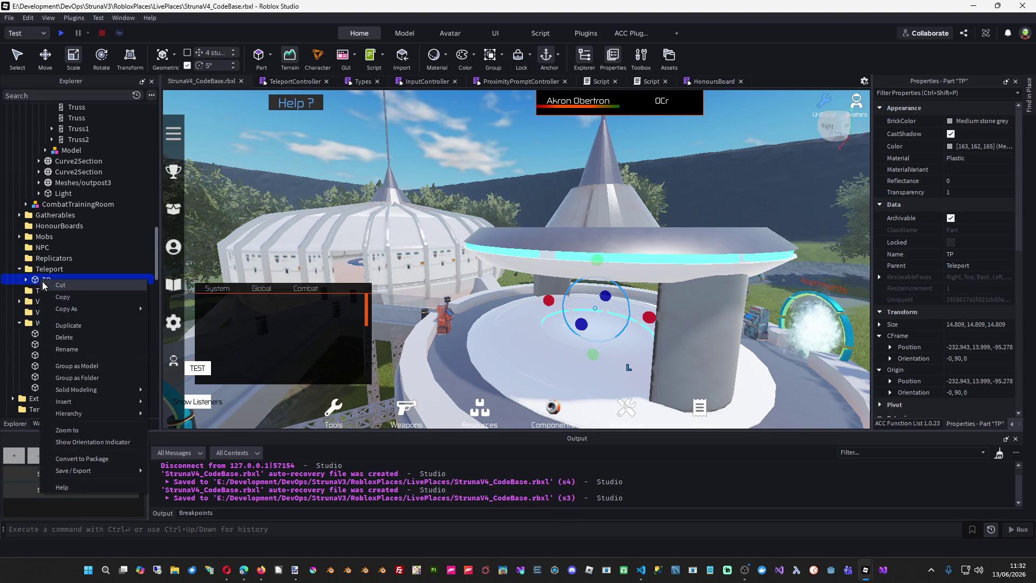
left_click(69, 298)
scroll(135, 260, "up", 8)
scroll(129, 263, "up", 15)
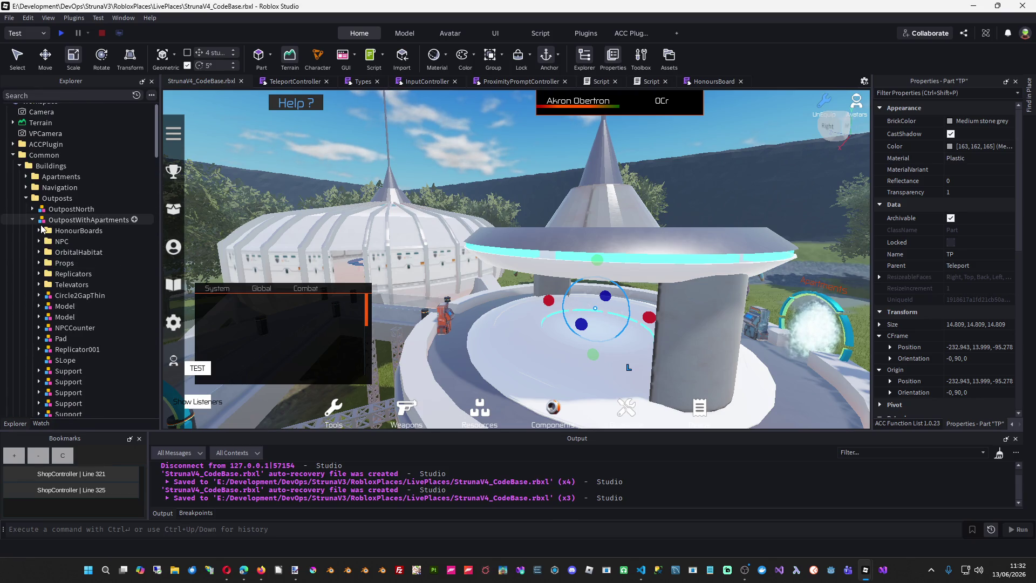
left_click(78, 224)
right_click(78, 220)
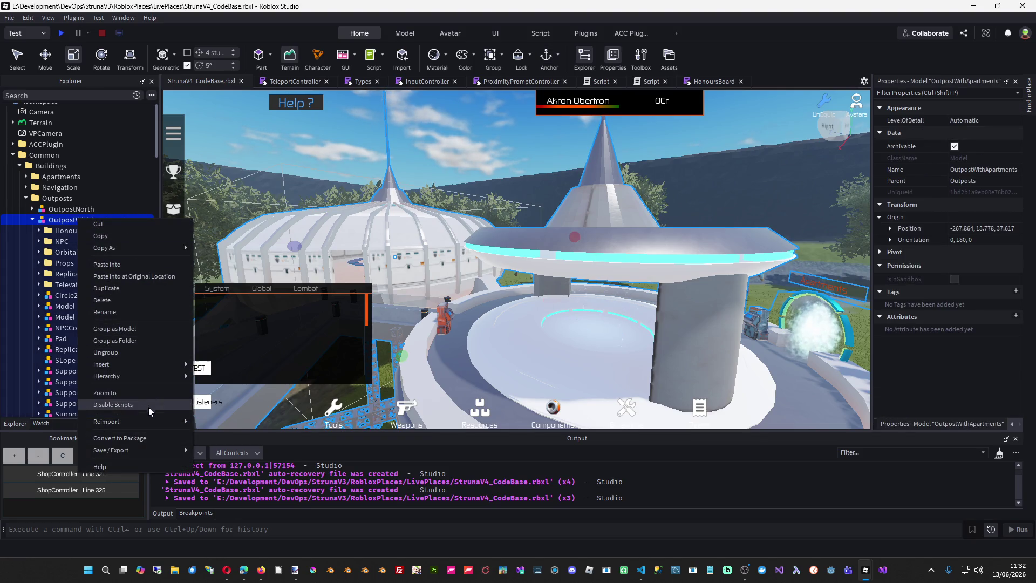
mouse_move(131, 366)
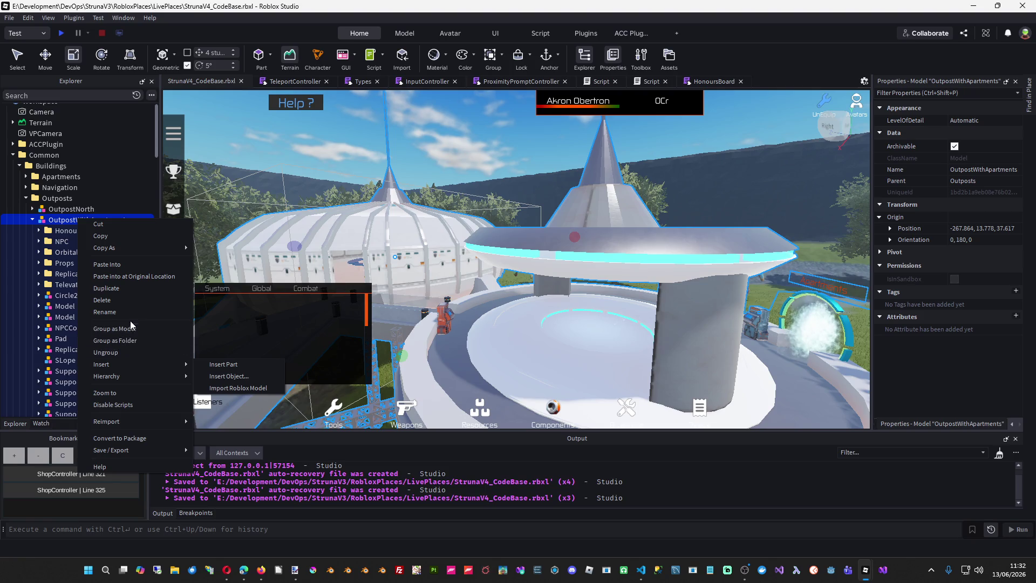
left_click(129, 276)
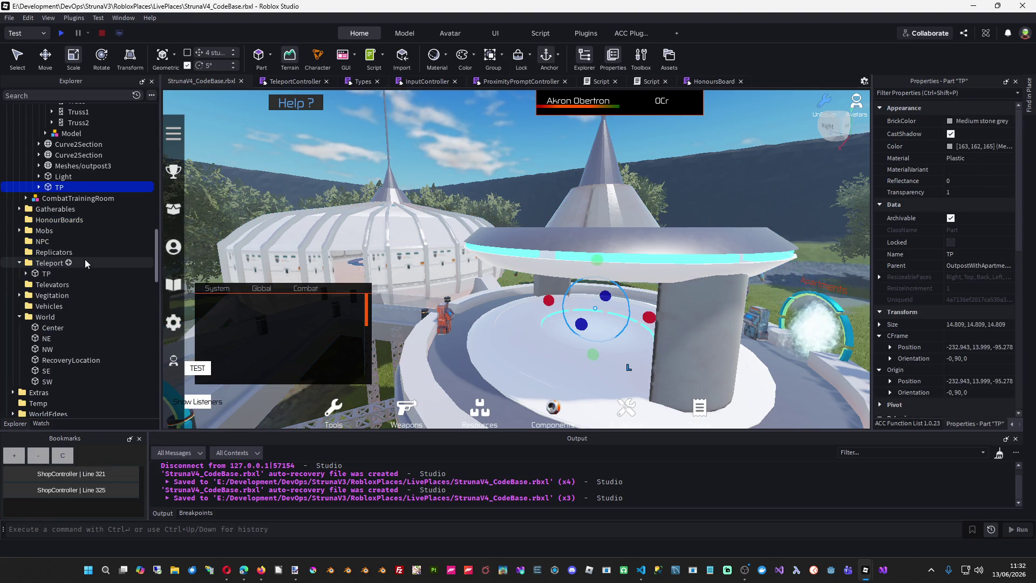
- Delete the duplicate TP part from the Teleport folder and save the place
left_click(32, 276)
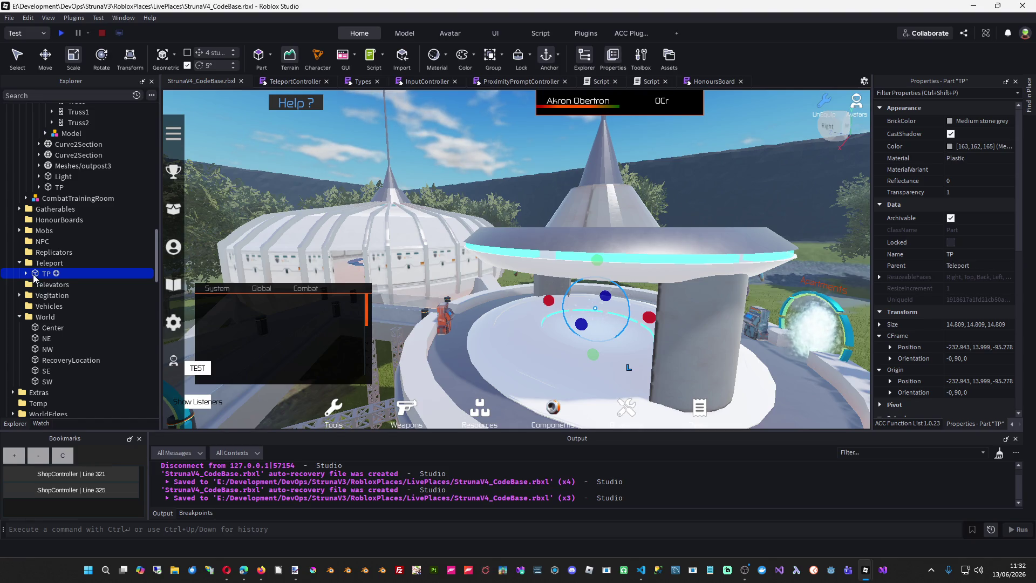
key("Delete")
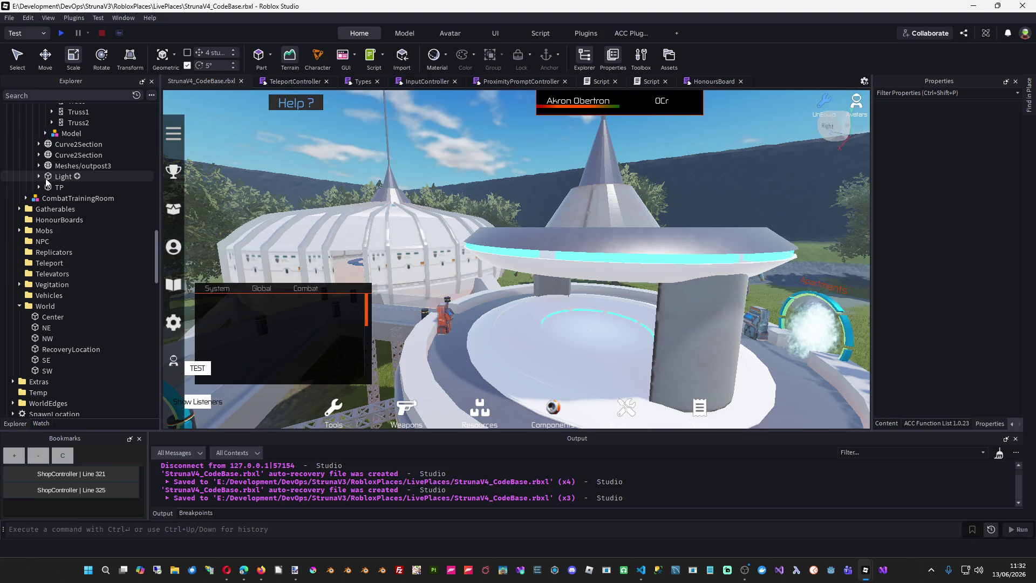
left_click(39, 187)
left_click(39, 187)
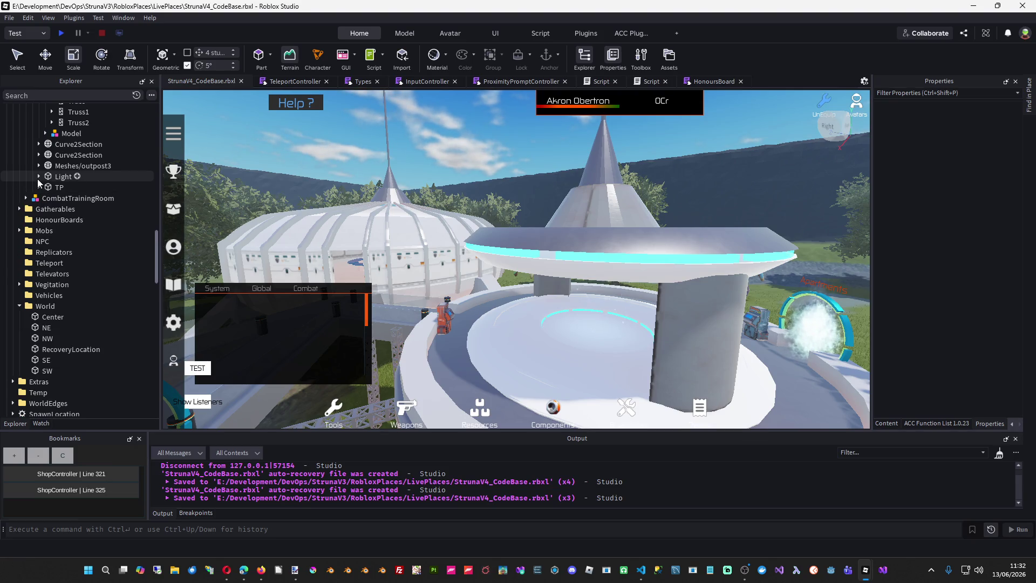
key("ctrl+s")
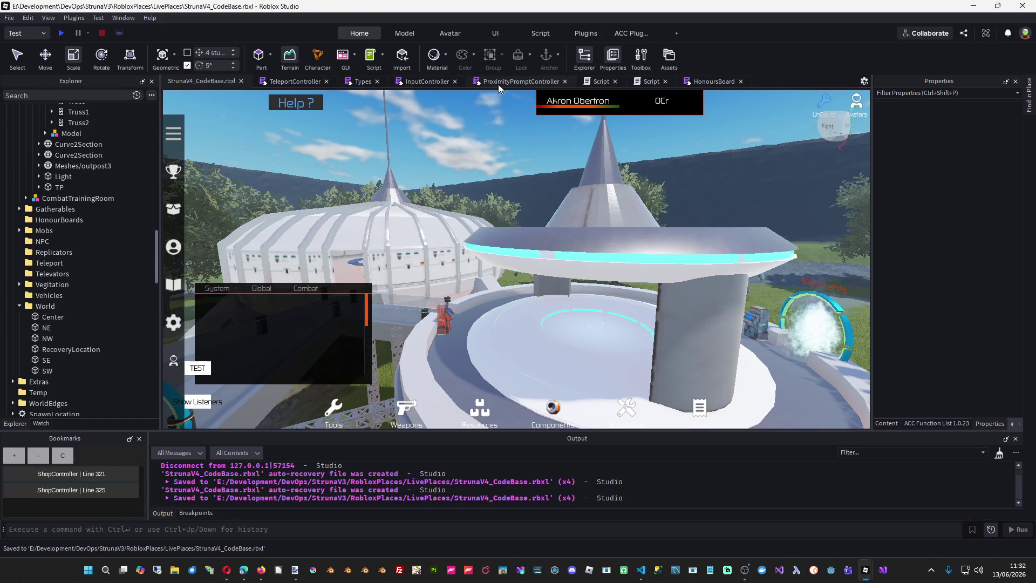
- Bring up the ProximityPromptController script and inspect the Teleport folder reference on line 43
left_click(507, 81)
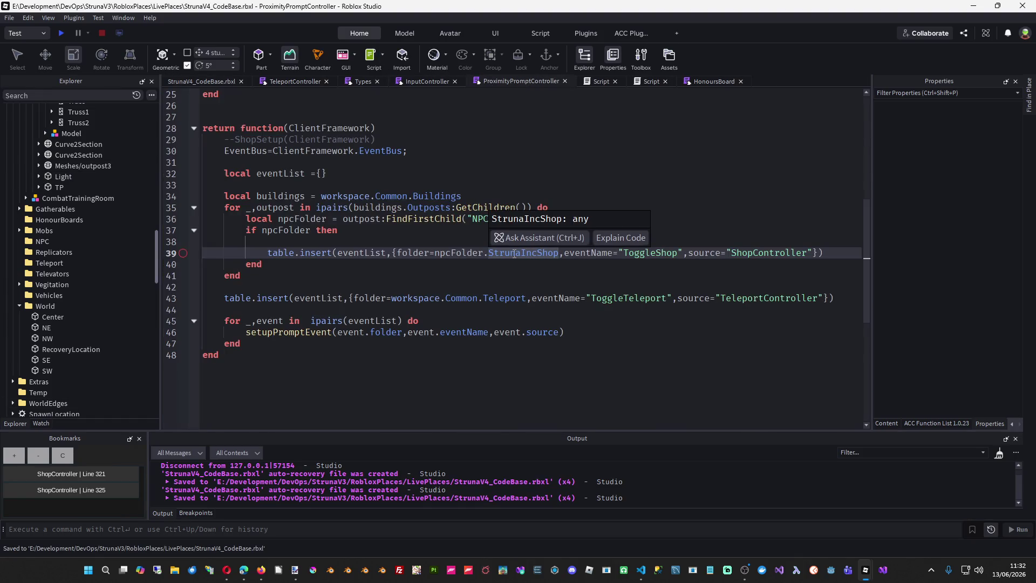
left_click(505, 300)
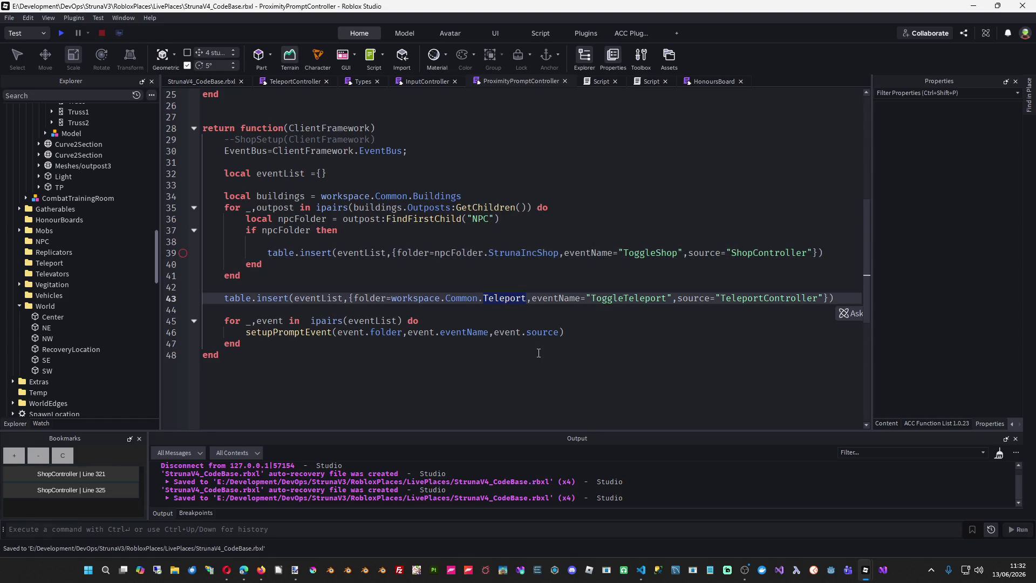
scroll(62, 184, "up", 2)
scroll(61, 183, "up", 10)
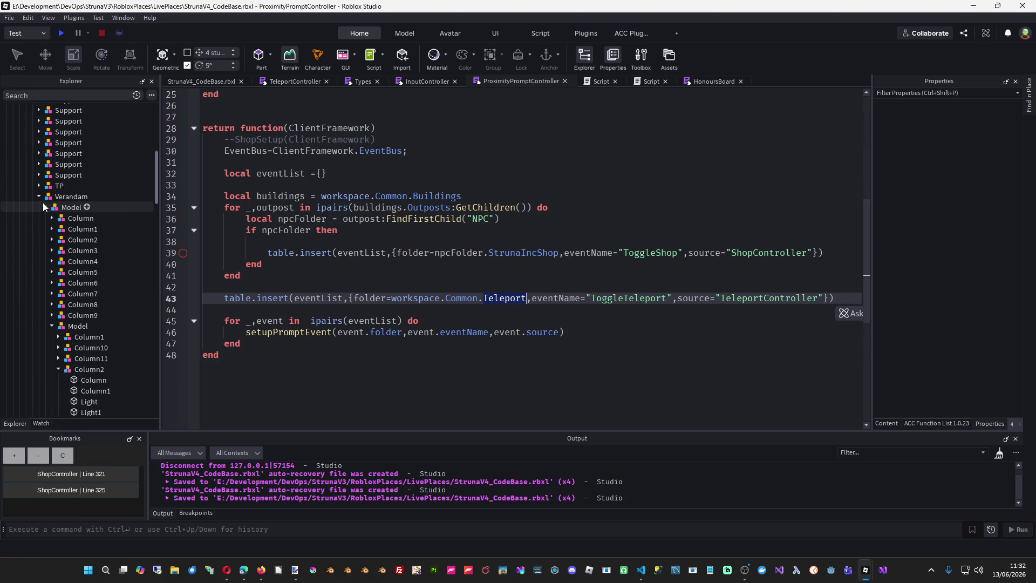
- Rename the TP part pasted into the outpost to TPListener in Explorer
left_click(39, 196)
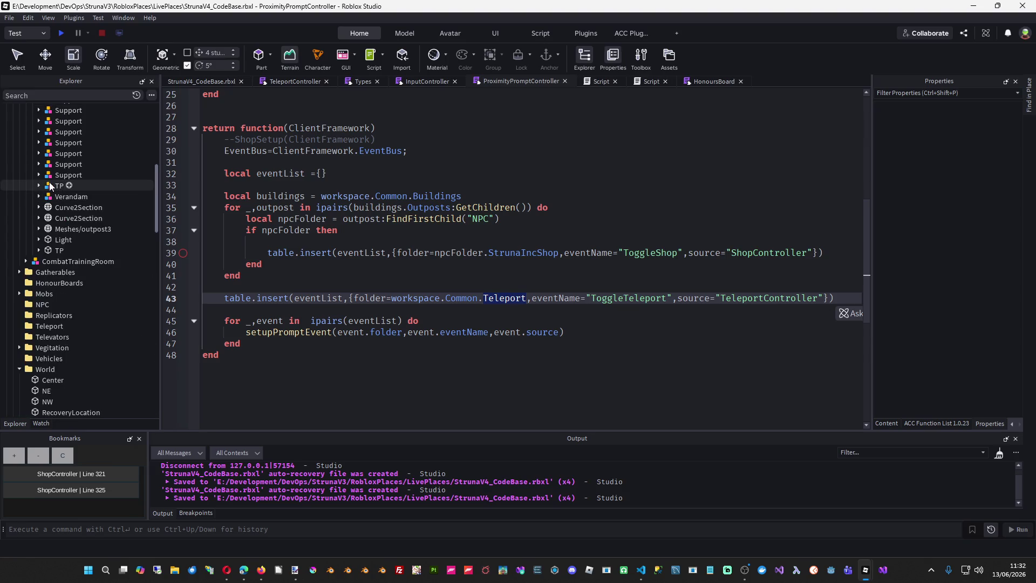
left_click(39, 186)
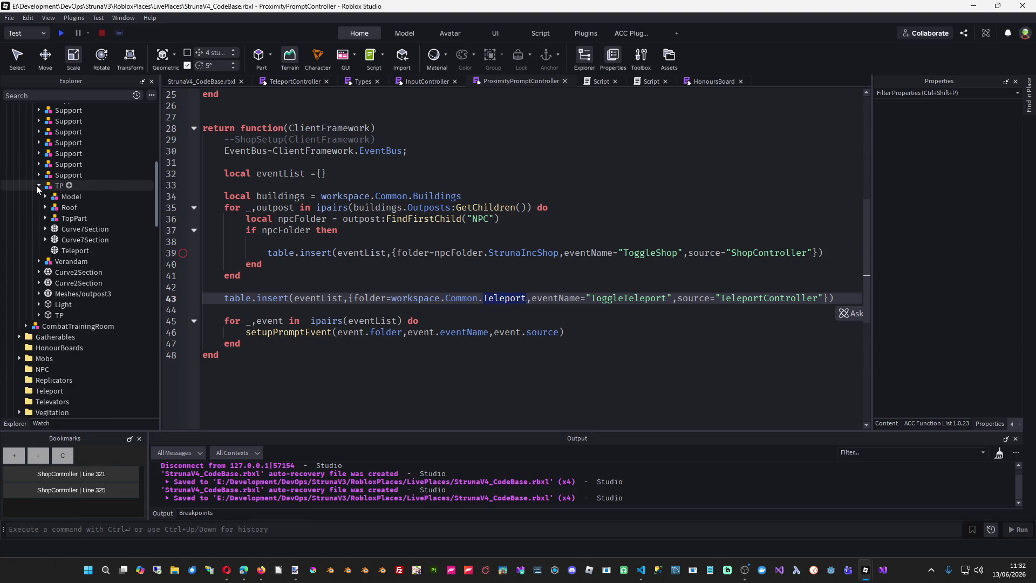
left_click(57, 314)
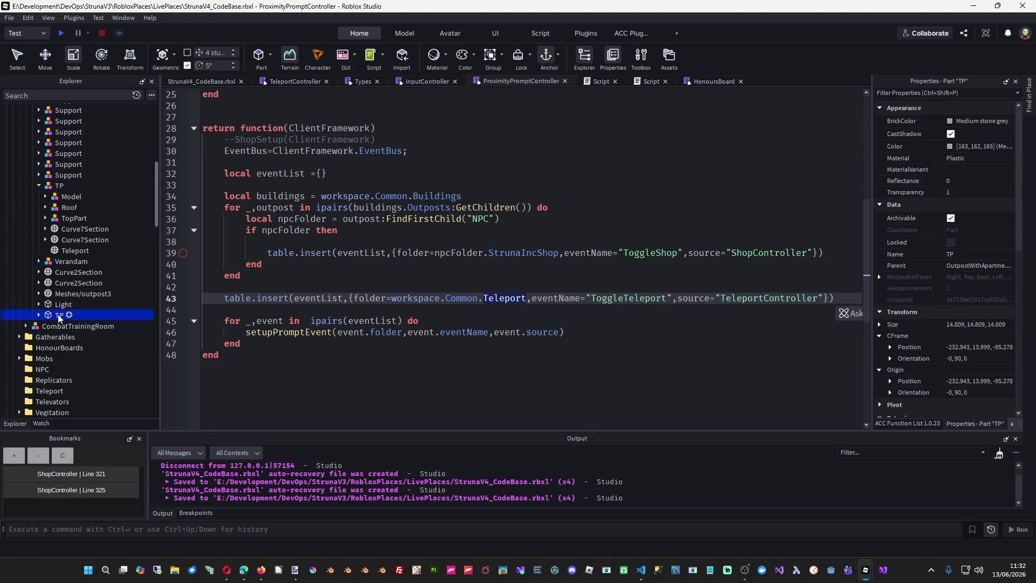
left_click(58, 314)
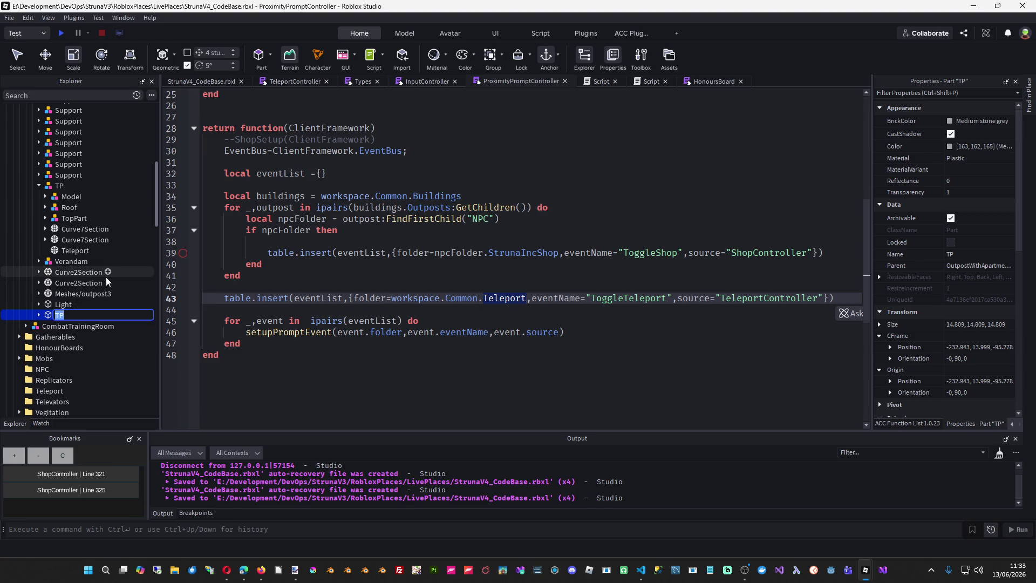
key("End")
type("Evenyt")
key("BackSpace")
key("BackSpace")
key("BackSpace")
type("Listener")
key("Return")
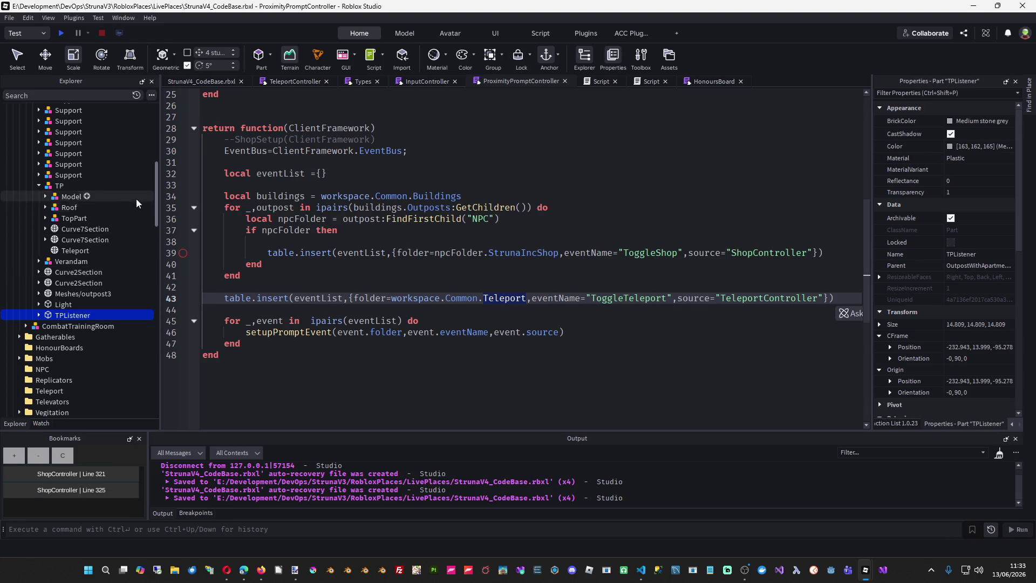
left_click(39, 186)
scroll(106, 258, "up", 6)
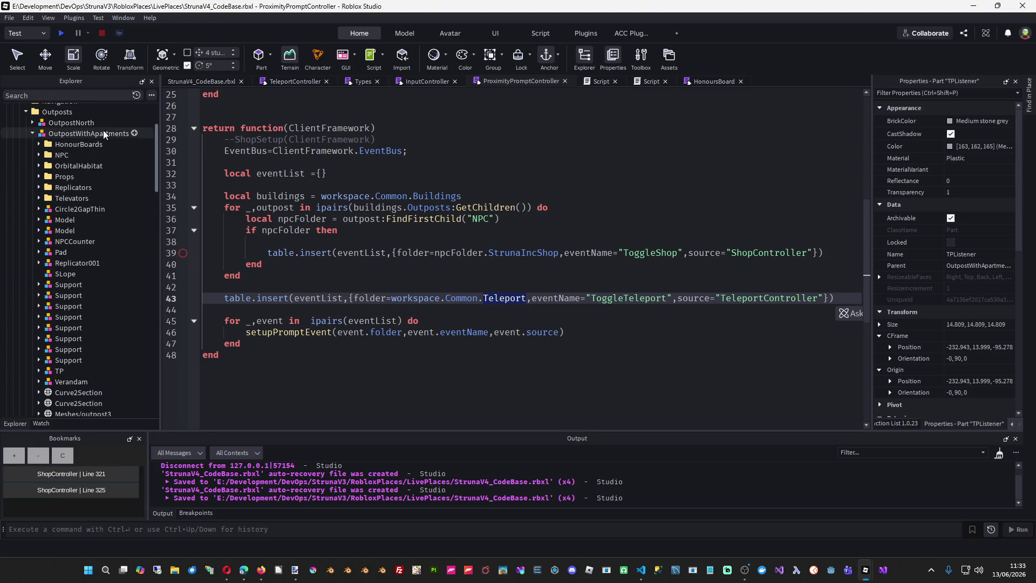
scroll(97, 191, "down", 3)
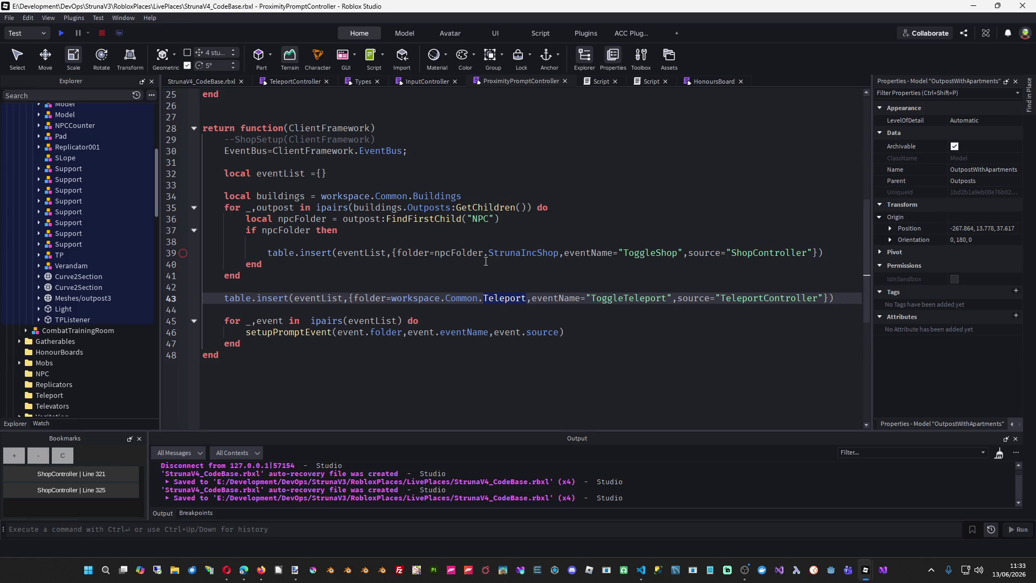
mouse_move(522, 254)
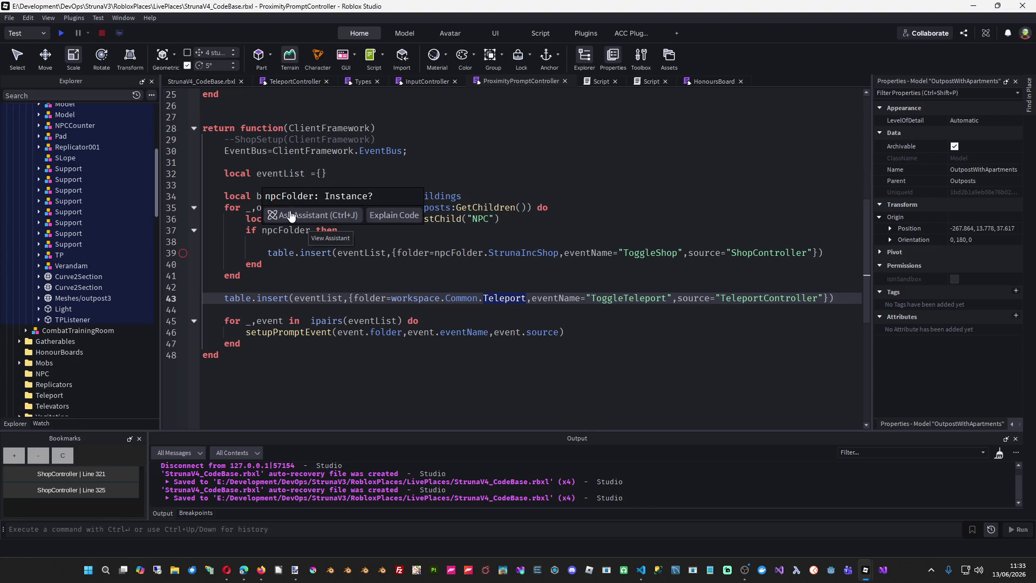
left_click(280, 274)
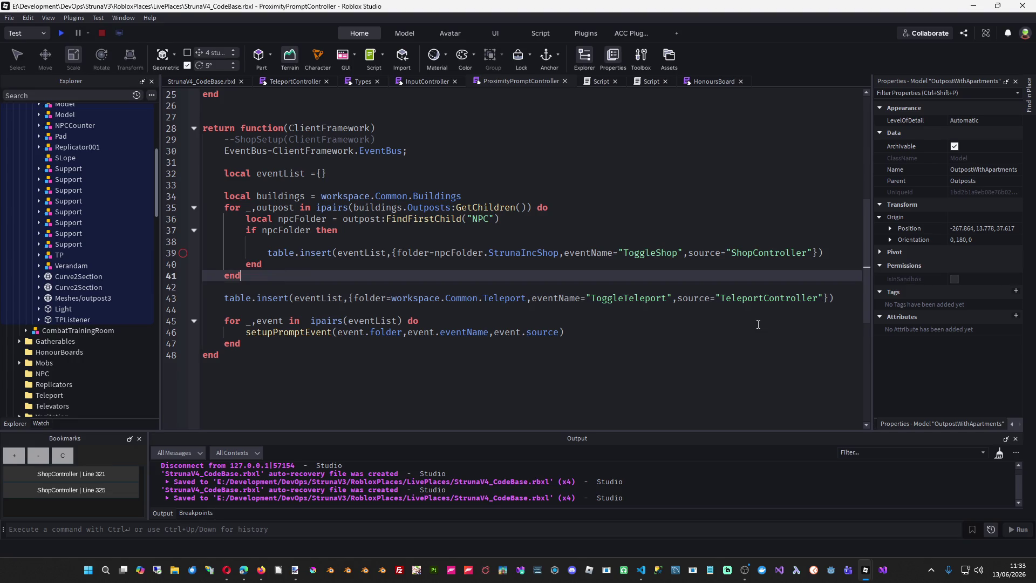
- Copy the Teleport table.insert line into the outpost loop
key("Return")
key("Return")
key("Return")
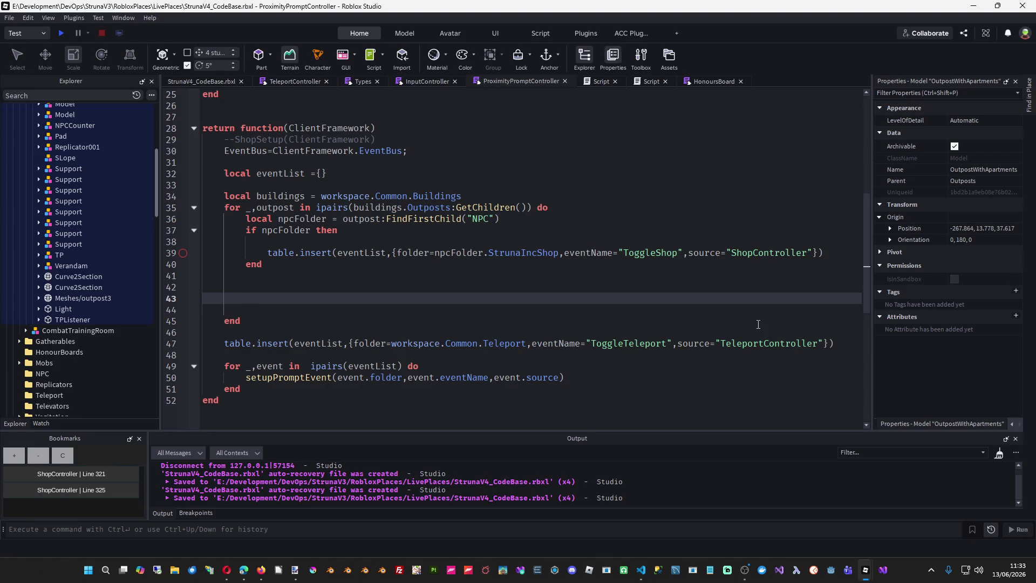
key("Down")
key("Down")
key("Down")
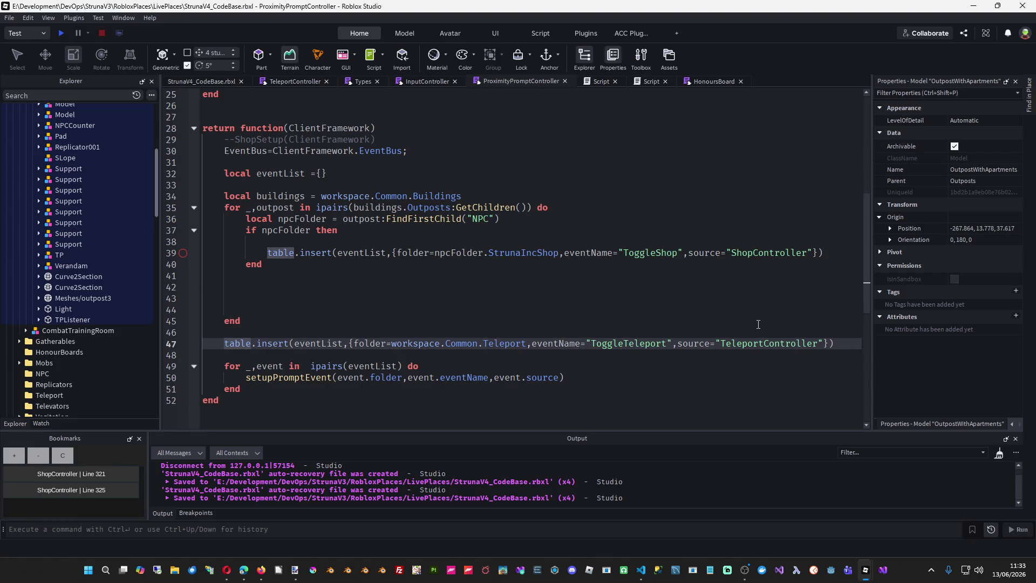
key("shift+End")
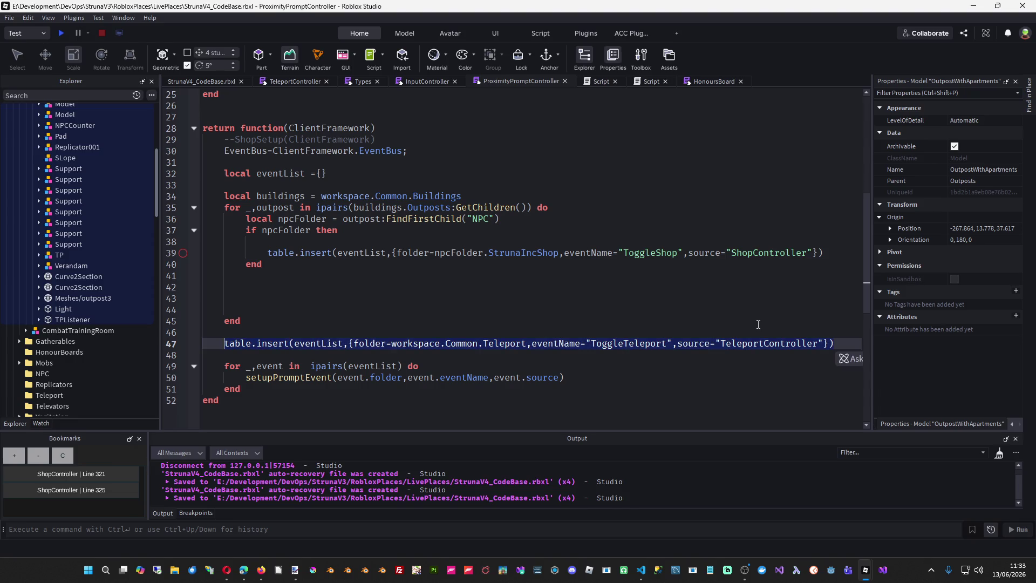
key("ctrl+c")
key("Up")
key("Up")
key("Up")
key("ctrl+v")
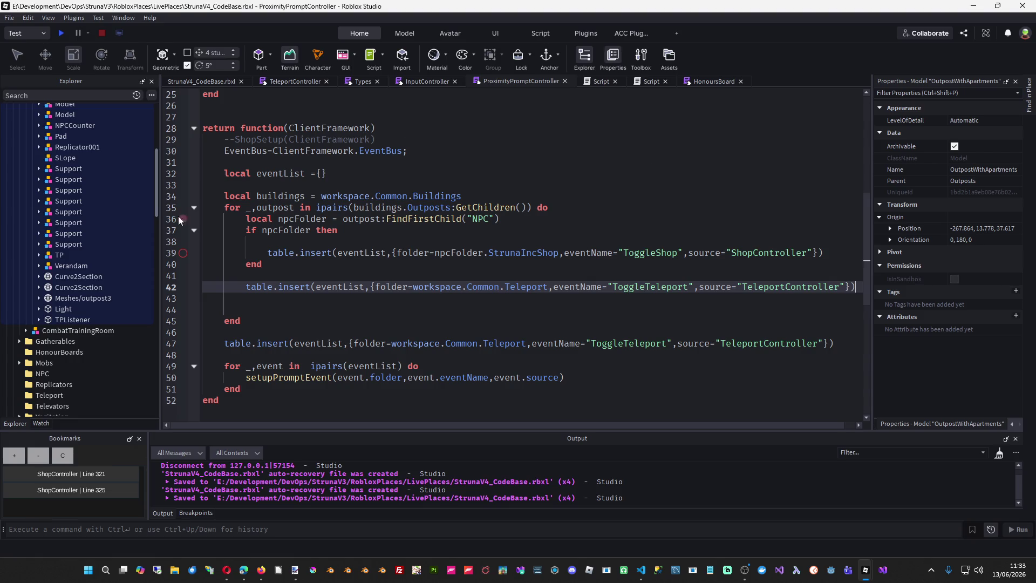
- Declare local tp as outpost:FindFirstChild("TP") above the pasted insert
double_click(268, 209)
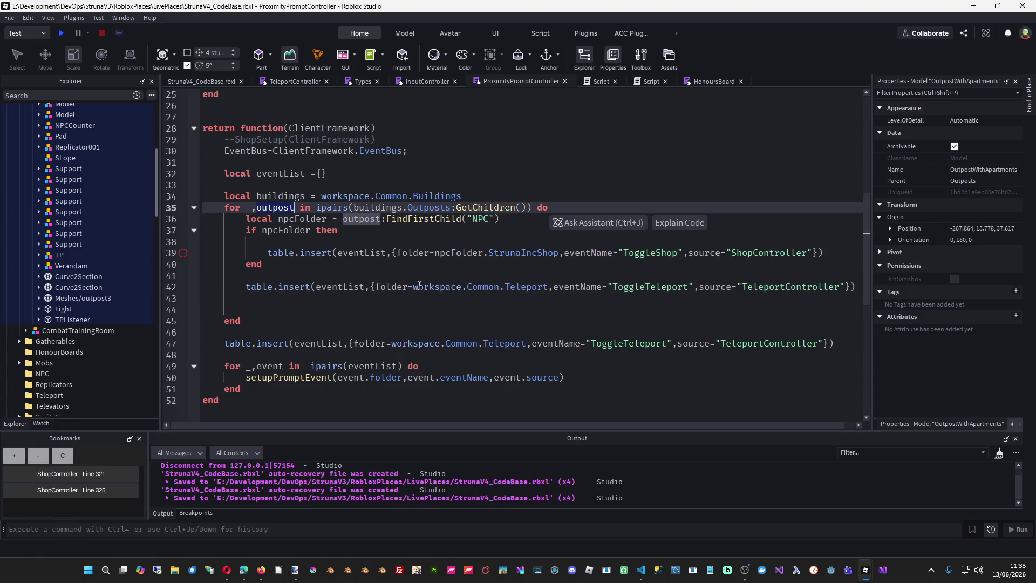
left_click(341, 278)
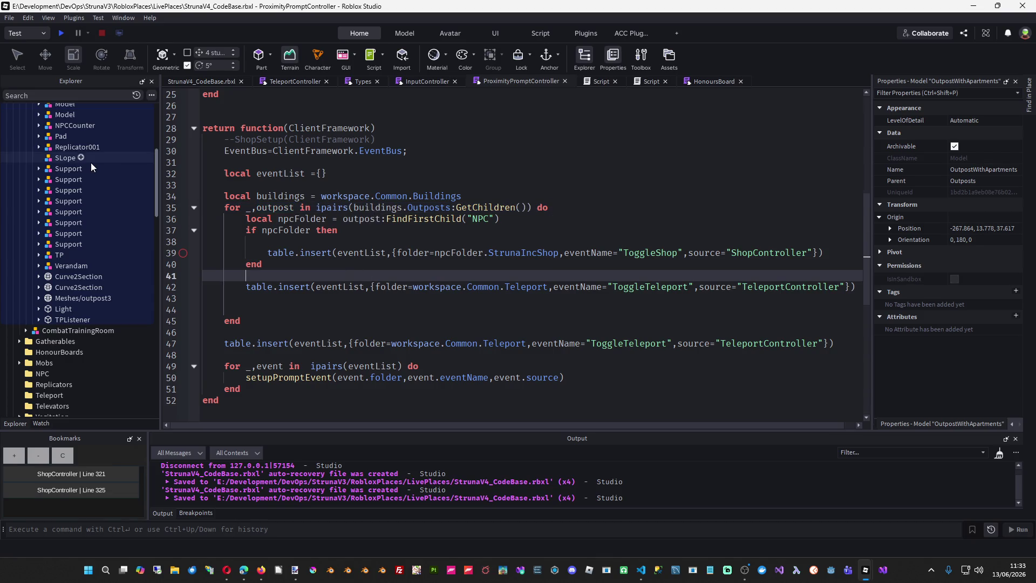
key("Return")
type("local tp")
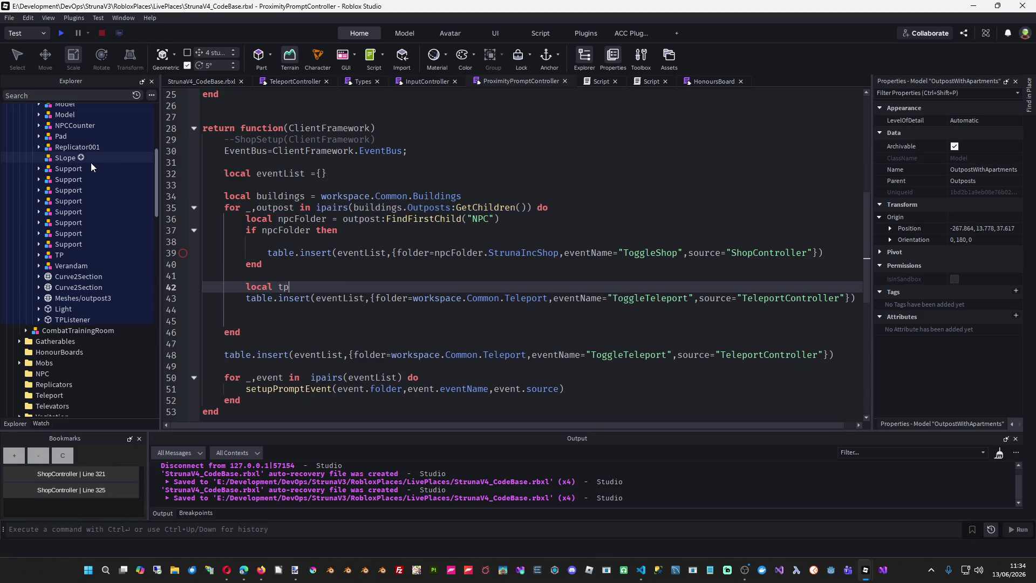
key("ctrl+v")
type(":G")
key("Down")
key("Down")
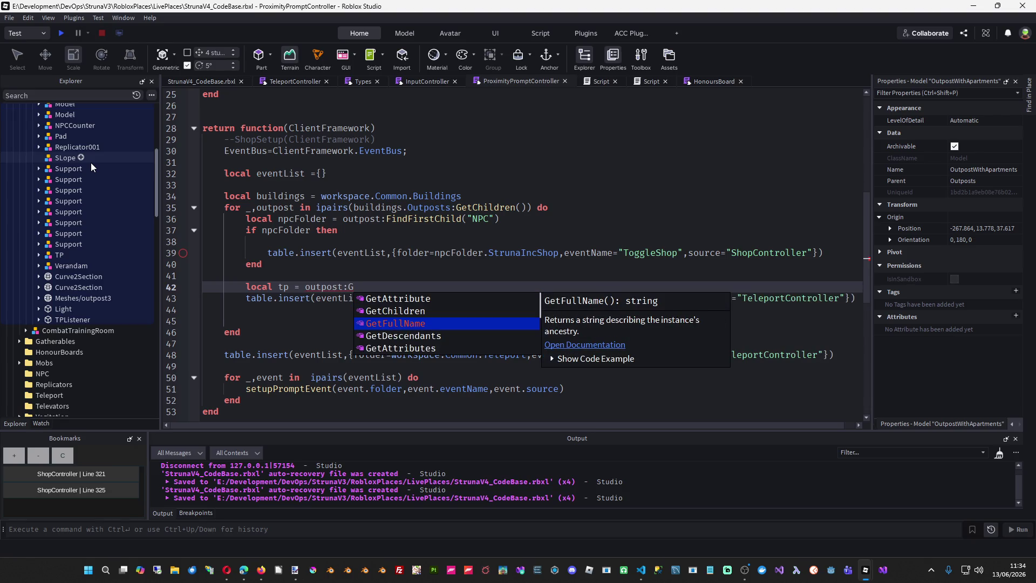
key("BackSpace")
type("Find")
key("Tab")
type("\"TP")
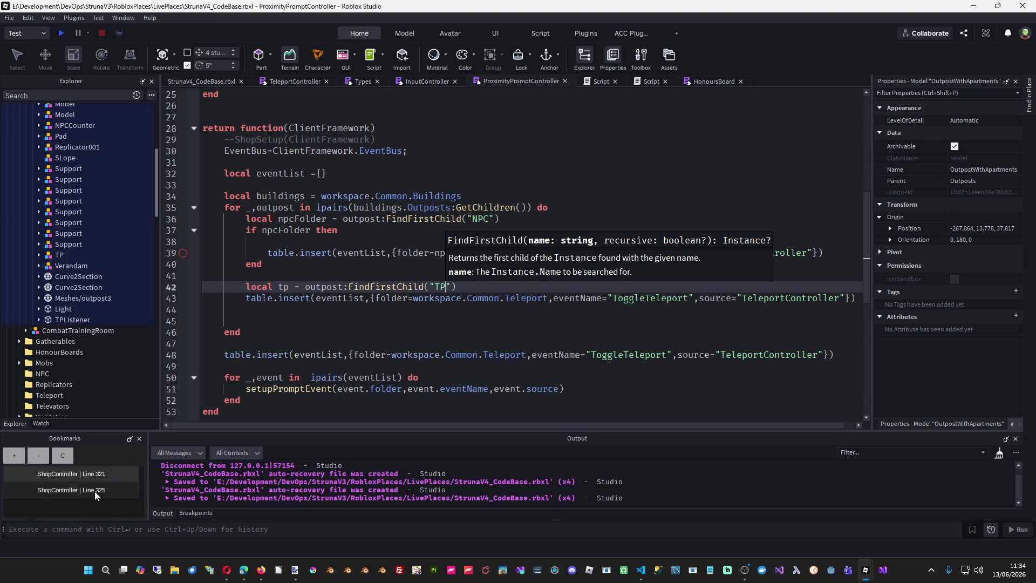
- Correct the lookup name to TPListener after checking the part's exact name
left_click(68, 318)
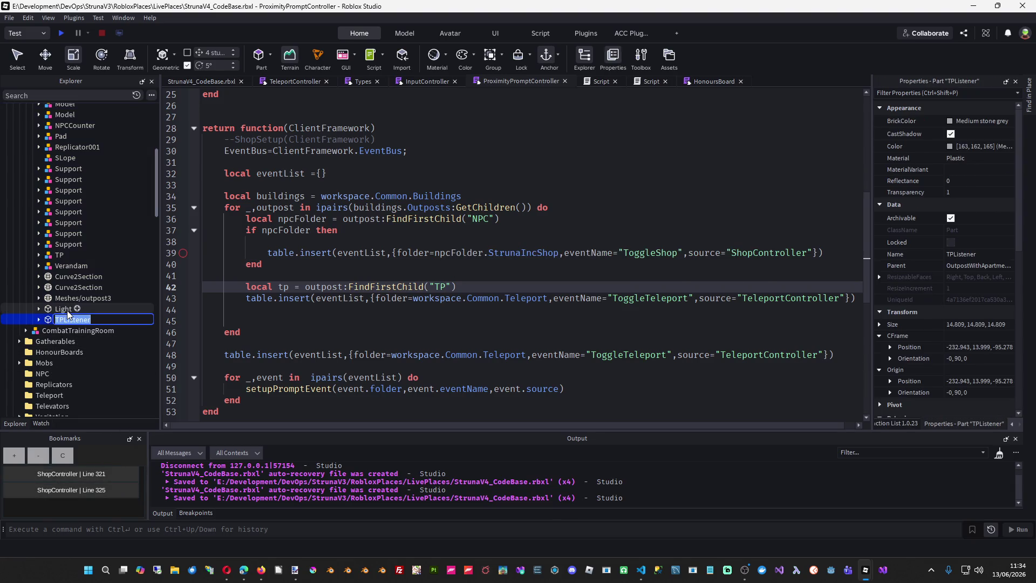
left_click(68, 318)
double_click(438, 288)
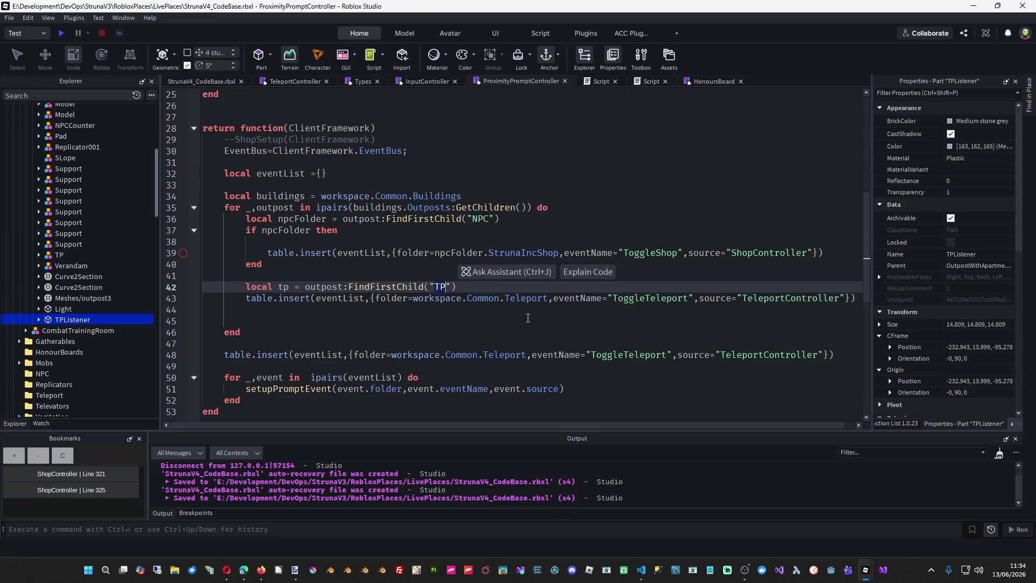
type("TPListener")
- Wrap the Teleport table.insert line in an 'if tp then' block
key("End")
key("Return")
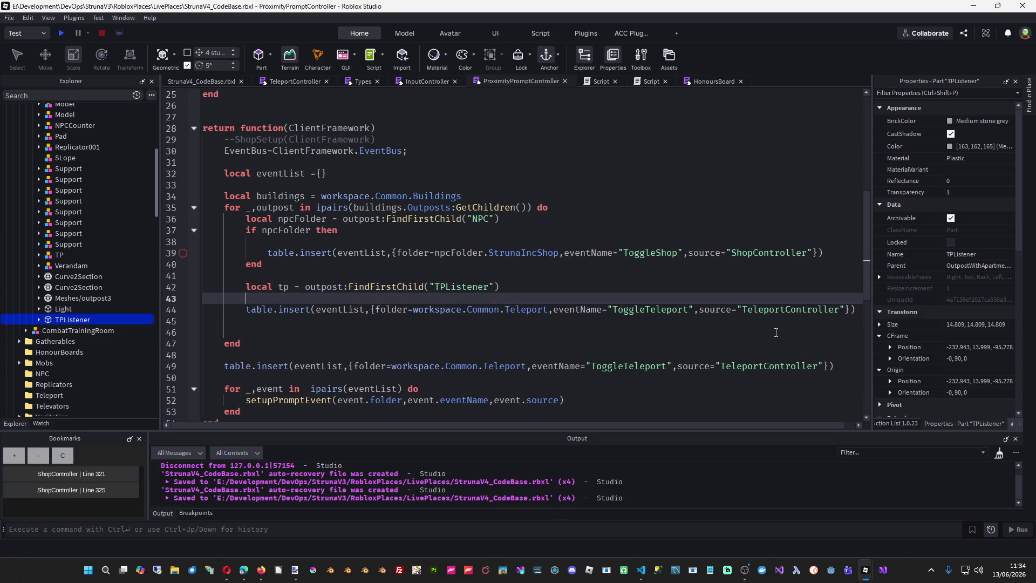
type("if tp then")
key("Return")
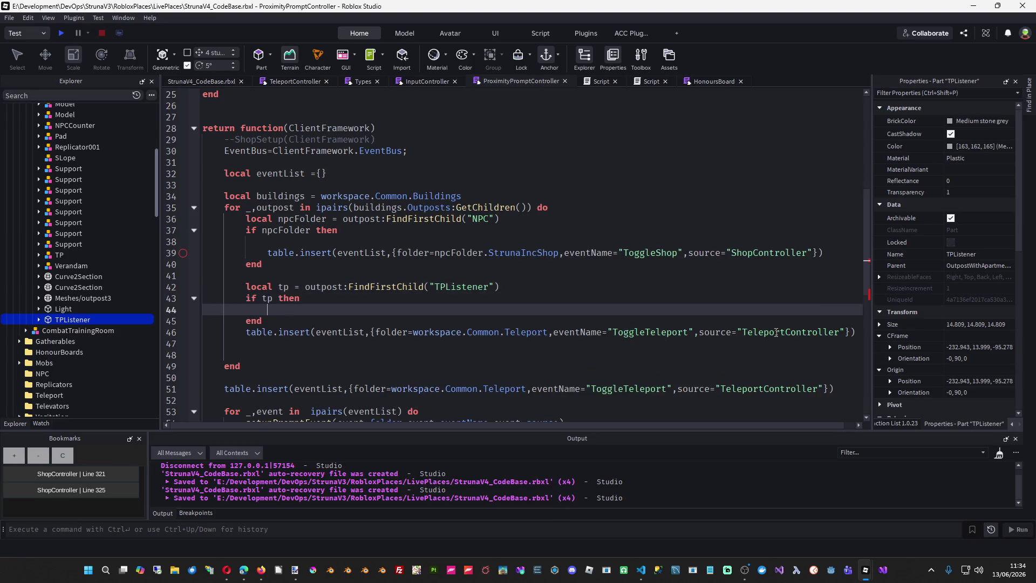
key("Down")
key("alt+Up")
key("alt+Up")
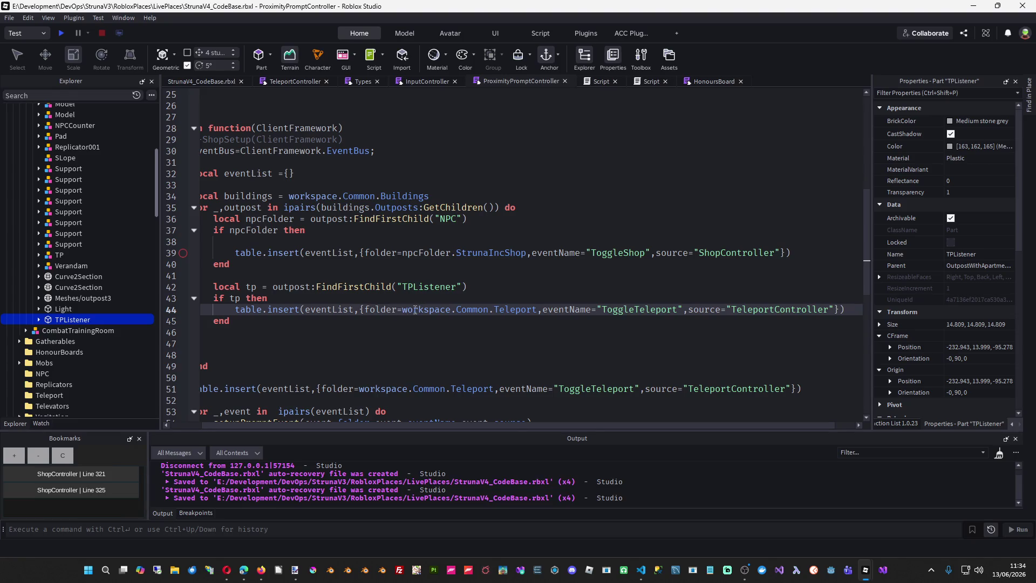
mouse_move(416, 311)
mouse_move(293, 286)
mouse_move(515, 311)
left_click_drag(156, 185, 160, 146)
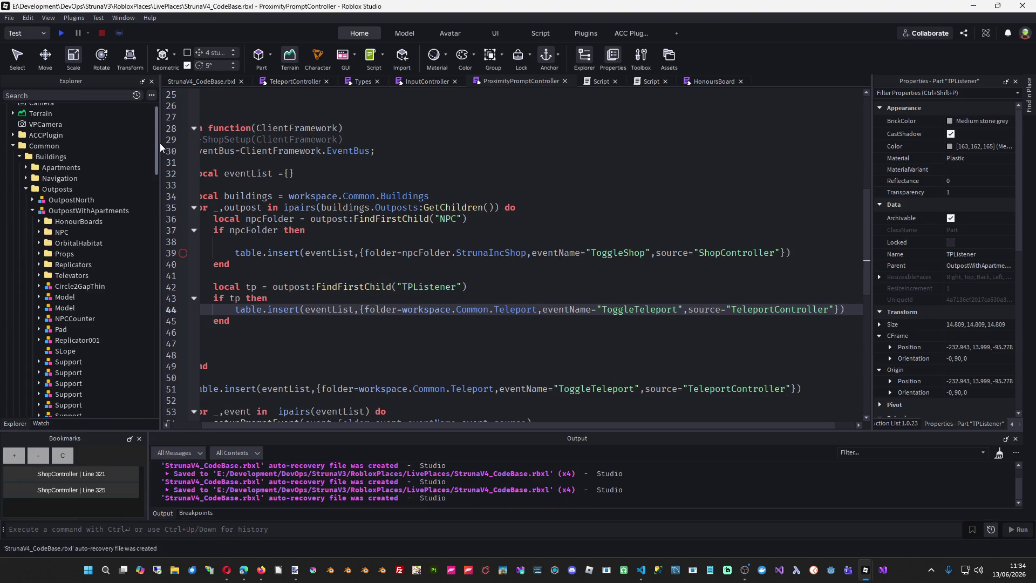
- Insert a Folder named Teleports under OutpostWithApartments
left_click(135, 210)
type("fol")
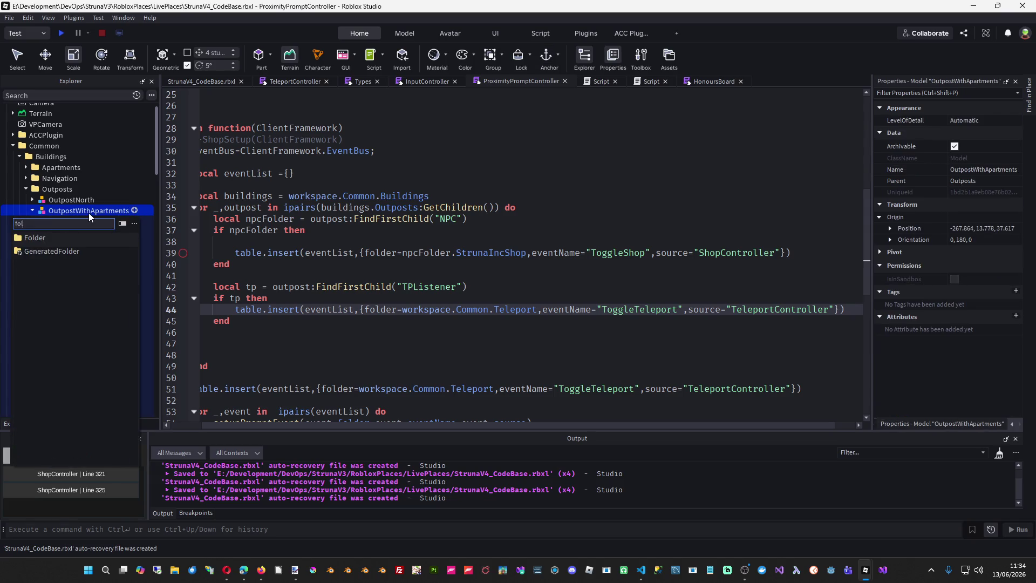
left_click(34, 237)
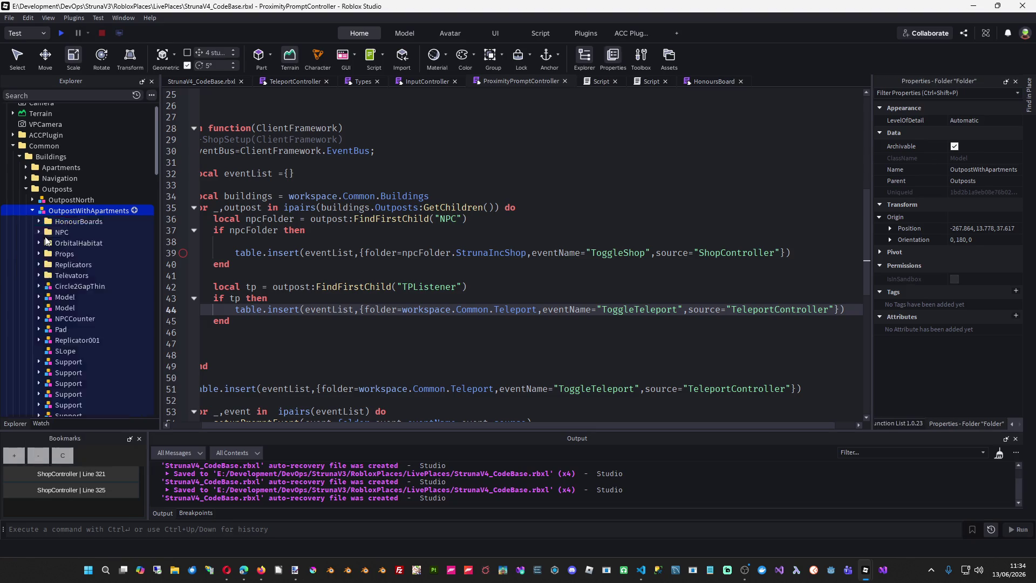
key("F2")
type("Teleports")
key("Return")
- Cut TPListener and paste it into the Teleports folder
scroll(80, 286, "down", 2)
scroll(80, 287, "down", 5)
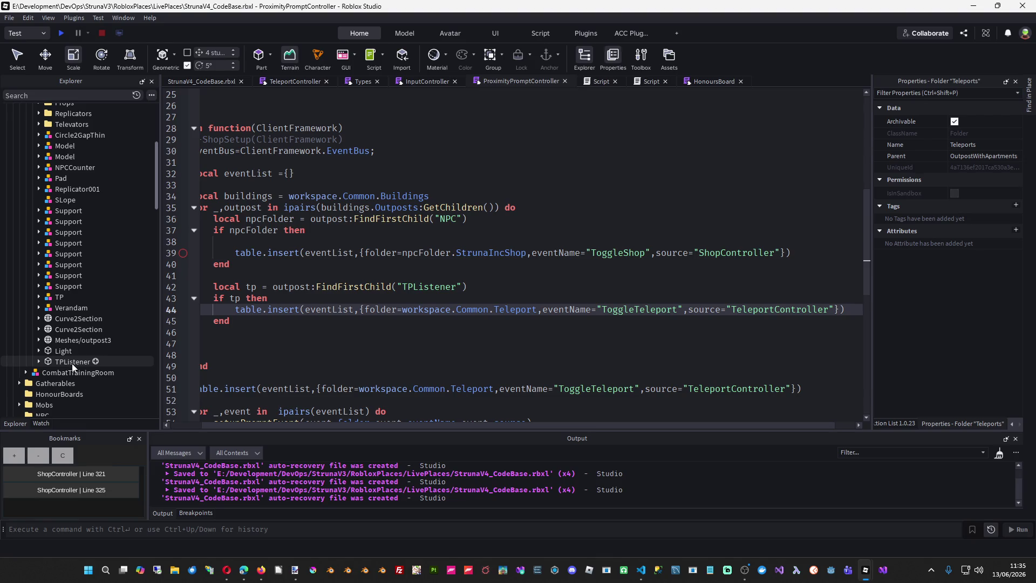
right_click(72, 361)
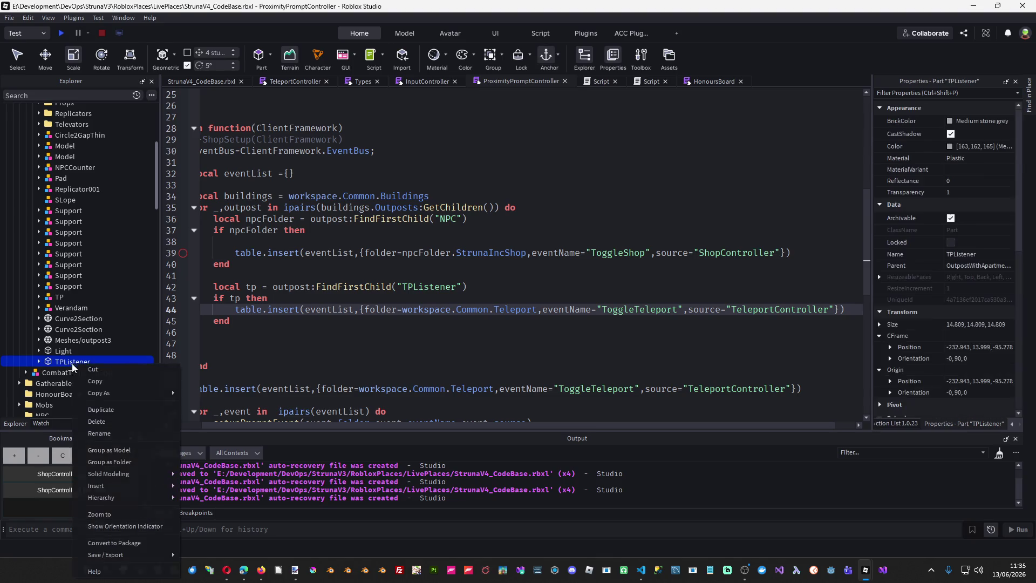
left_click(102, 374)
scroll(120, 286, "up", 6)
left_click(98, 200)
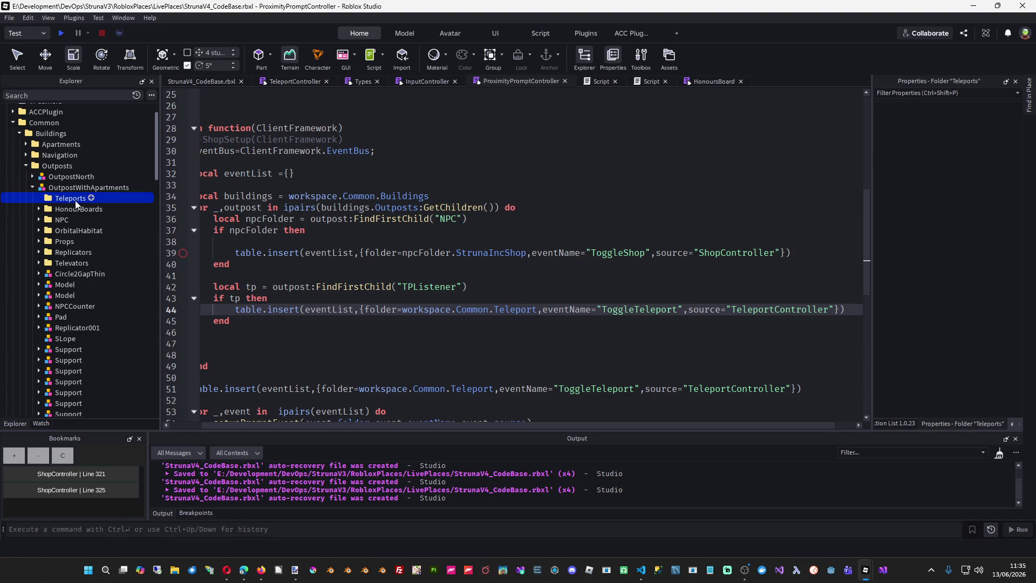
right_click(76, 200)
left_click(115, 260)
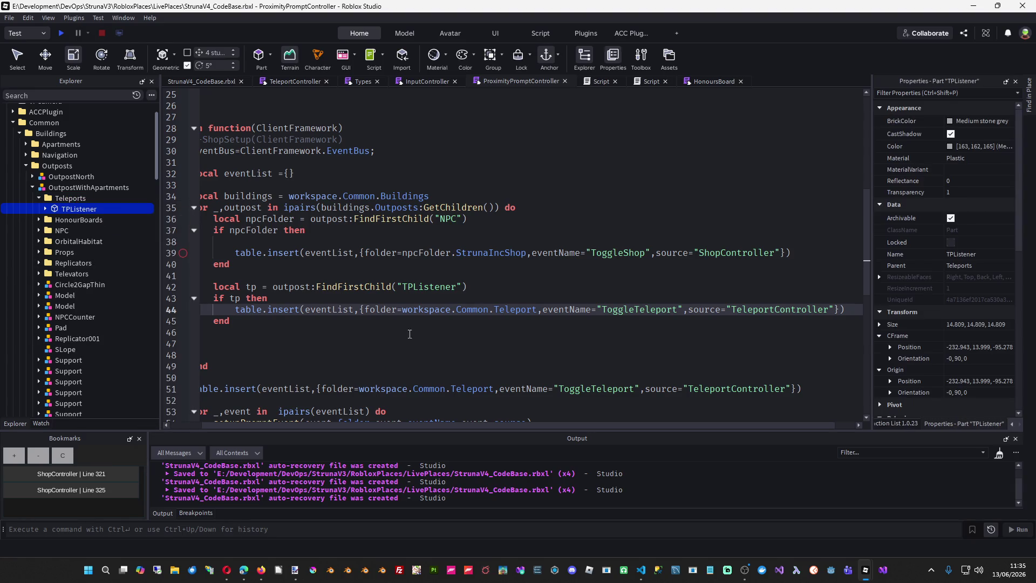
left_click(455, 339)
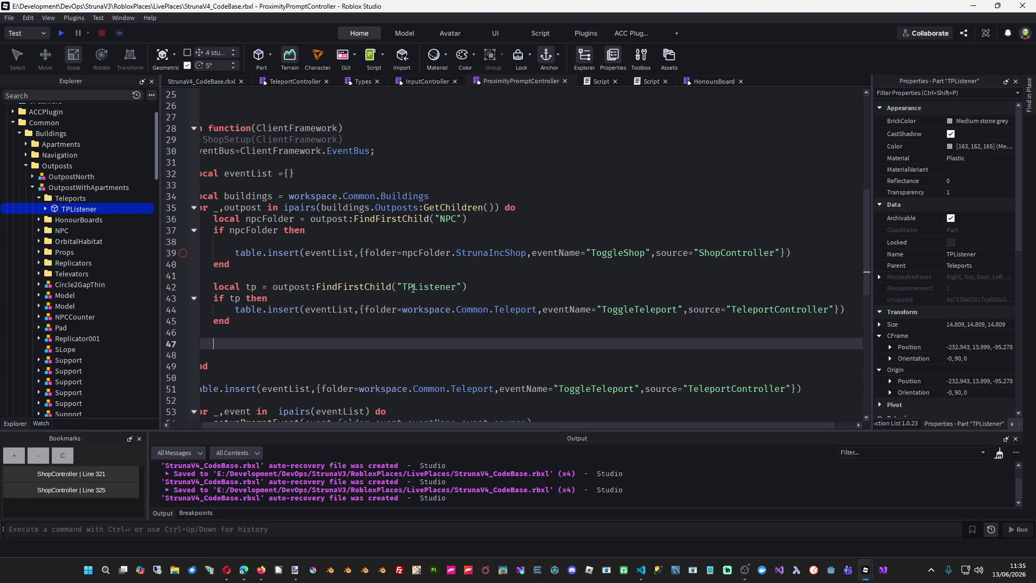
- Change the lookup to find the outpost's Teleports folder as tpFolder
double_click(60, 195)
key("ctrl+c")
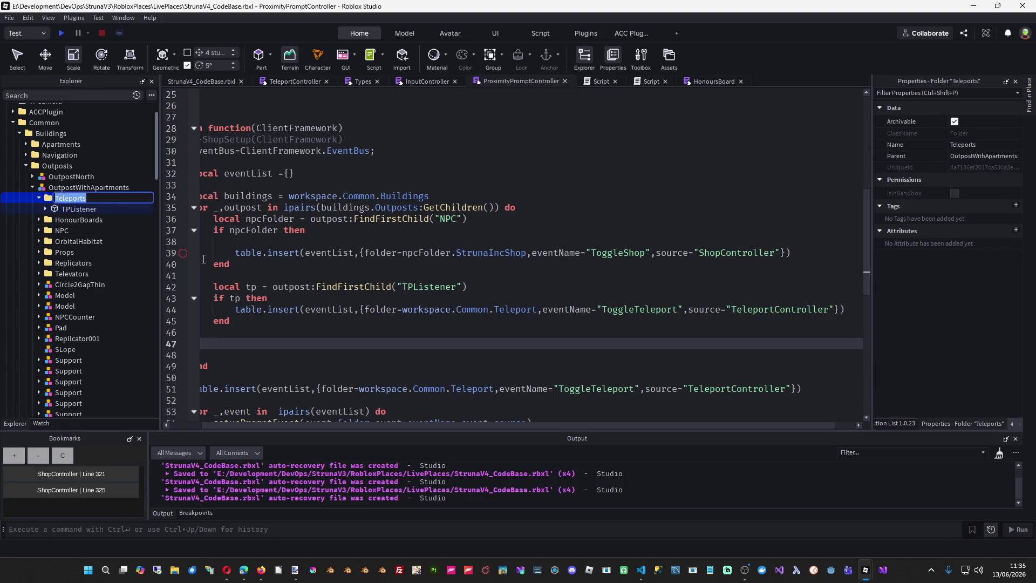
double_click(422, 287)
key("ctrl+v")
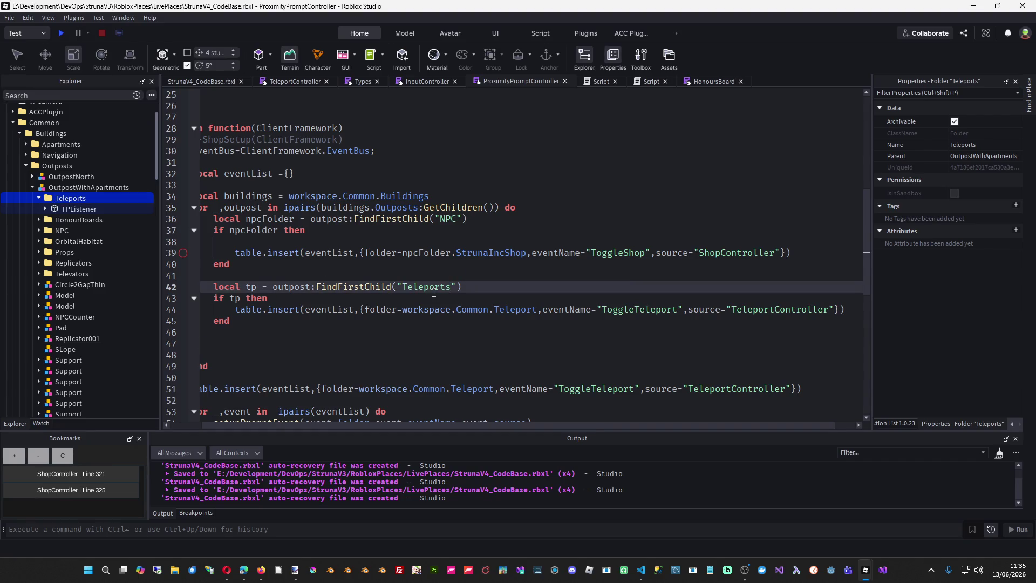
type("Folder")
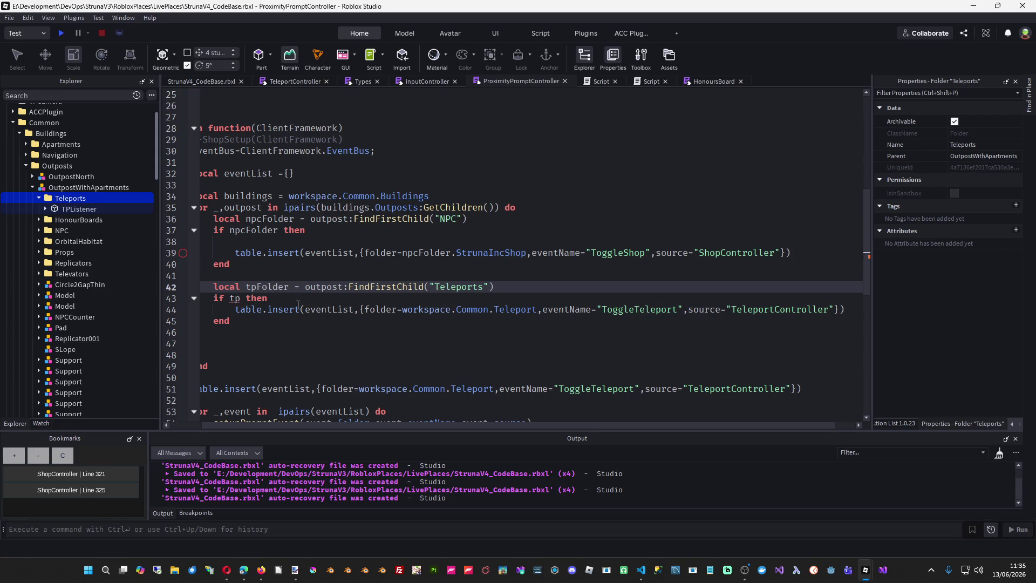
- Register tpFolder instead of workspace.Common.Teleport for ToggleTeleport and save
double_click(268, 288)
key("ctrl+c")
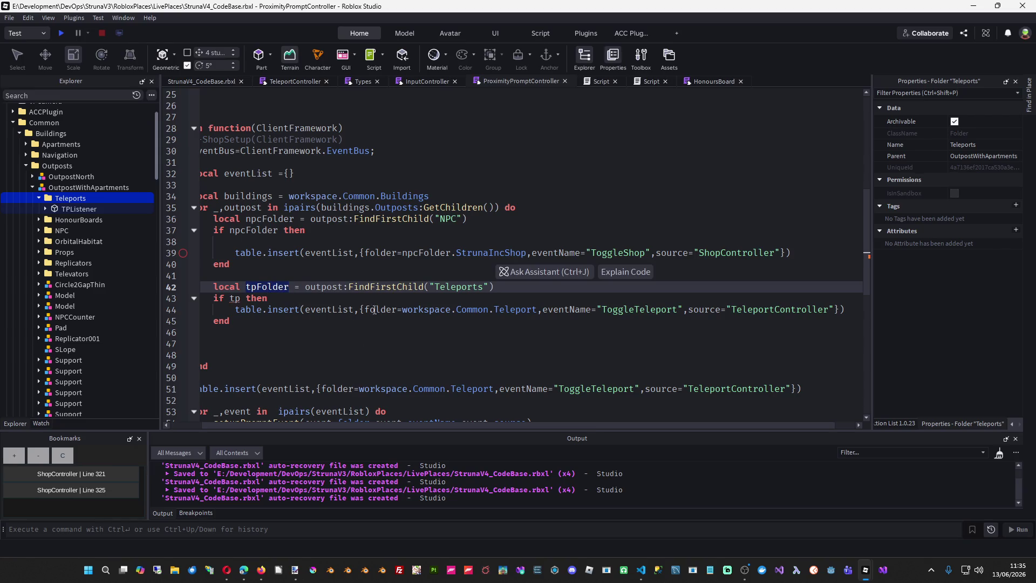
left_click_drag(403, 310, 532, 310)
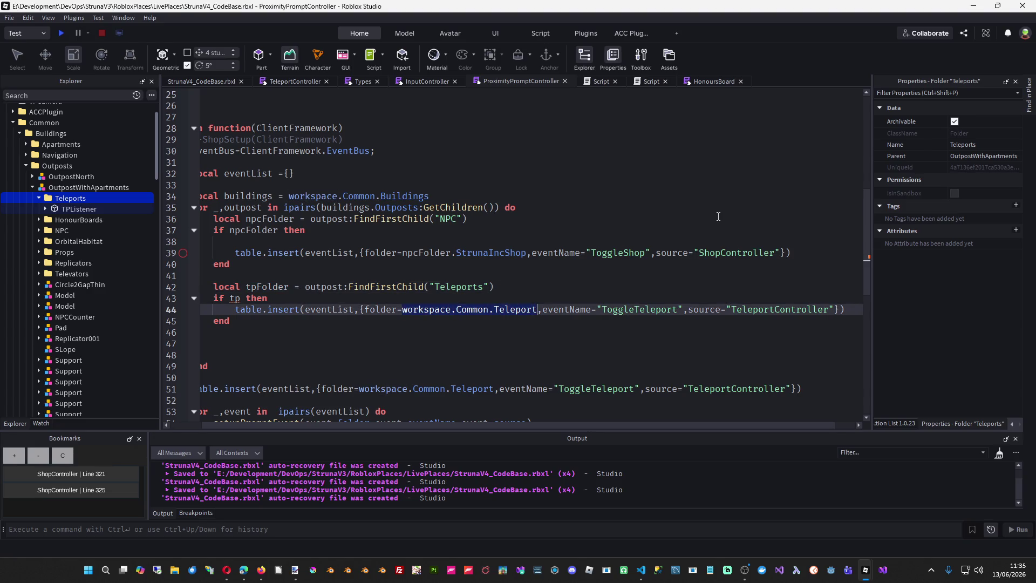
key("ctrl+v")
key("Up")
key("ctrl+s")
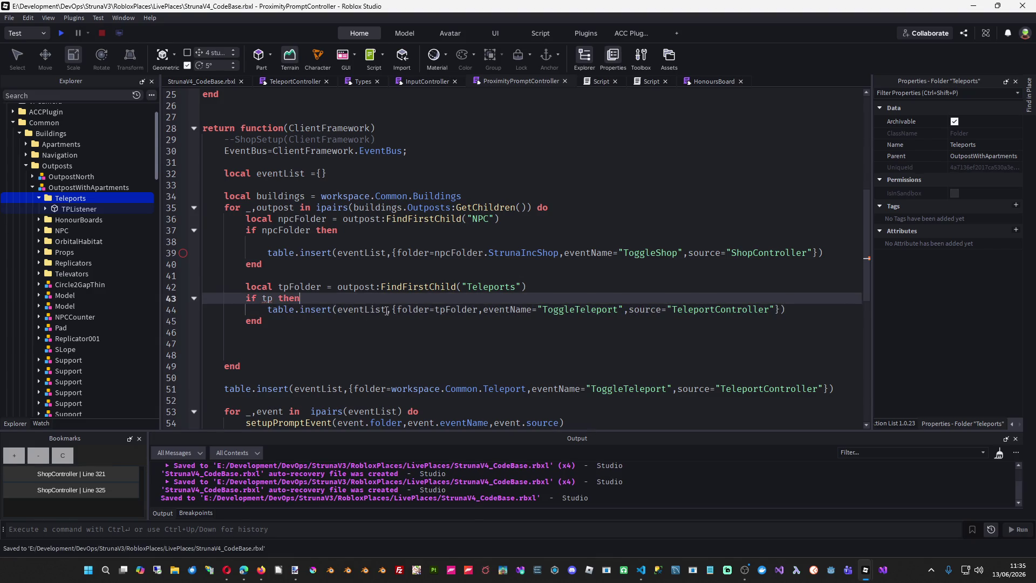
- Delete the trailing global Teleport registration line and save the place
scroll(369, 322, "down", 1)
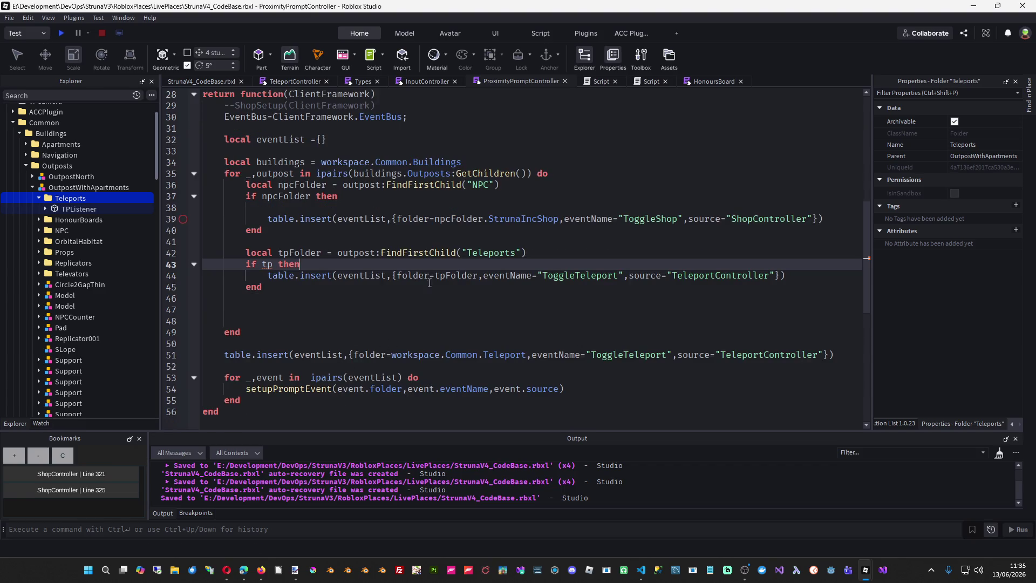
left_click(537, 308)
key("ctrl+s")
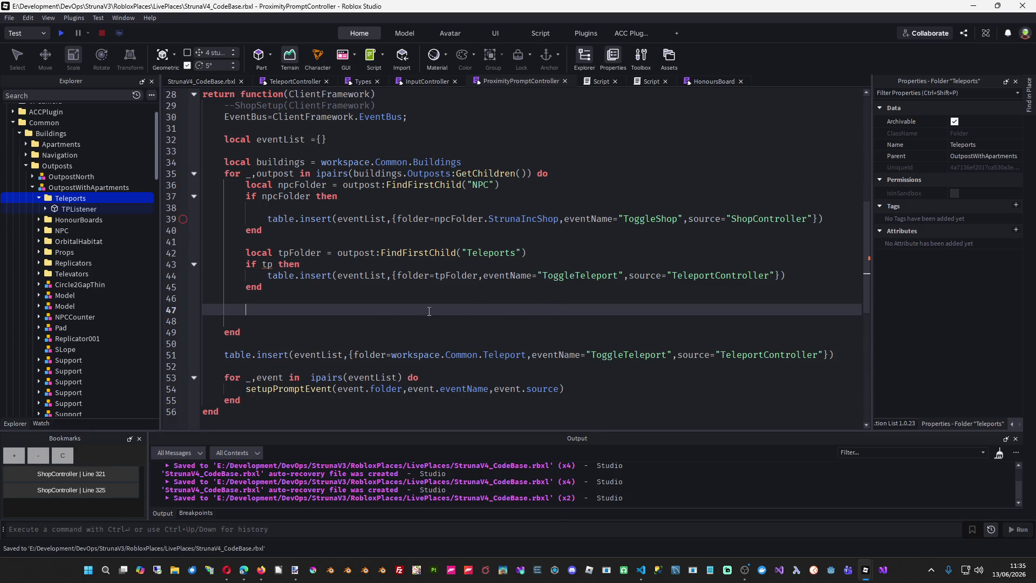
left_click_drag(242, 363, 200, 344)
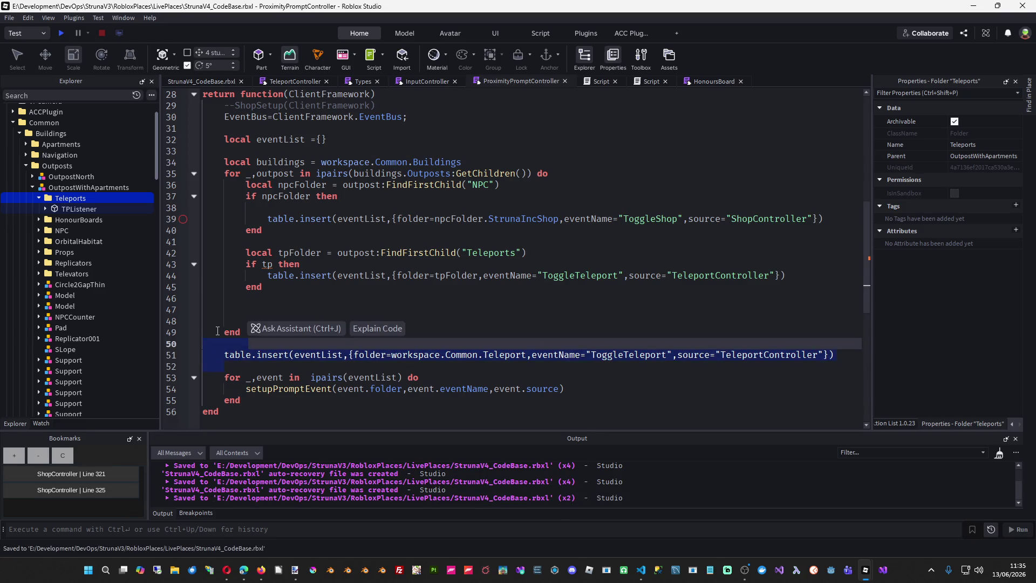
key("Delete")
key("ctrl+s")
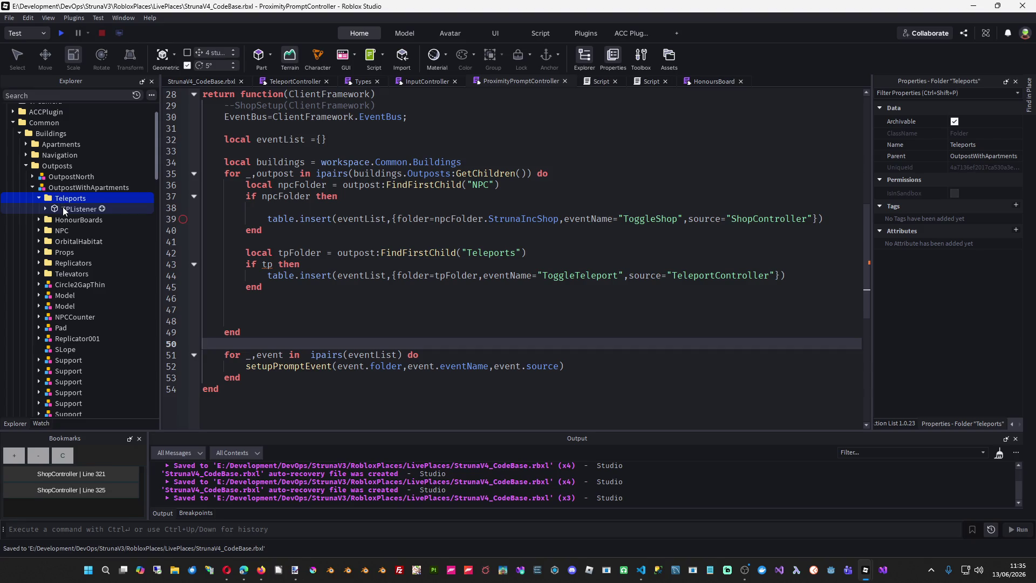
- Select the shared Common Teleport folder, then start a playtest from the place view
scroll(62, 209, "down", 10)
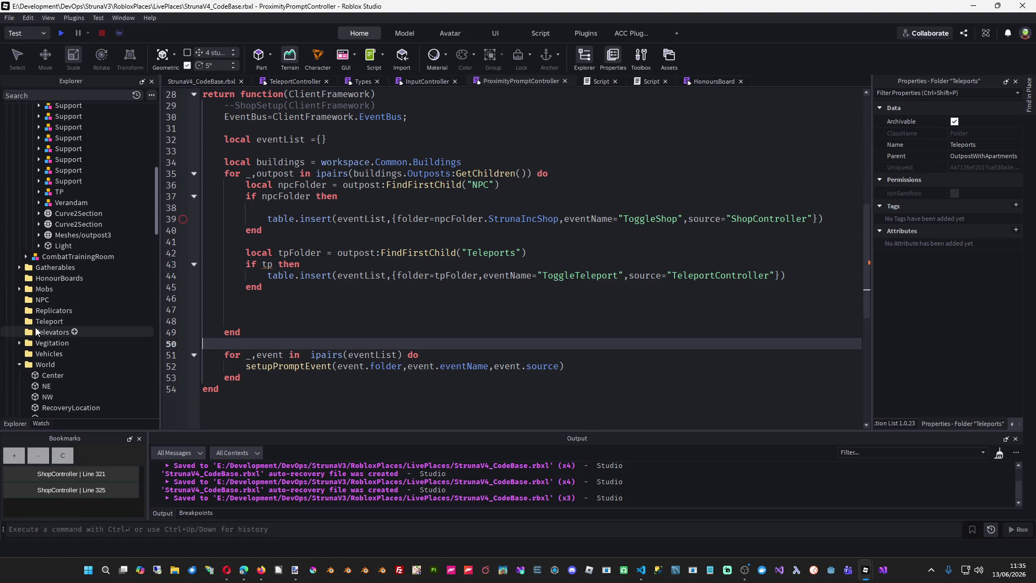
left_click(81, 322)
scroll(108, 302, "up", 10)
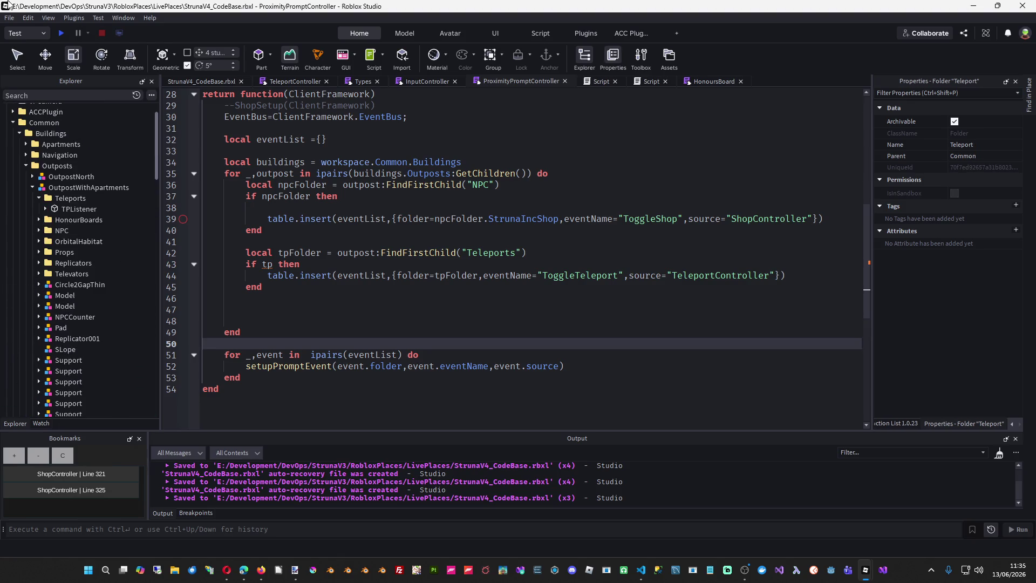
left_click(203, 82)
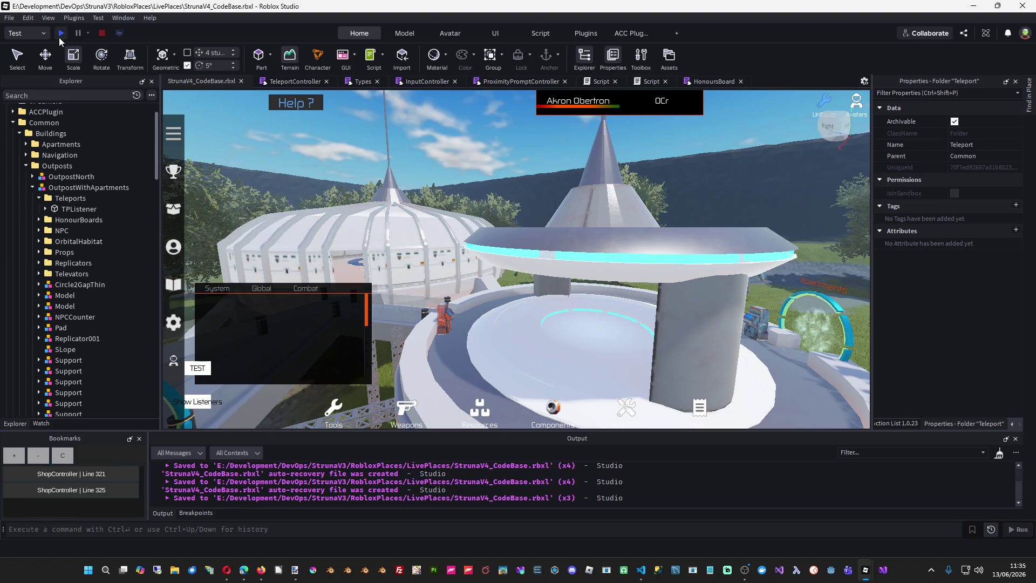
left_click(62, 33)
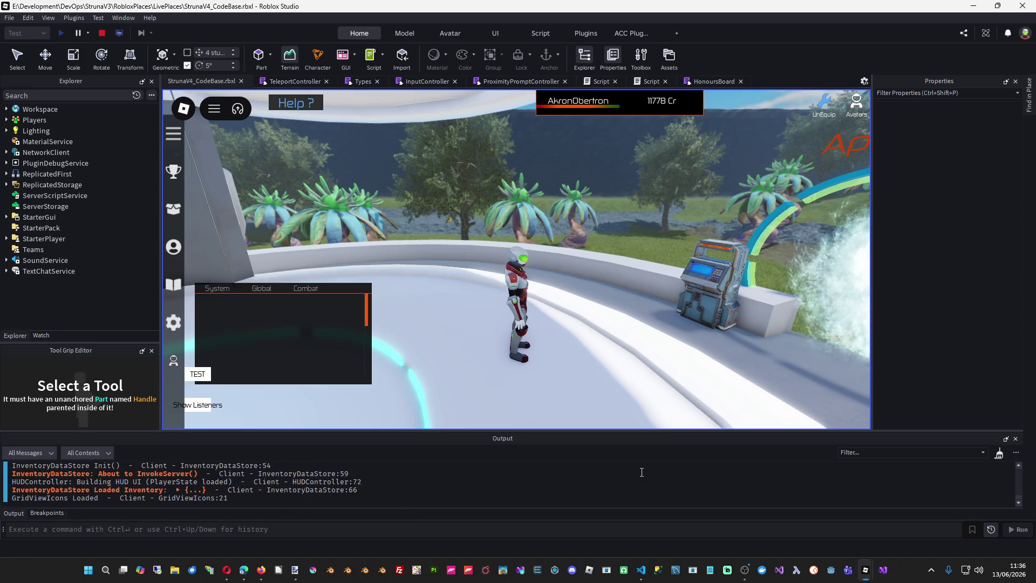
- Clear the Output log, trigger the outpost's Teleport prompt, then stop and restart the playtest
right_click(675, 489)
left_click(674, 504)
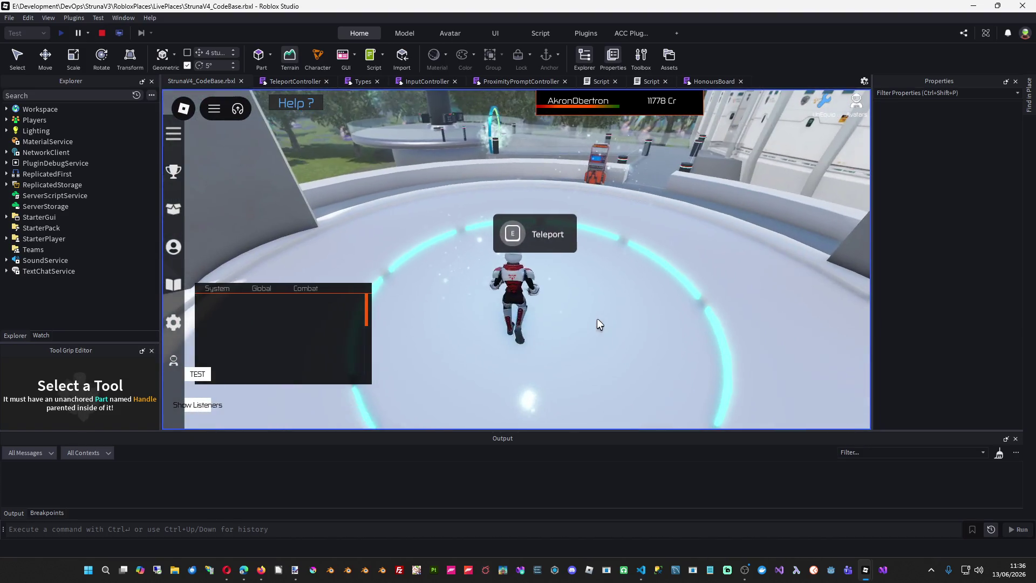
left_click(514, 238)
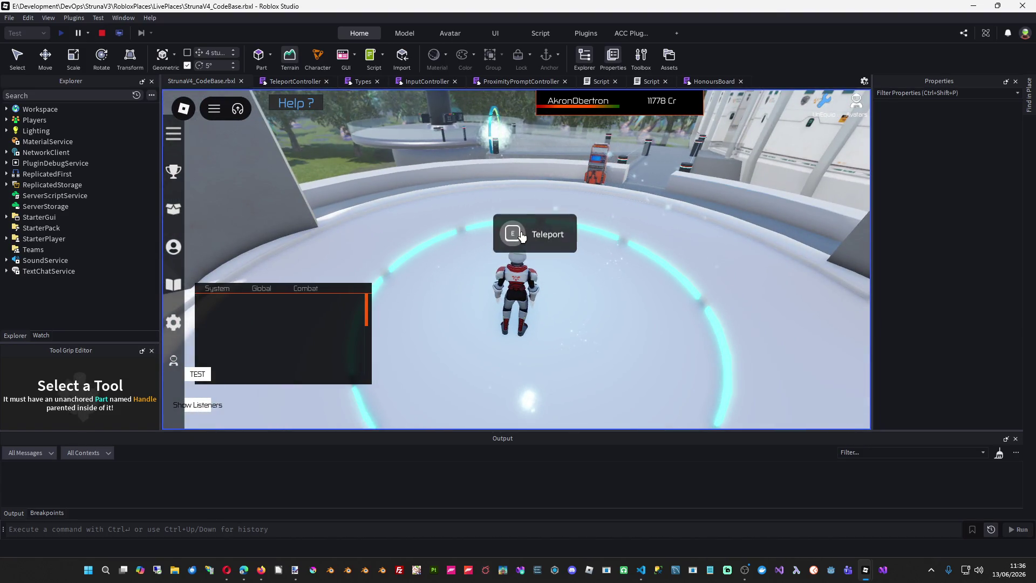
left_click(522, 238)
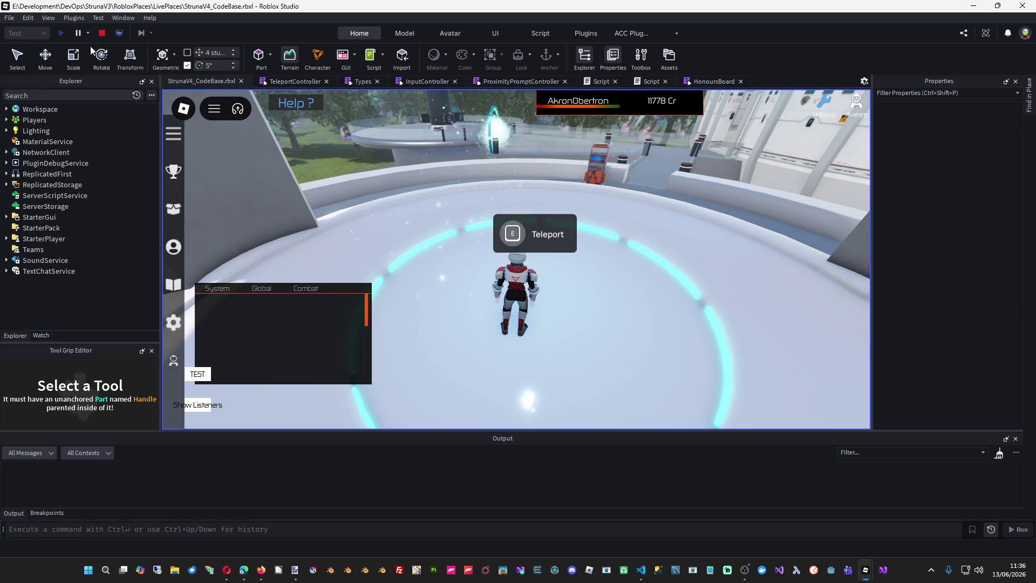
left_click(102, 33)
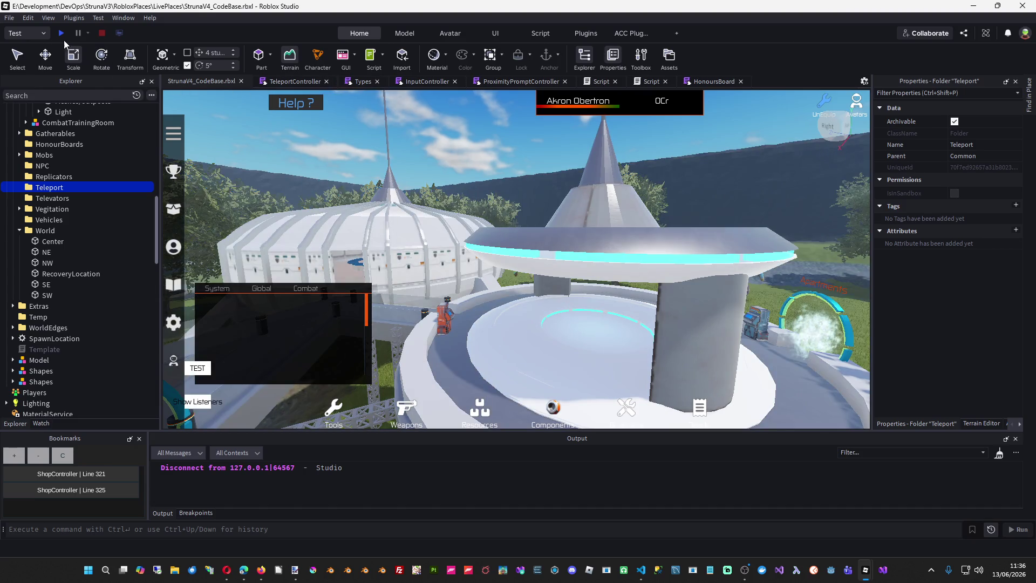
left_click(61, 33)
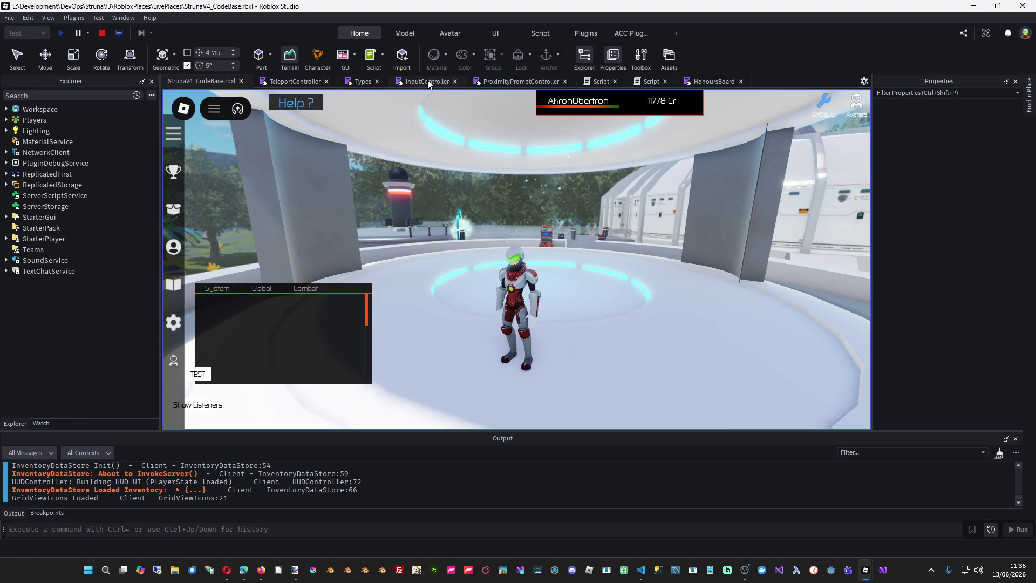
- Bring up ProximityPromptController and scroll to the EventBus.Publish call on line 19
left_click(520, 79)
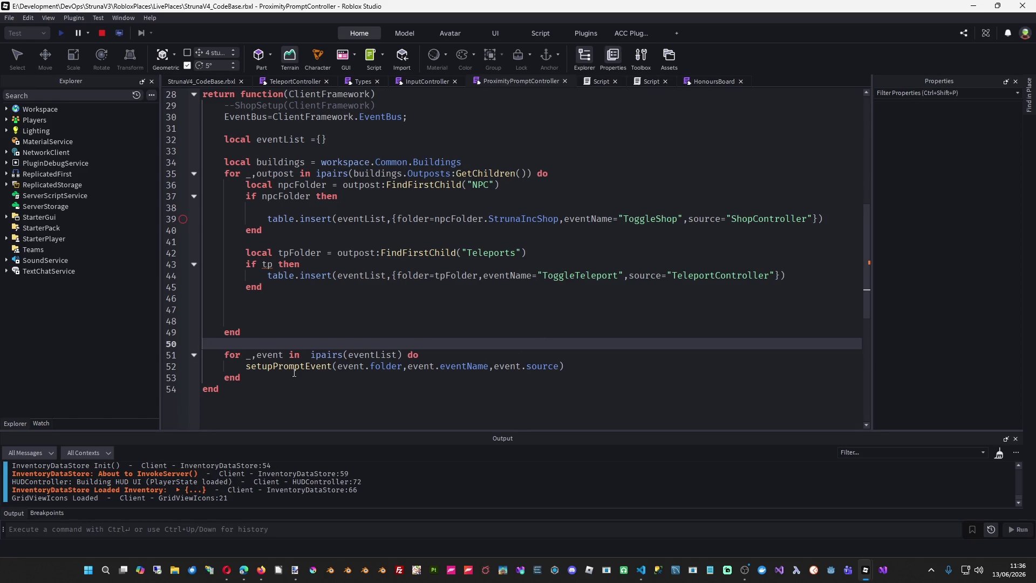
scroll(294, 374, "up", 8)
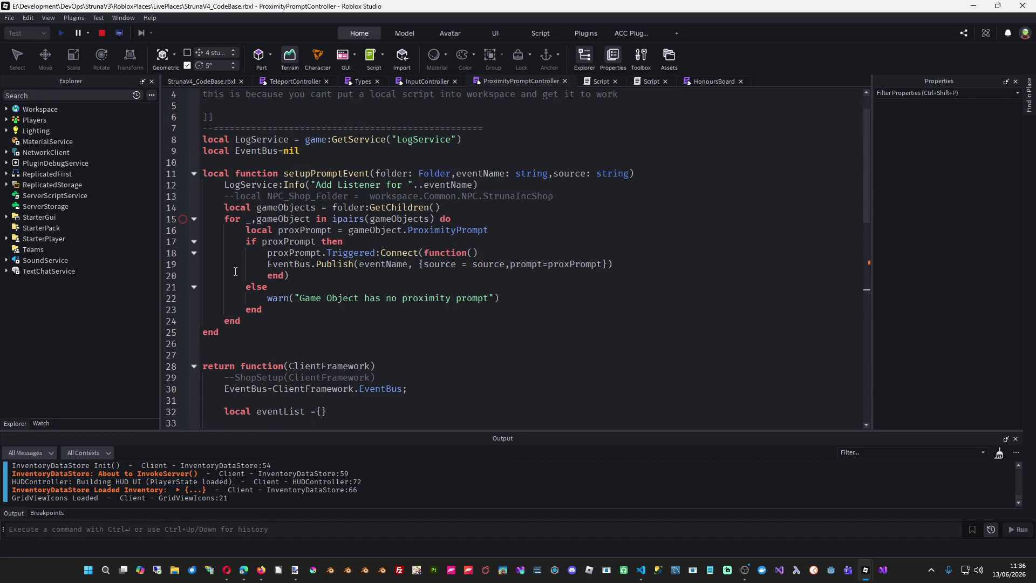
mouse_move(308, 265)
- Enlarge the Output panel and scroll through the startup log, including Loading TeleportController
left_click_drag(366, 432, 378, 264)
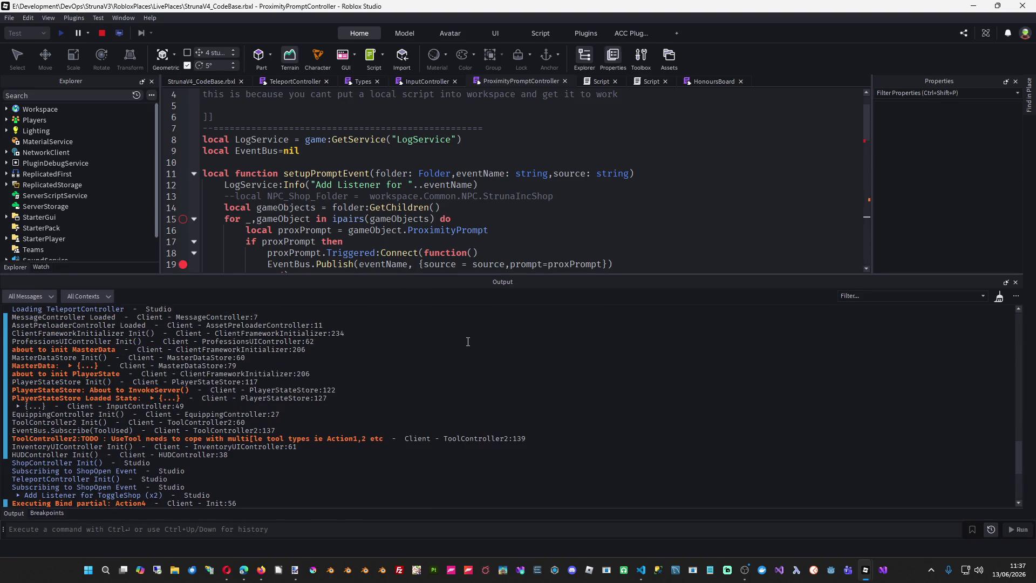
scroll(468, 341, "up", 20)
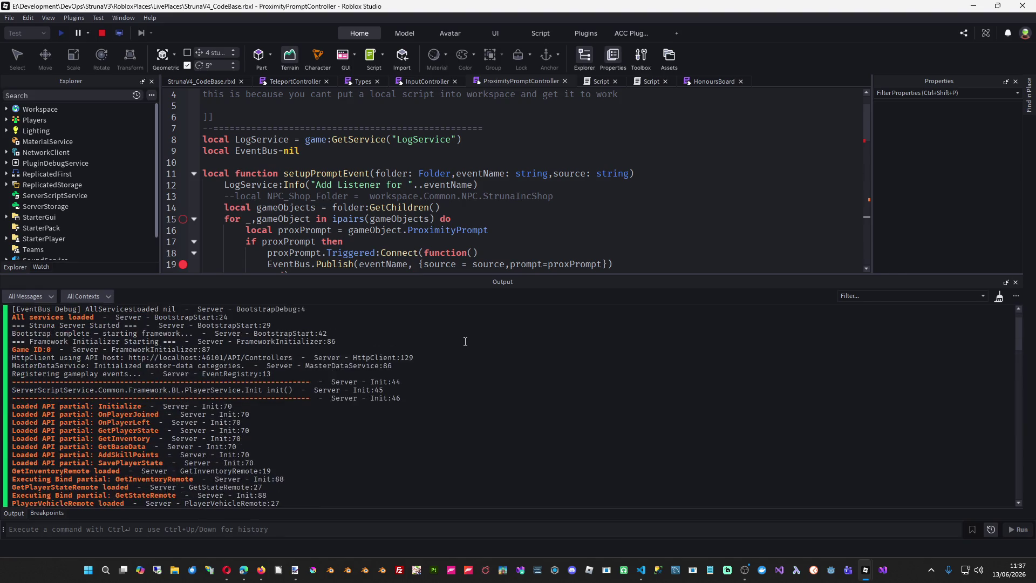
scroll(466, 342, "up", 1)
scroll(459, 355, "down", 4)
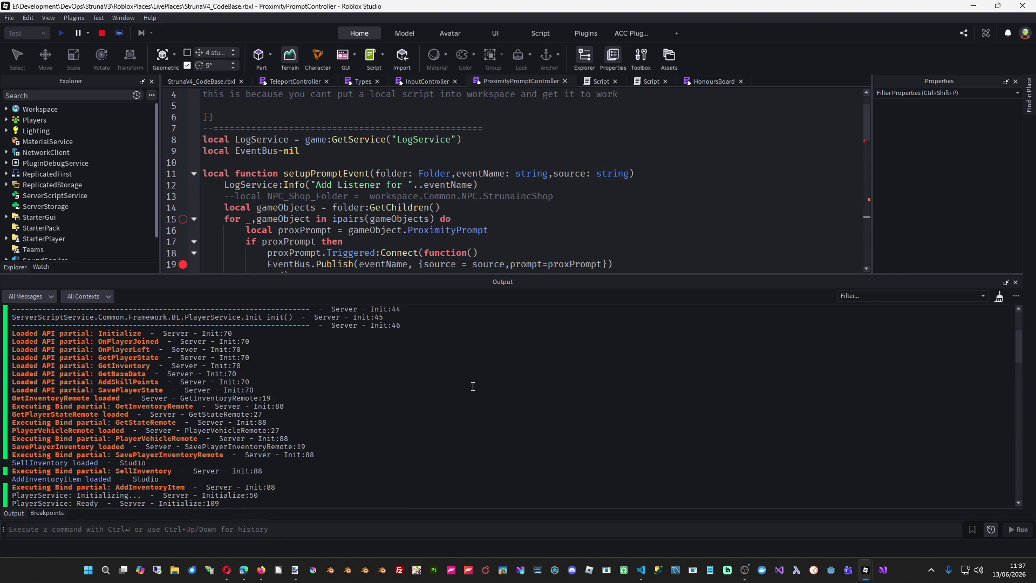
scroll(472, 386, "up", 4)
scroll(483, 408, "down", 15)
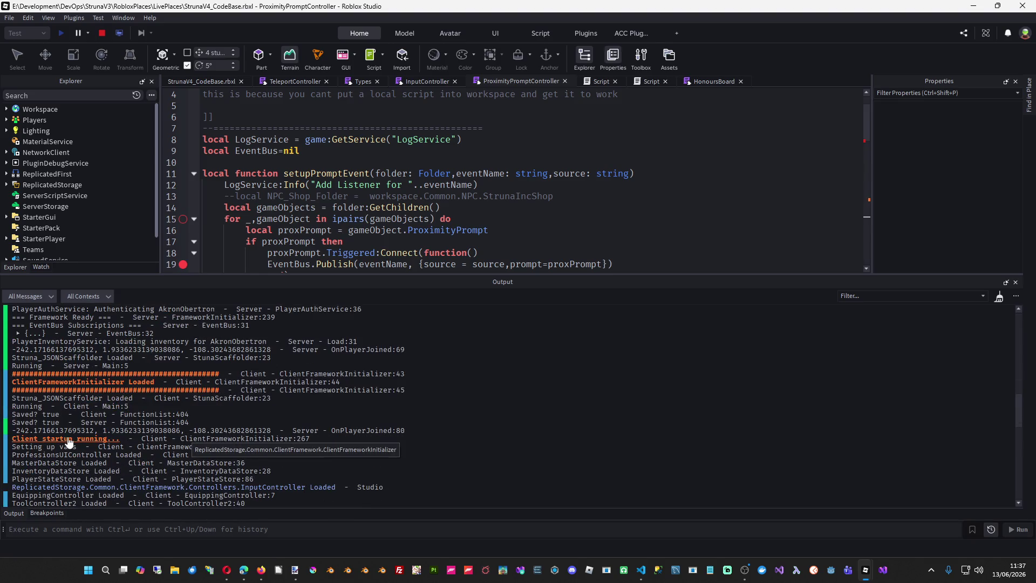
scroll(54, 442, "down", 3)
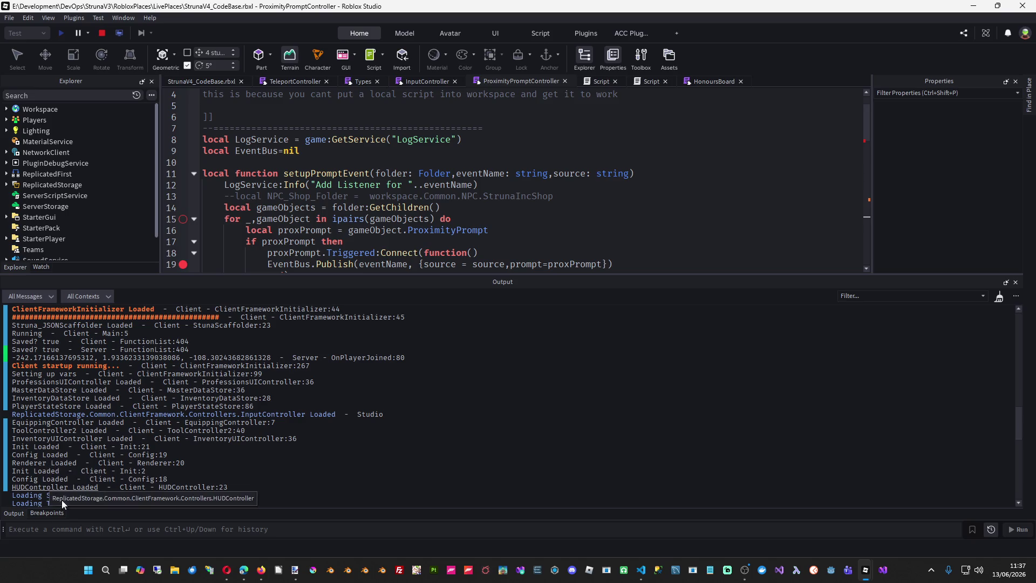
scroll(504, 402, "down", 3)
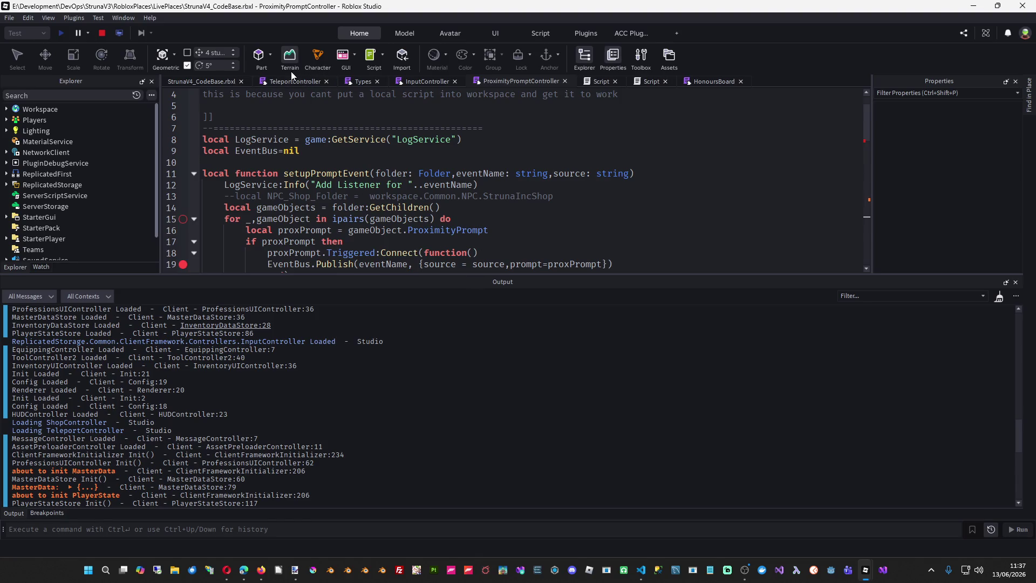
- Review TeleportController's CreateTeleportButton, CreateCloseButton, BuildShop and ToggleTeleport subscription
scroll(480, 225, "down", 12)
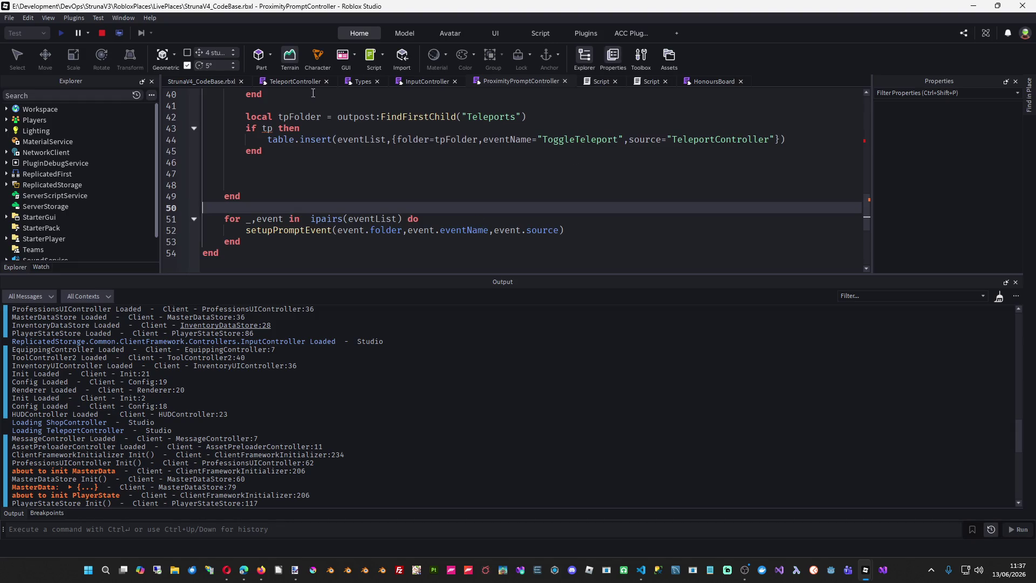
left_click(298, 81)
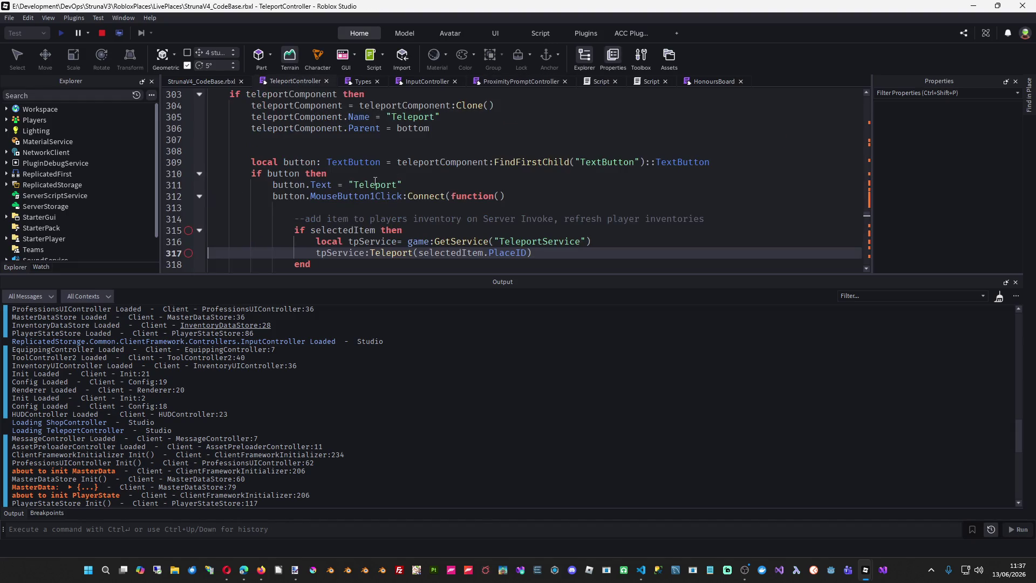
scroll(486, 194, "down", 1)
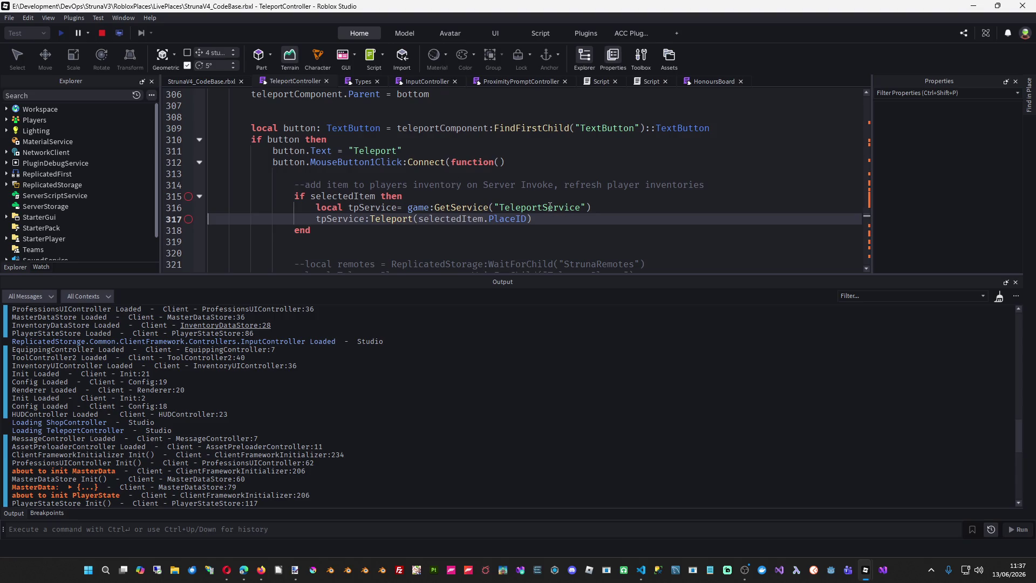
scroll(548, 208, "down", 3)
scroll(548, 208, "down", 3)
scroll(540, 216, "up", 4)
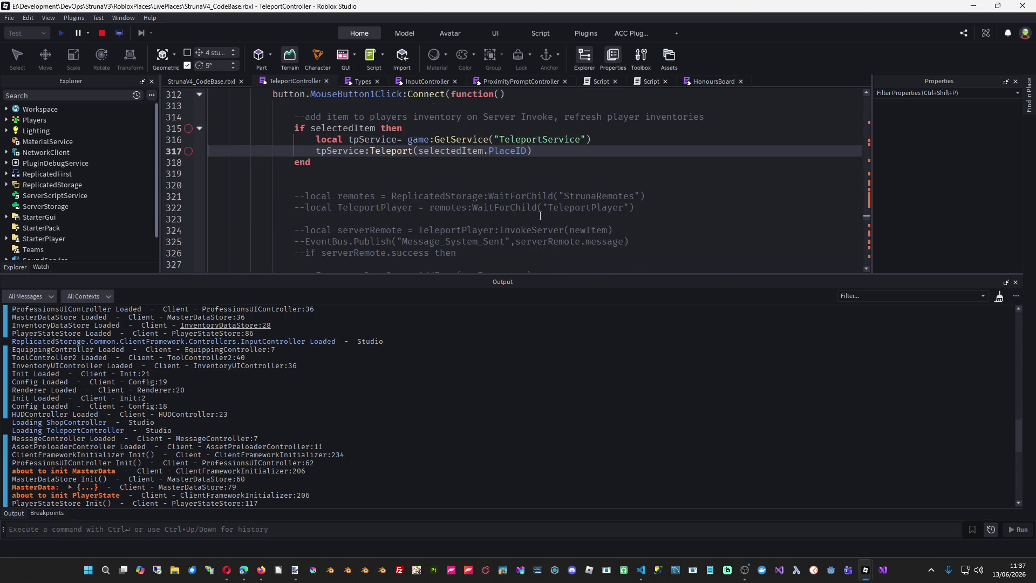
scroll(541, 215, "up", 2)
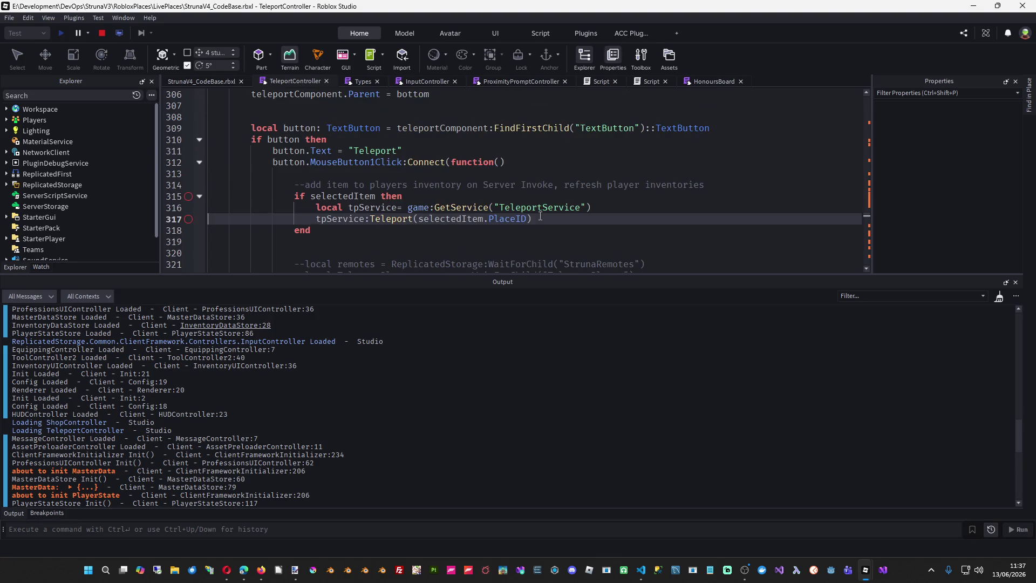
scroll(540, 216, "up", 5)
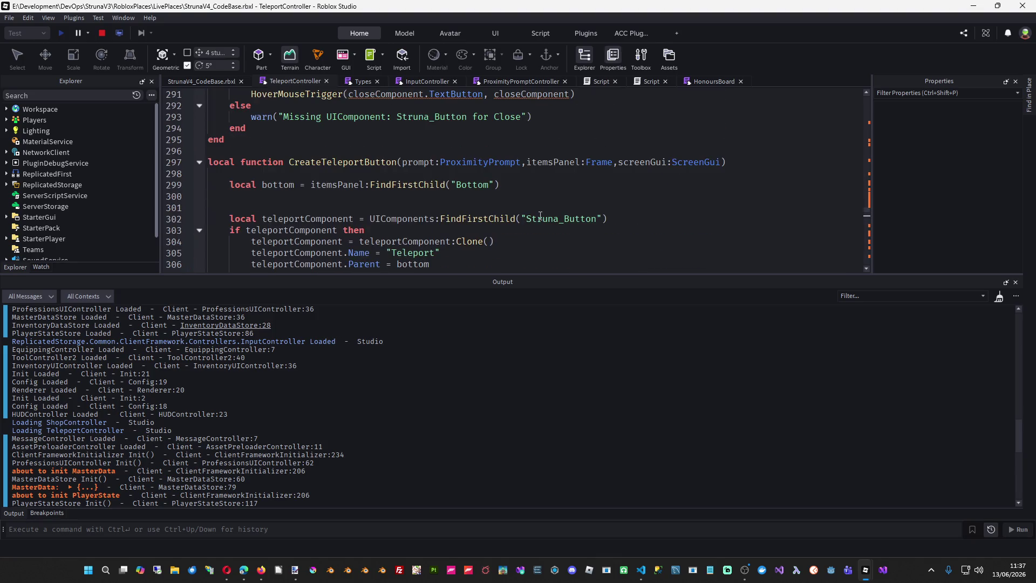
scroll(540, 216, "up", 3)
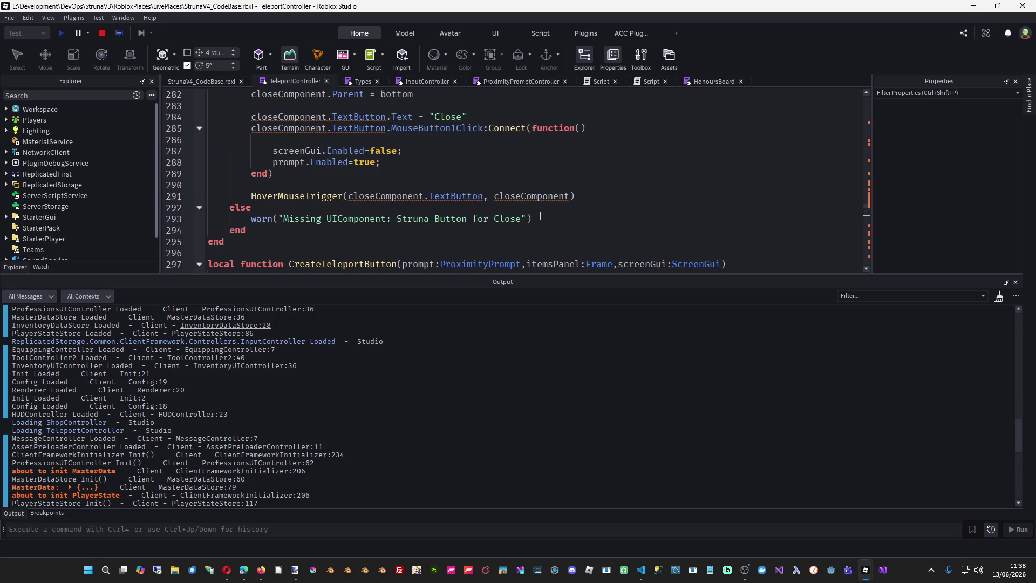
scroll(540, 216, "up", 4)
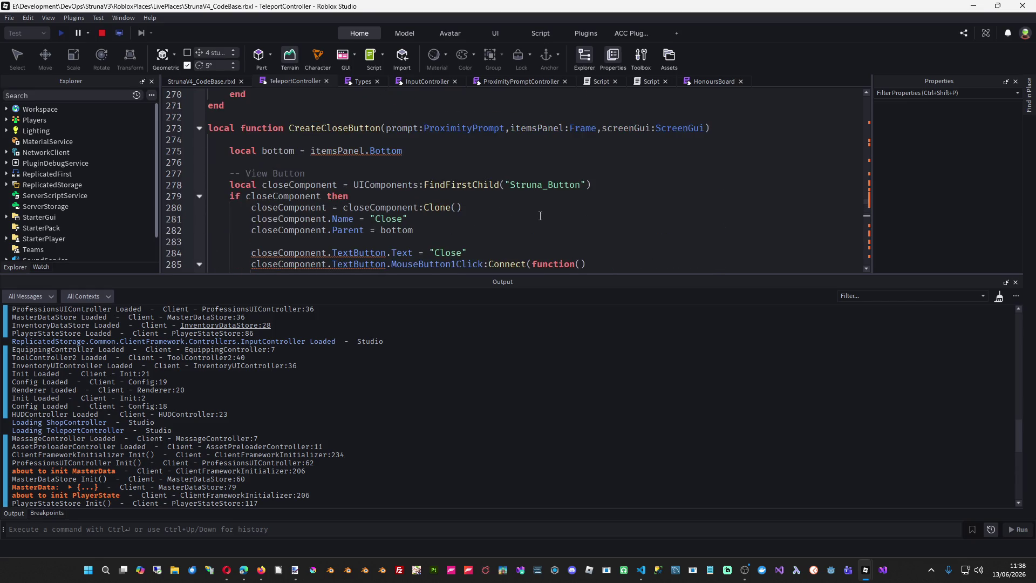
scroll(540, 216, "up", 9)
scroll(539, 221, "down", 12)
scroll(539, 223, "down", 20)
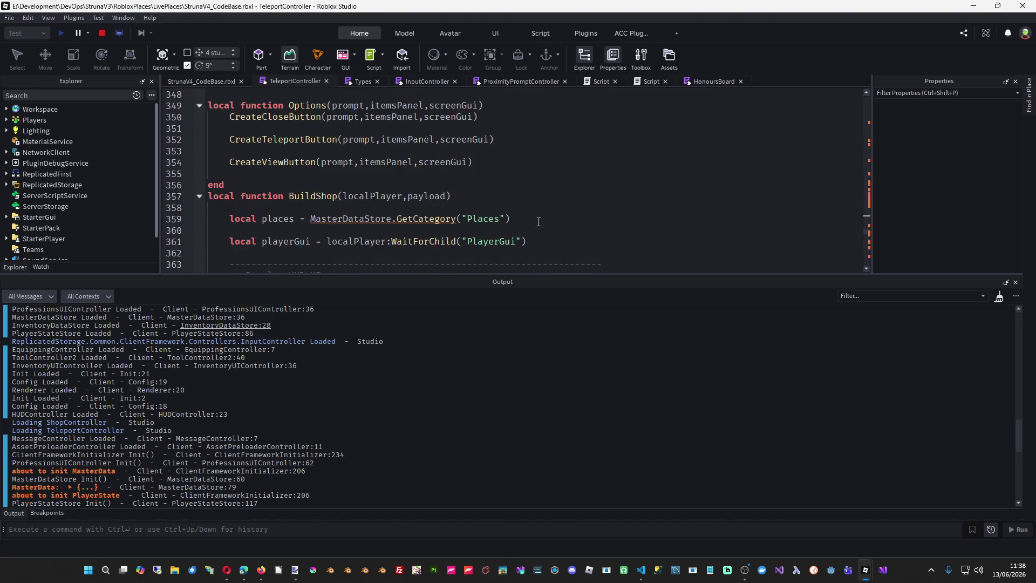
scroll(539, 221, "down", 19)
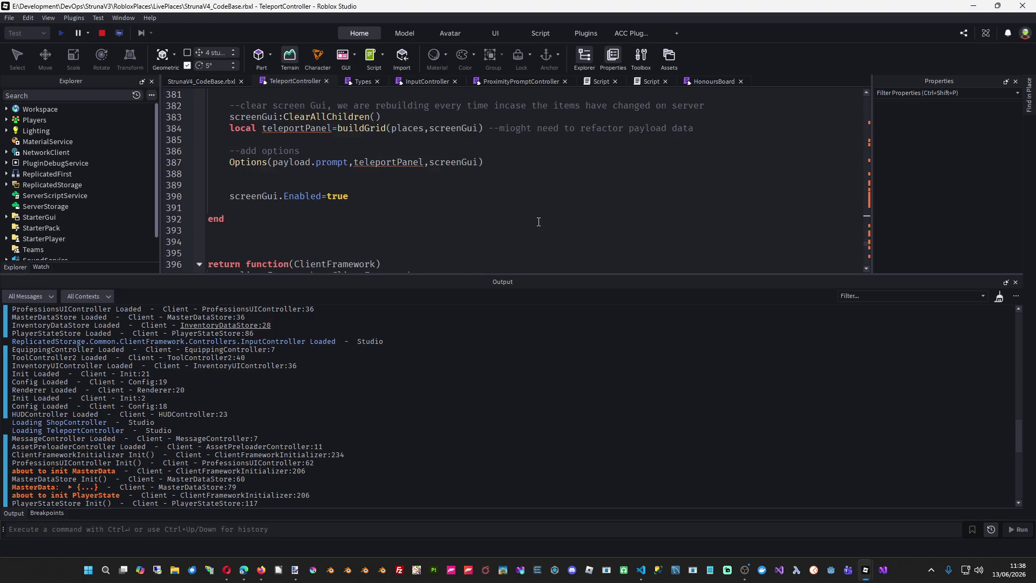
scroll(531, 232, "down", 4)
scroll(520, 240, "up", 3)
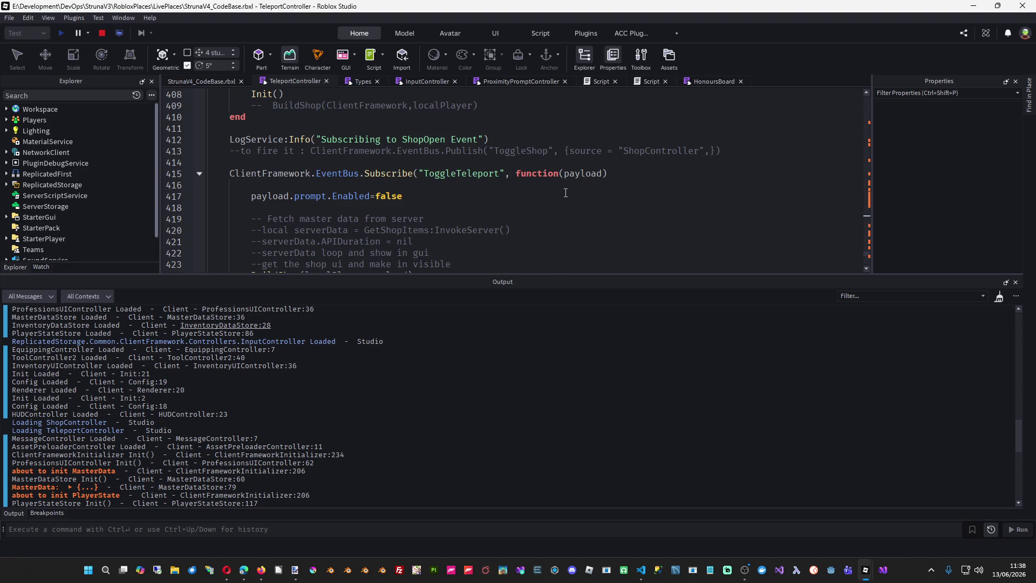
- Walk onto the pad and fire the Teleport prompt with E, then return to ProximityPromptController
left_click(190, 81)
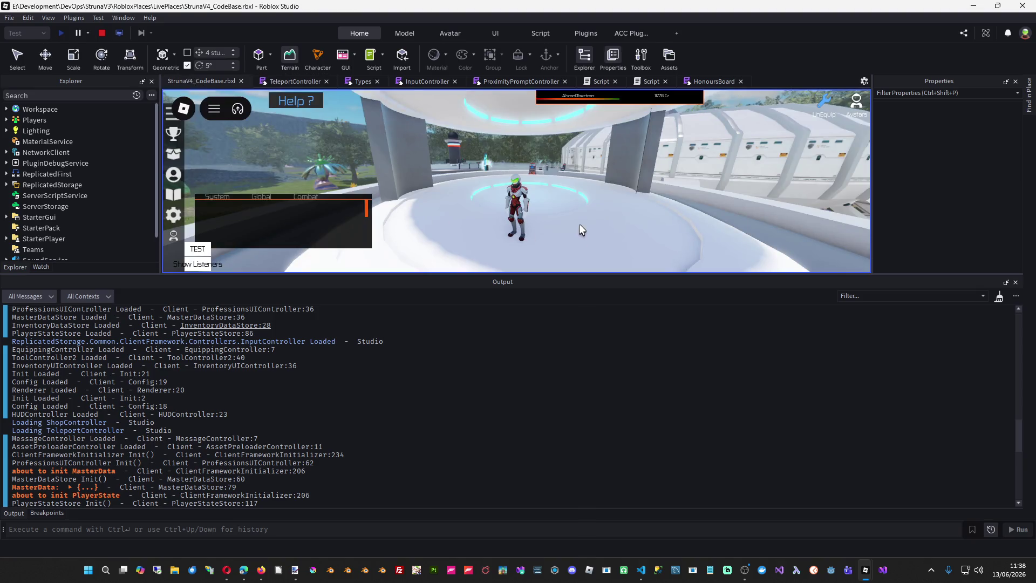
key("w")
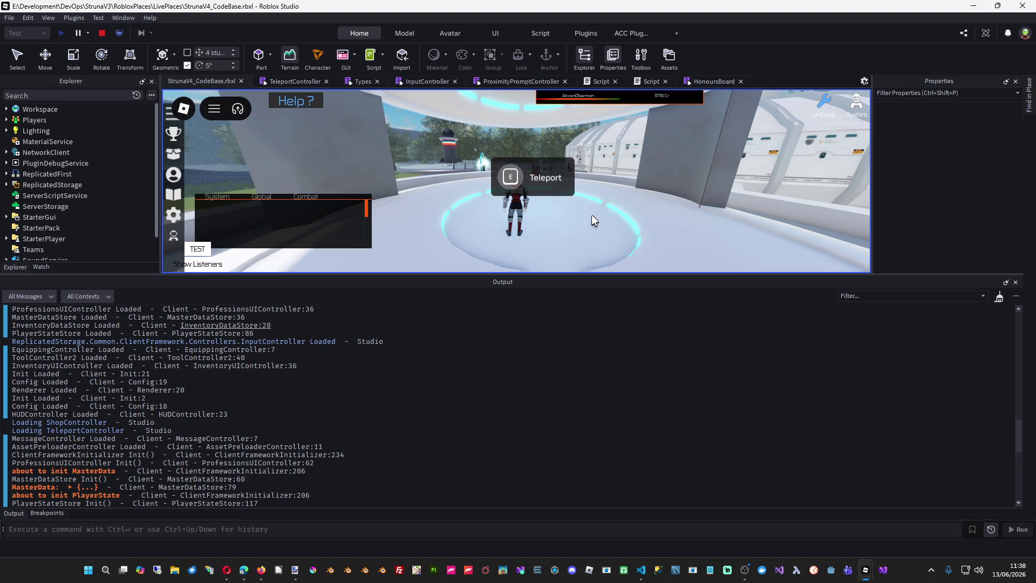
key("e")
left_click(508, 81)
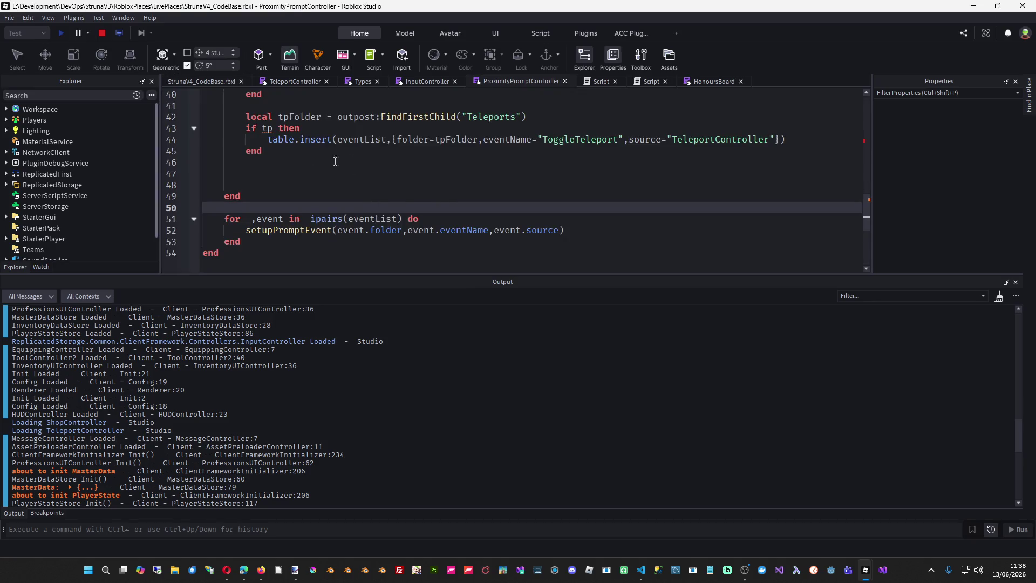
- Change the tp check on line 43 to tpFolder and stop the playtest
double_click(267, 128)
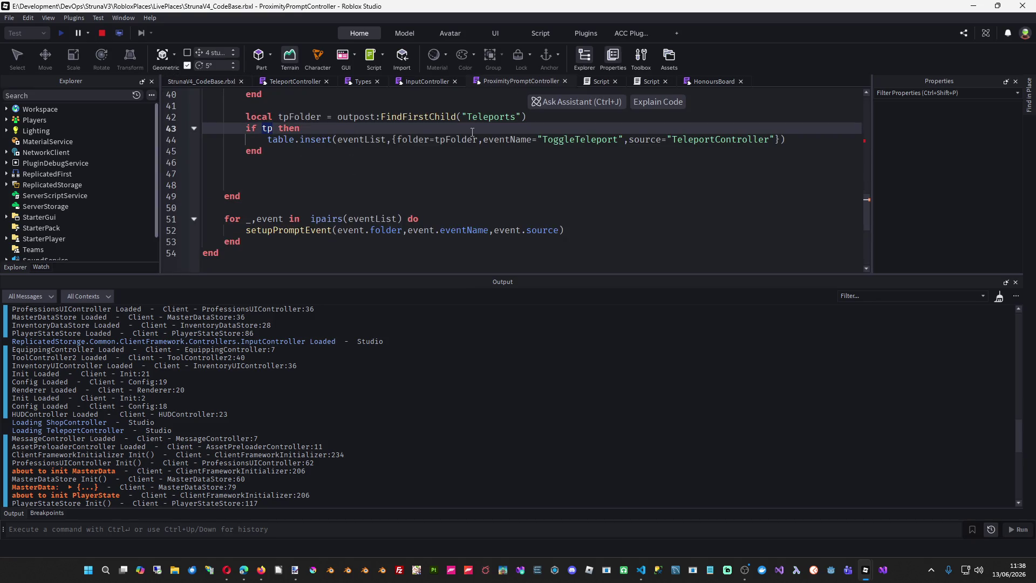
type("tpFoldeer")
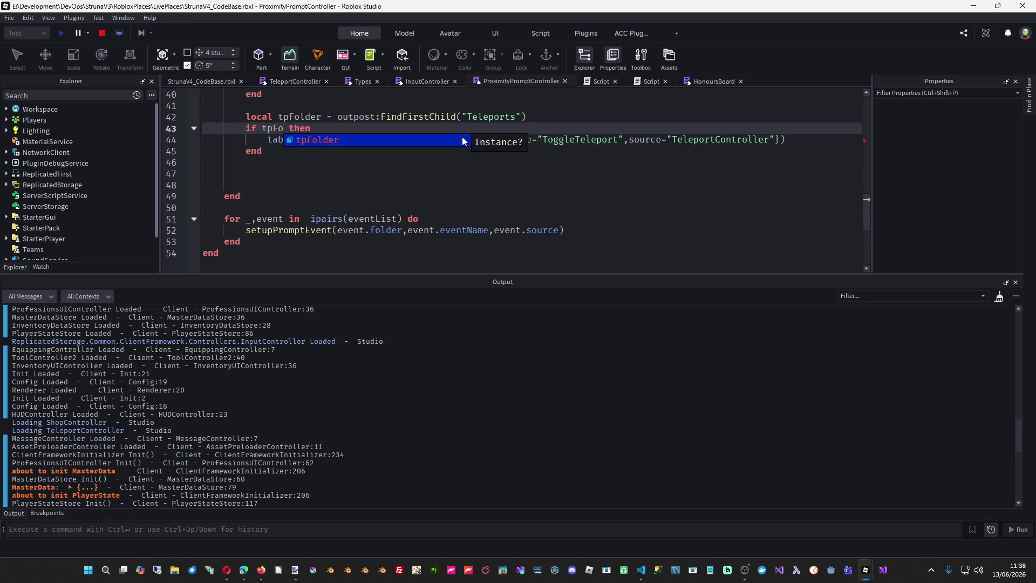
key("Tab")
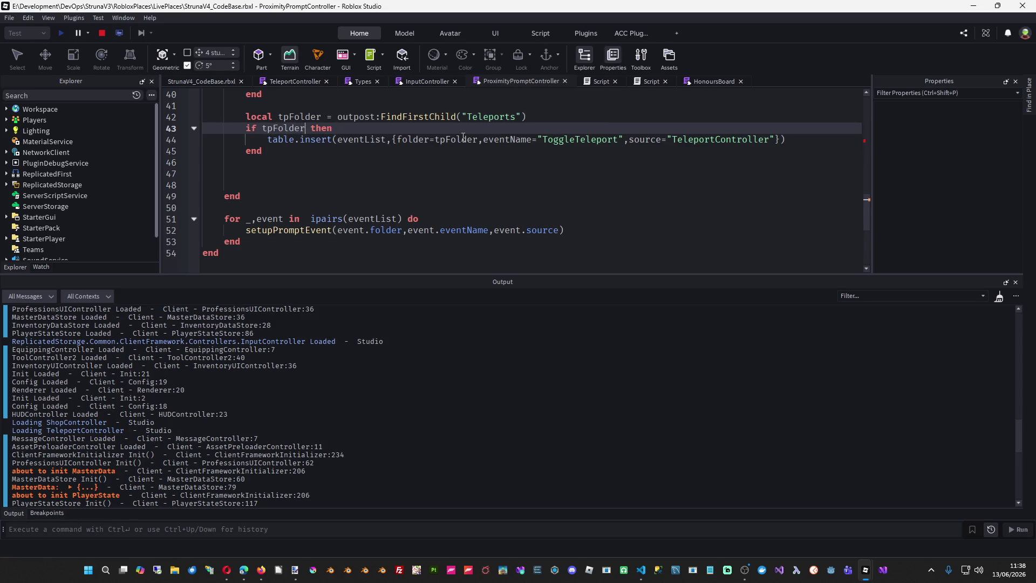
left_click(98, 32)
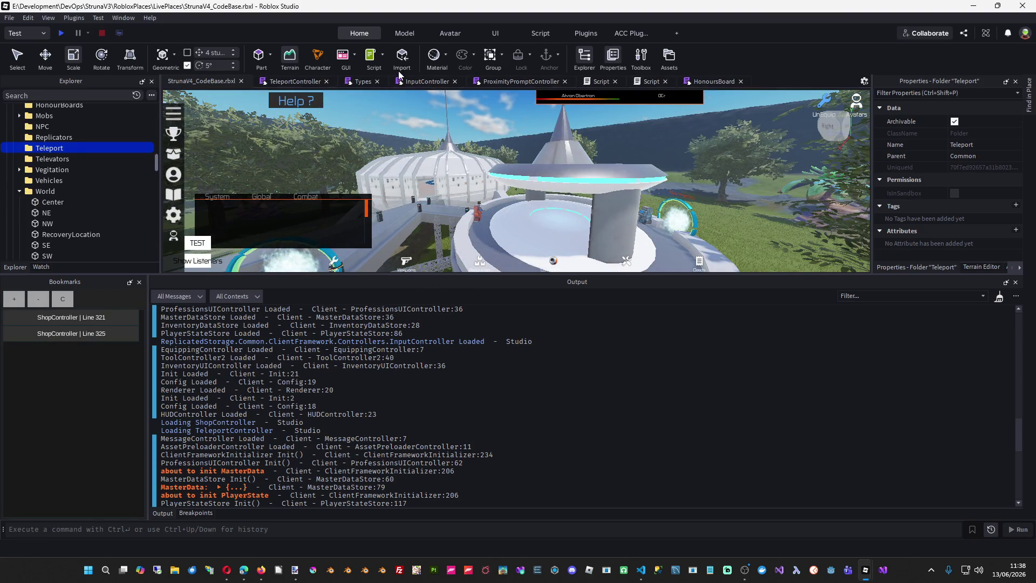
- Return to ProximityPromptController and drag the Output splitter down to show more code
left_click(422, 81)
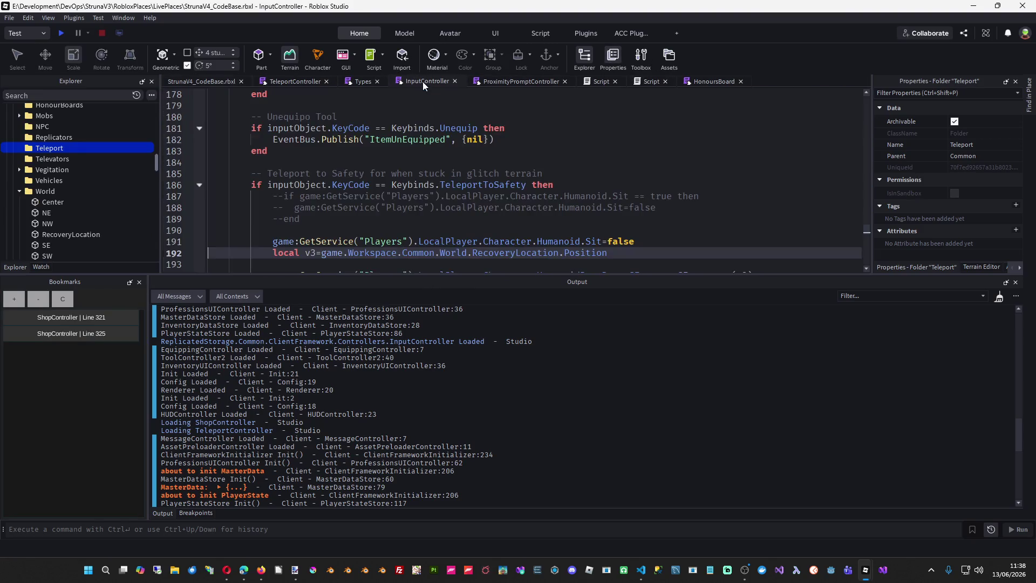
left_click(524, 80)
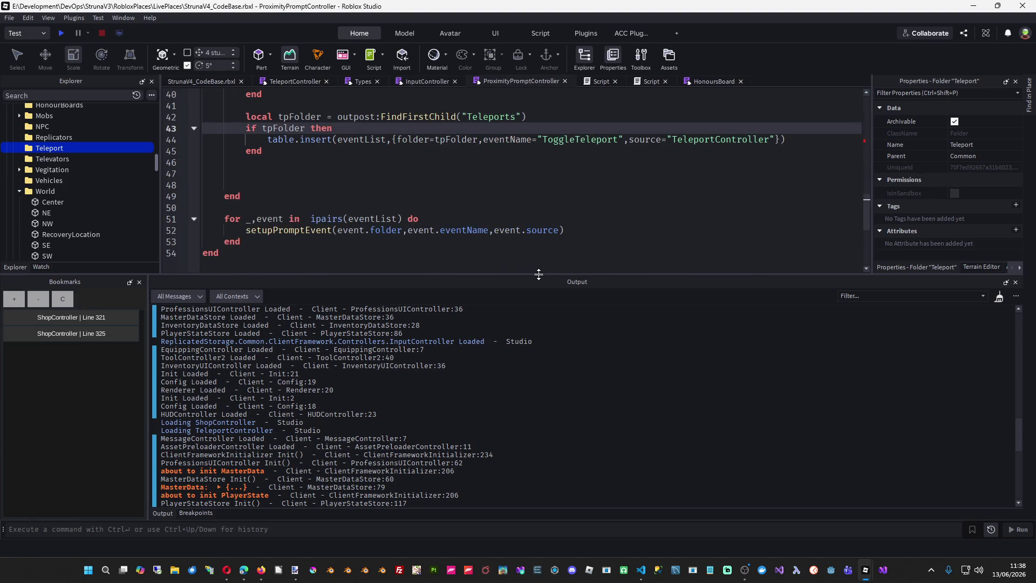
left_click_drag(539, 274, 538, 440)
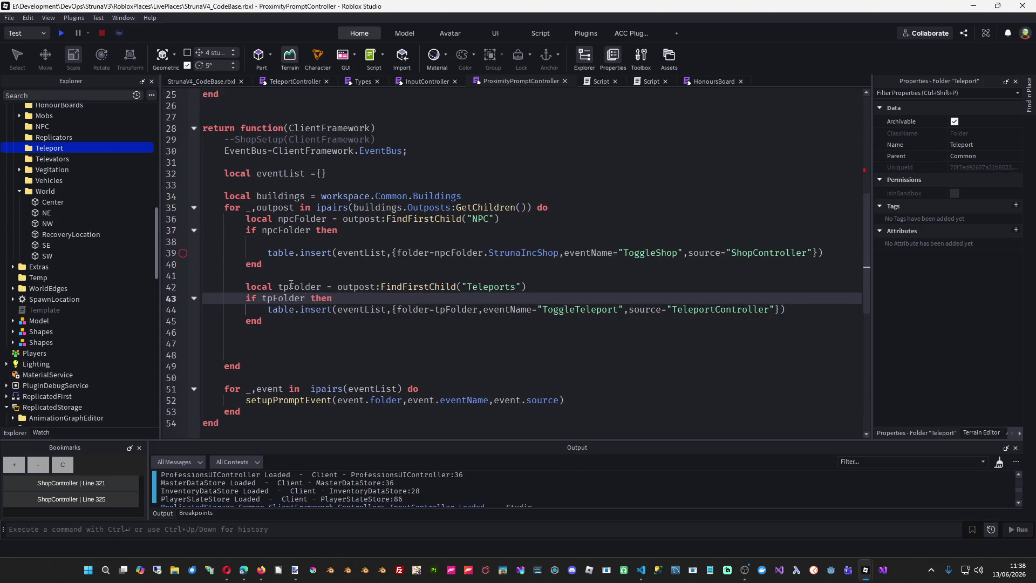
left_click(300, 286)
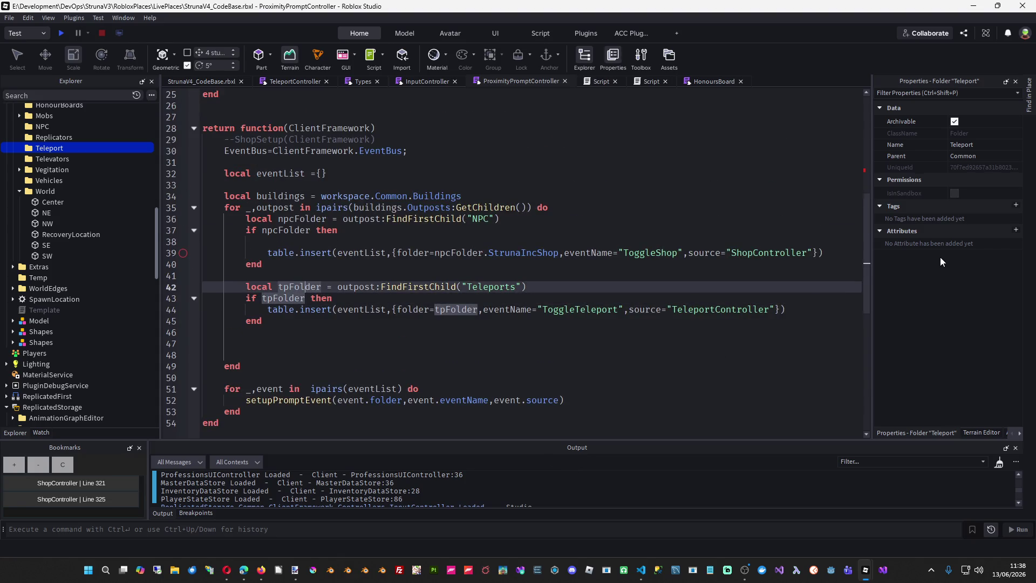
- Type tpFolder and buildings as Folder, and fix the tpFolder reference on line 43
type(": fold")
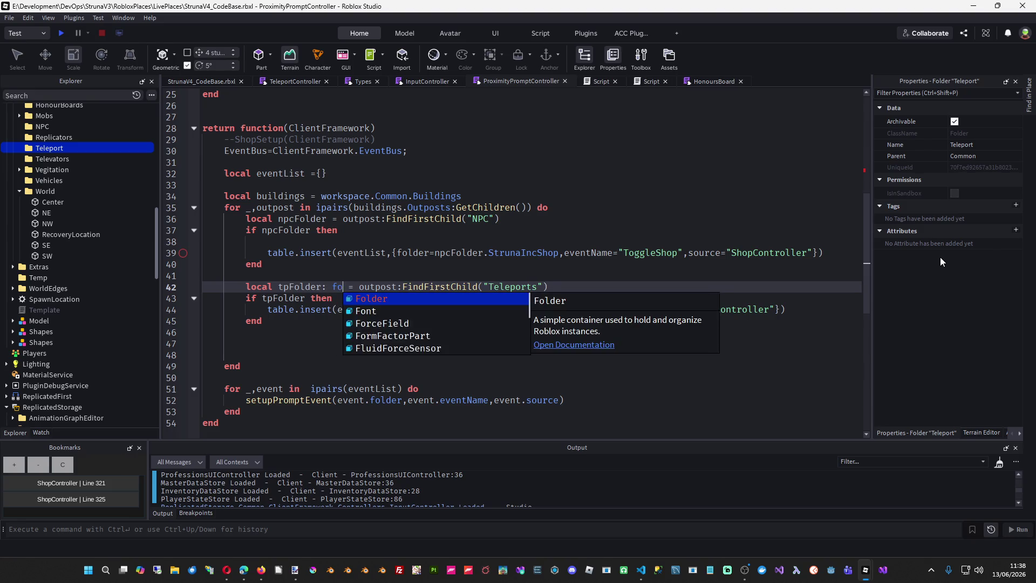
key("Tab")
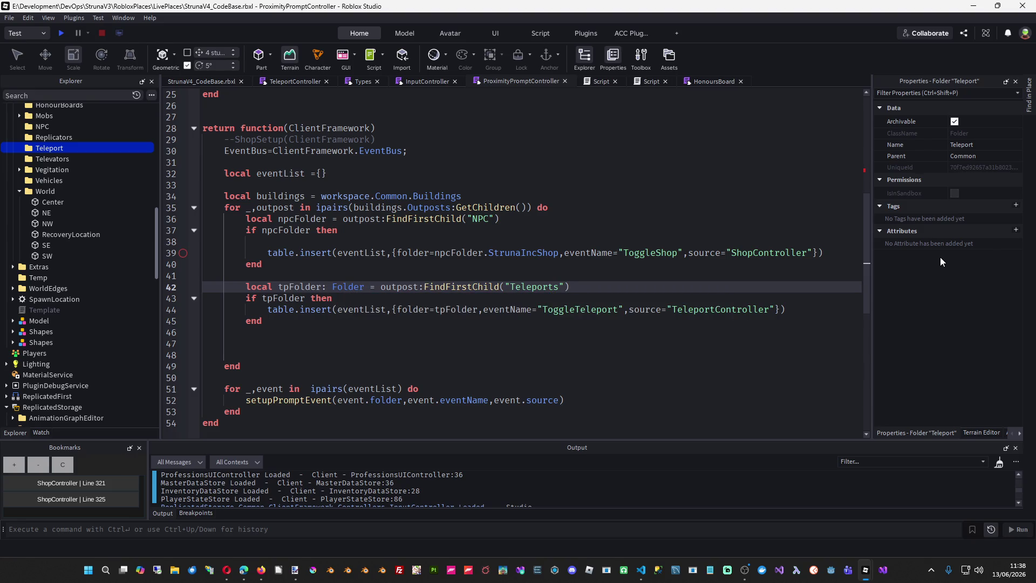
key("Down")
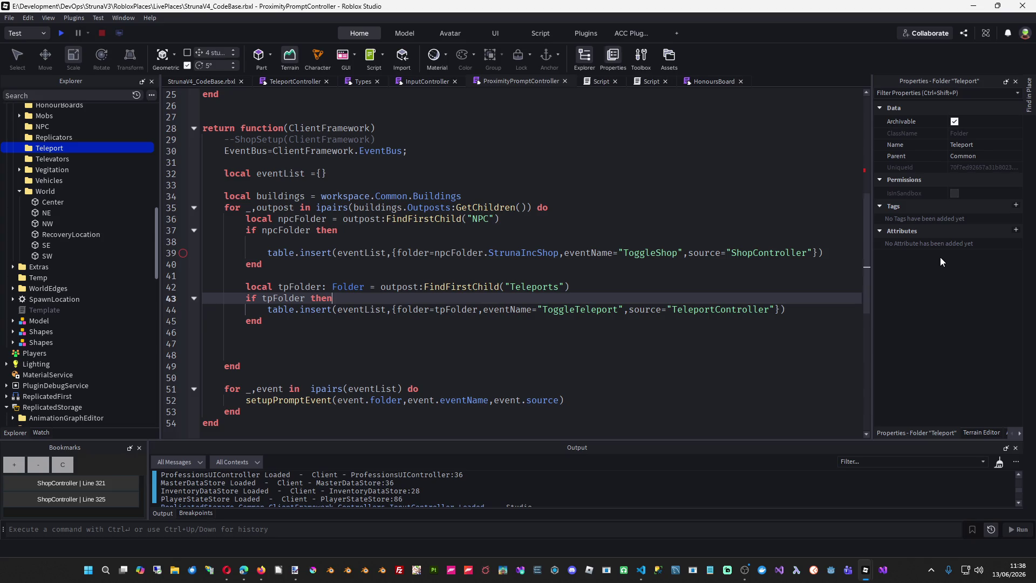
key("Left")
key("BackSpace")
key("BackSpace")
key("BackSpace")
type("Fold")
key("Tab")
key("Up")
key("Up")
key("Up")
key("Up")
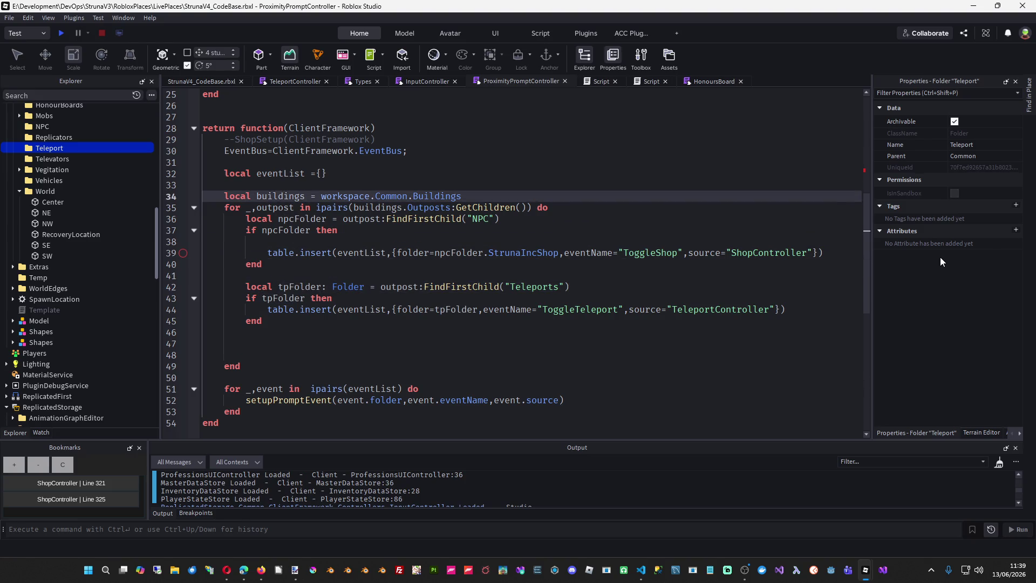
type(": ")
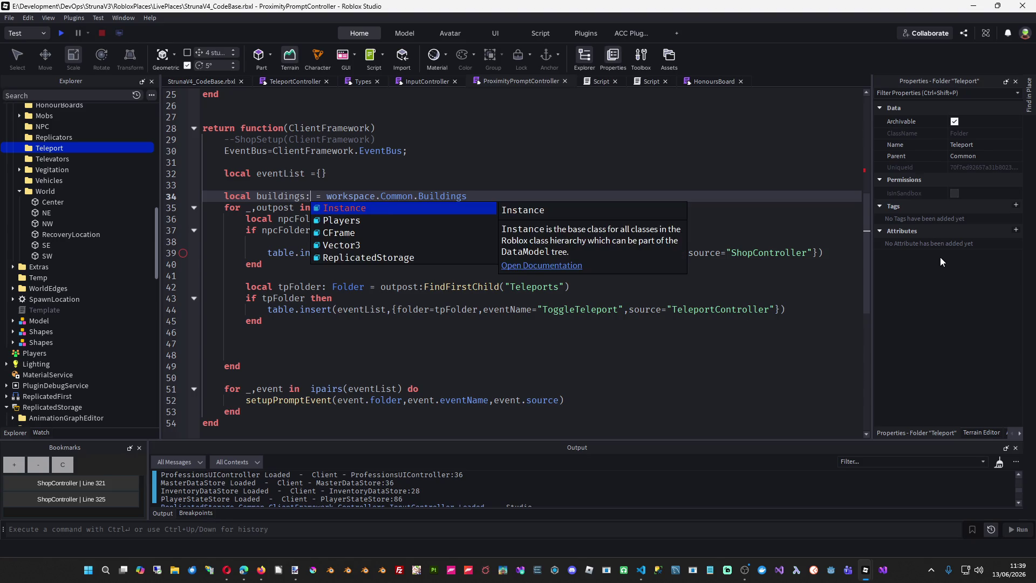
type("Fo")
key("Tab")
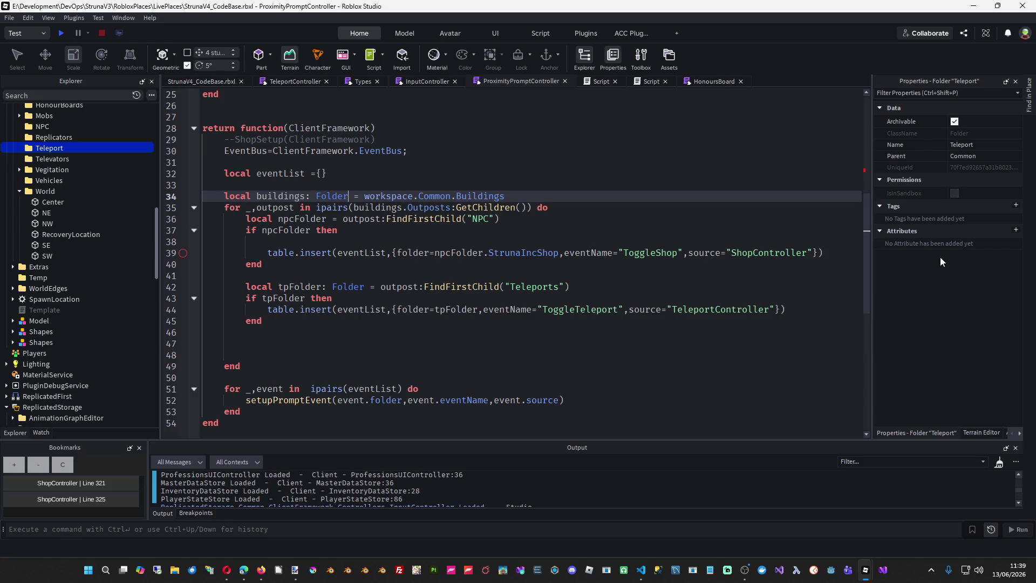
- Annotate eventList on line 32 with the {} table type
key("Up")
key("Up")
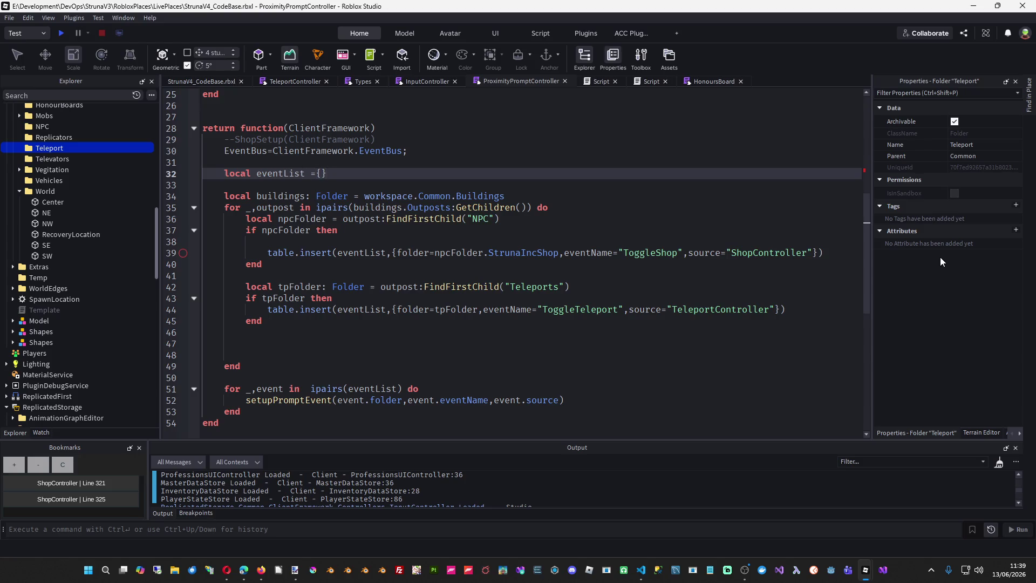
type(":{")
key("Down")
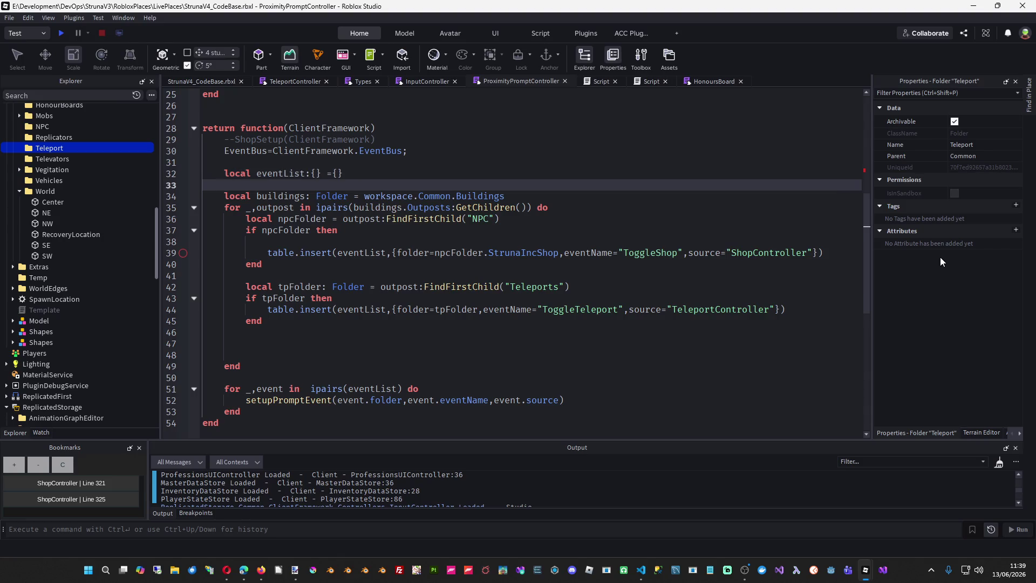
key("Up")
key("Left")
key("Left")
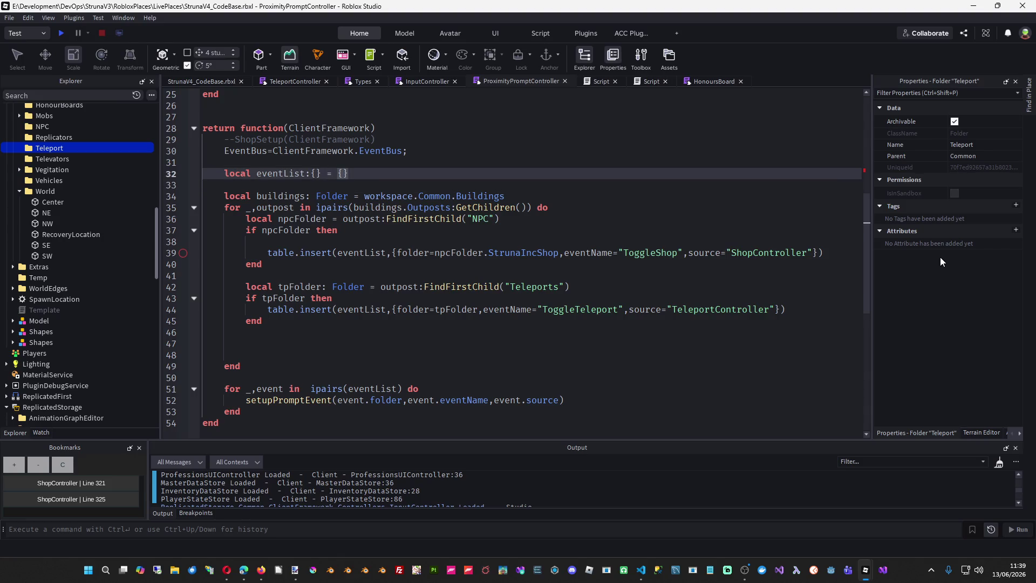
key("Left")
key("Left")
key("Left")
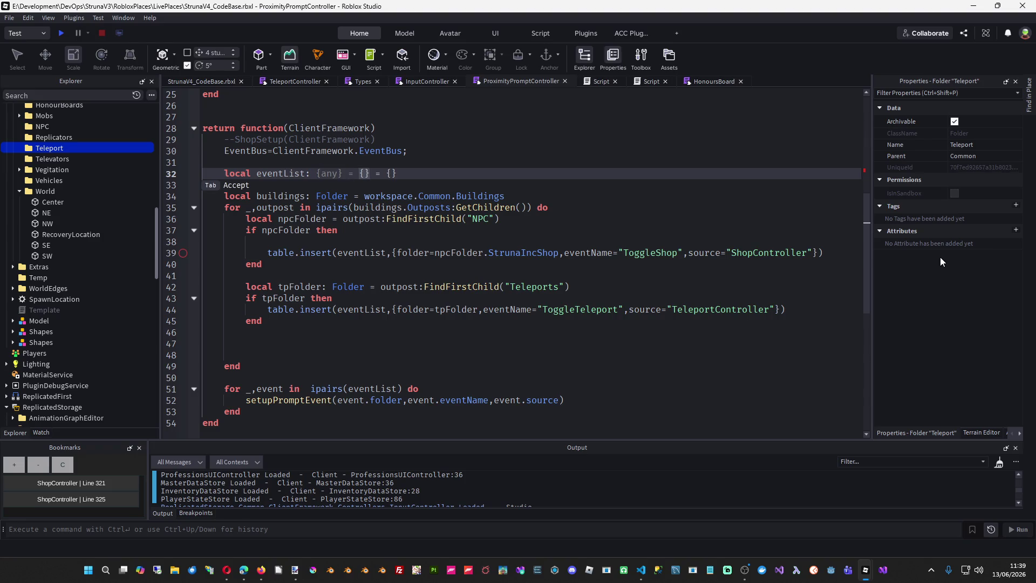
key("Right")
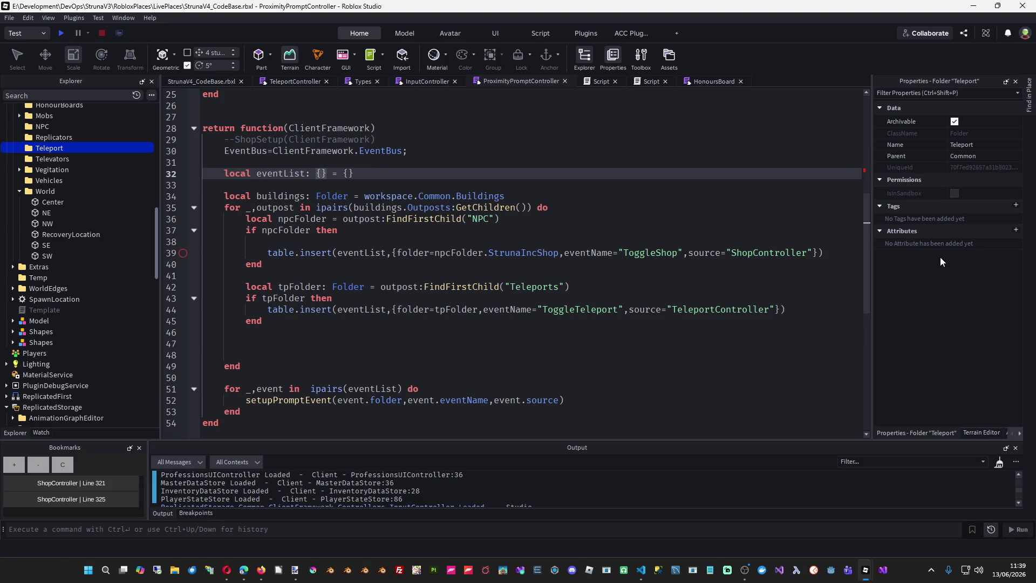